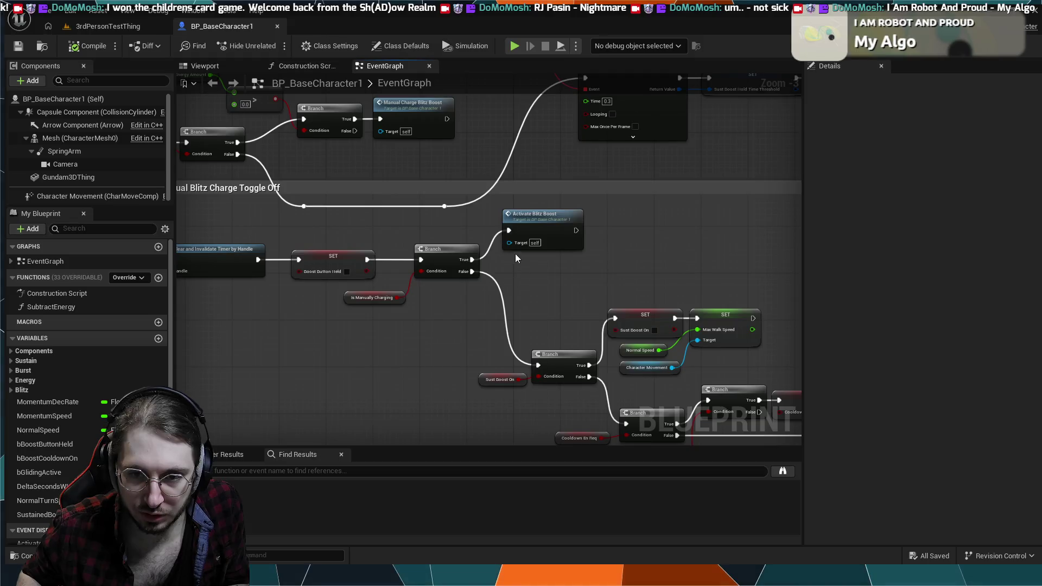
Pan and zoom across the Blitz Boost graph, from Toggle Off to the Activate Blitz Boost SET and MAX nodes.
mouse_move(390, 213)
left_mouse_down()
mouse_move(391, 325)
mouse_move(734, 446)
mouse_move(375, 273)
mouse_move(423, 263)
left_mouse_up()
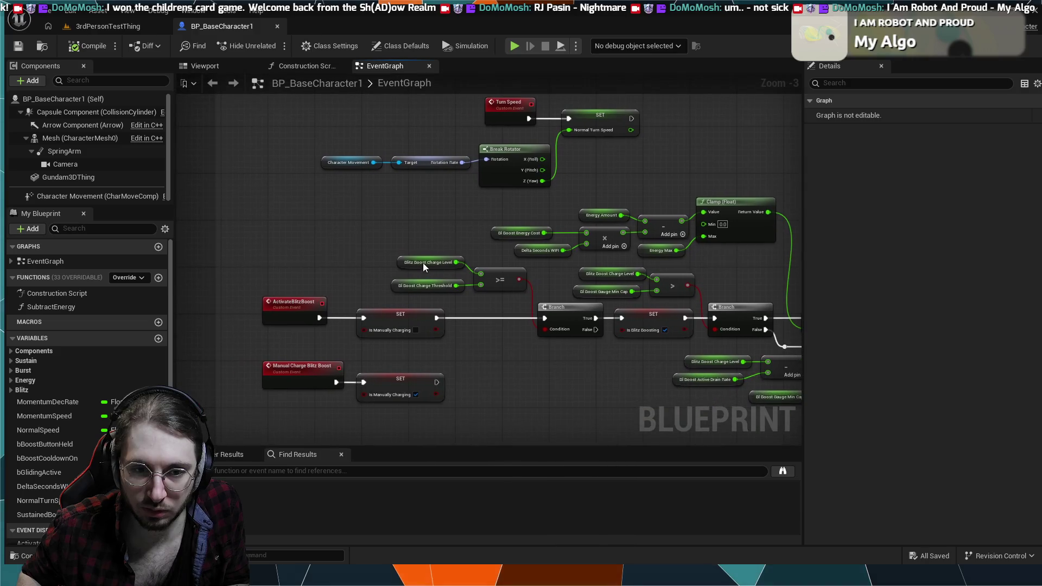
left_click_drag(337, 288, 292, 253)
scroll(481, 330, "down", 5)
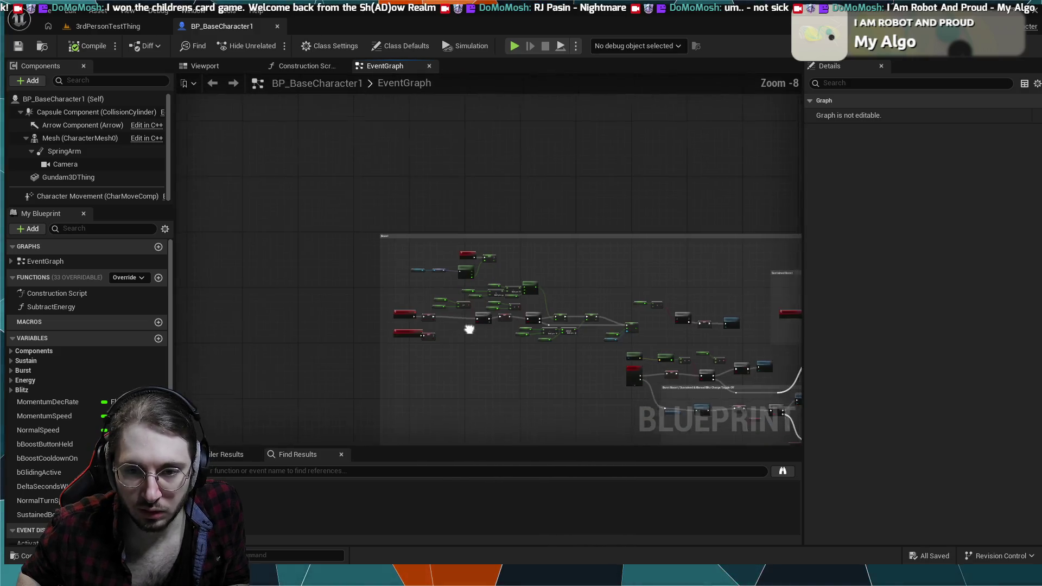
mouse_move(466, 328)
left_mouse_down()
mouse_move(478, 283)
mouse_move(235, 164)
mouse_move(450, 205)
mouse_move(476, 255)
left_mouse_up()
scroll(479, 284, "up", 5)
left_click_drag(445, 208, 543, 264)
mouse_move(404, 196)
left_mouse_down()
mouse_move(499, 289)
mouse_move(741, 403)
left_mouse_up()
left_click_drag(412, 228, 471, 263)
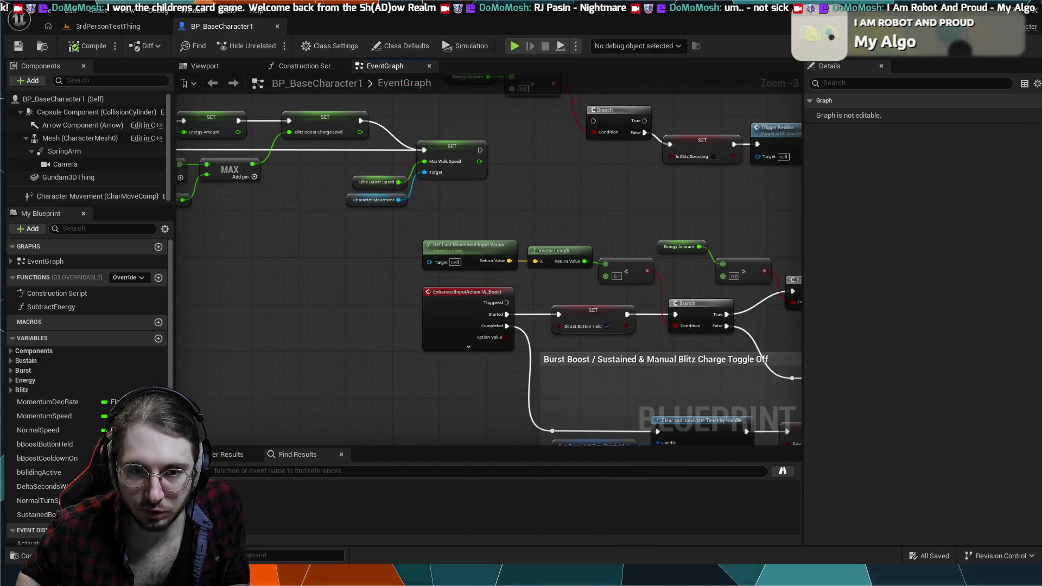
mouse_move(189, 199)
left_mouse_down()
mouse_move(465, 267)
mouse_move(594, 317)
left_mouse_up()
left_click_drag(412, 304, 521, 344)
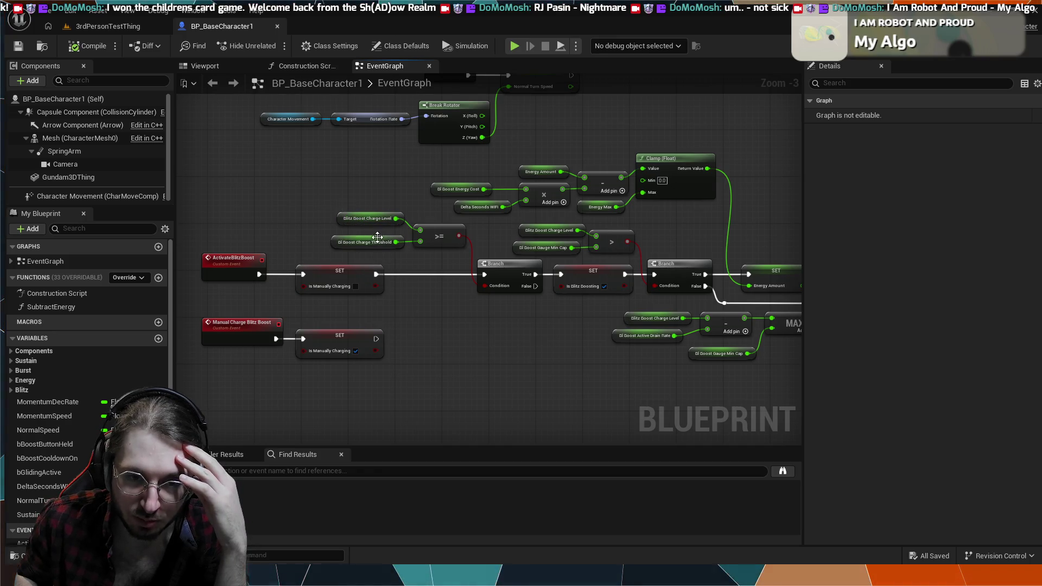
Inspect the IA_Boost, Clamp and Max Walk Speed SET nodes, then start simulating with Alt+P.
left_click_drag(422, 255, 413, 259)
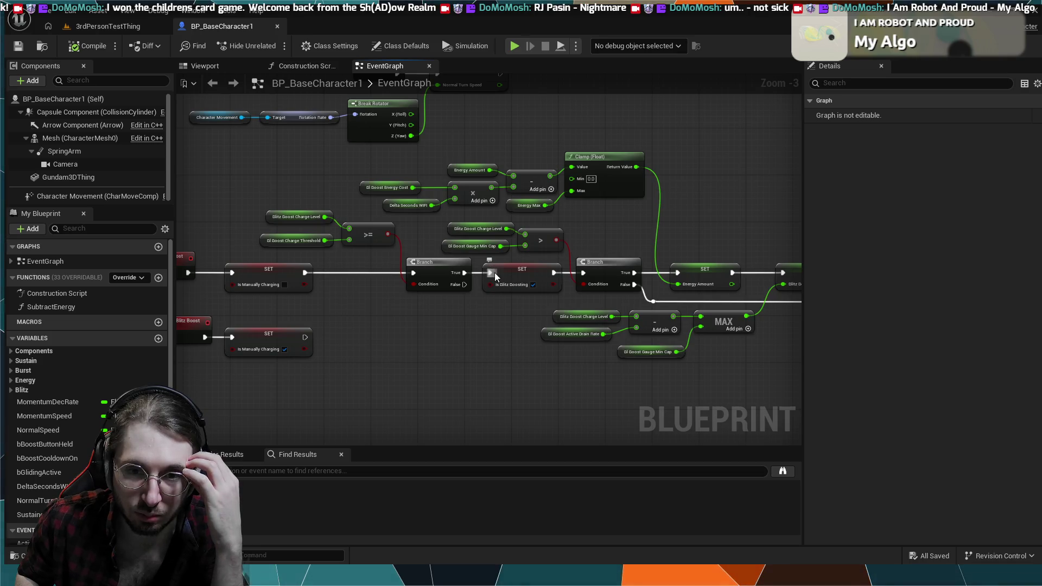
mouse_move(523, 314)
left_mouse_down()
mouse_move(362, 320)
mouse_move(251, 282)
left_mouse_up()
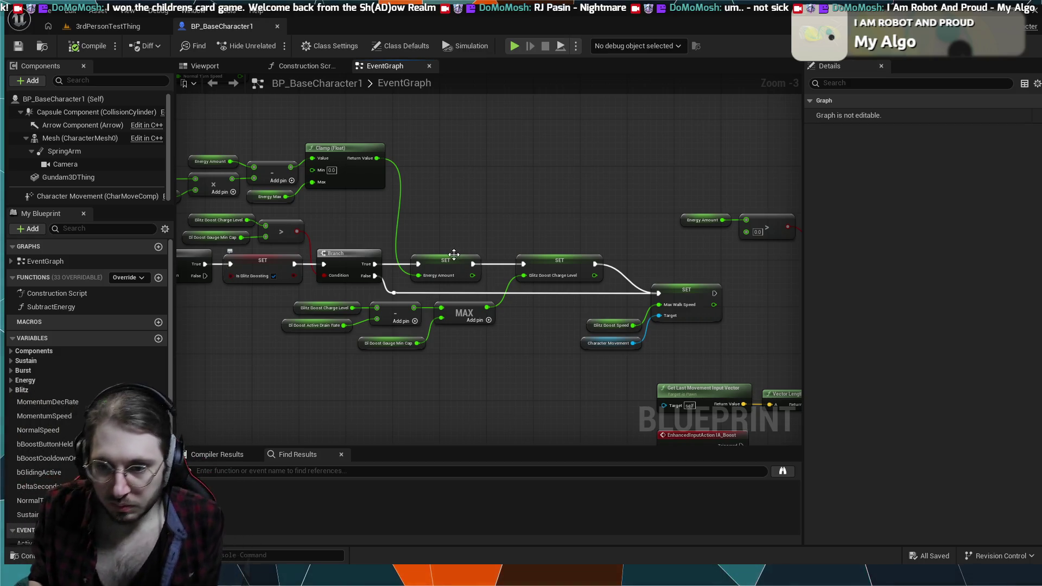
mouse_move(601, 330)
left_mouse_down()
mouse_move(354, 256)
mouse_move(348, 207)
mouse_move(553, 215)
left_mouse_up()
mouse_move(290, 217)
left_mouse_down()
mouse_move(418, 226)
mouse_move(562, 329)
left_mouse_up()
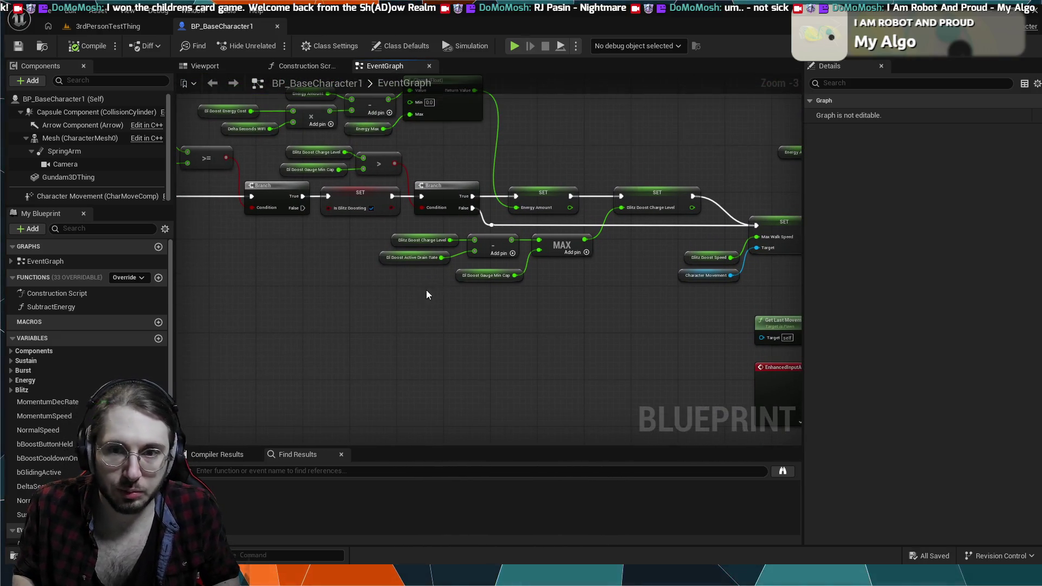
left_click_drag(425, 290, 480, 321)
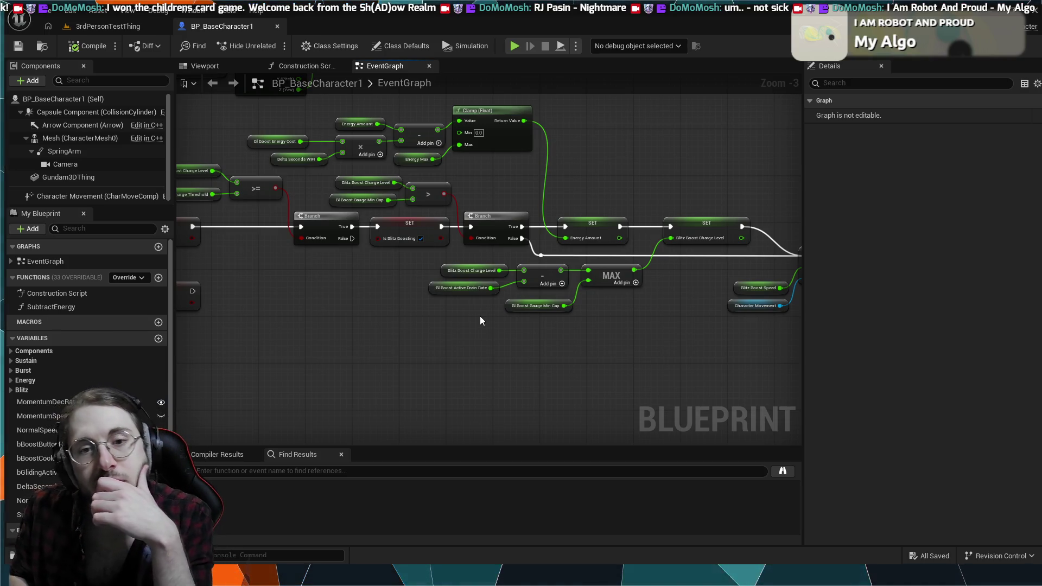
left_click_drag(480, 316, 389, 298)
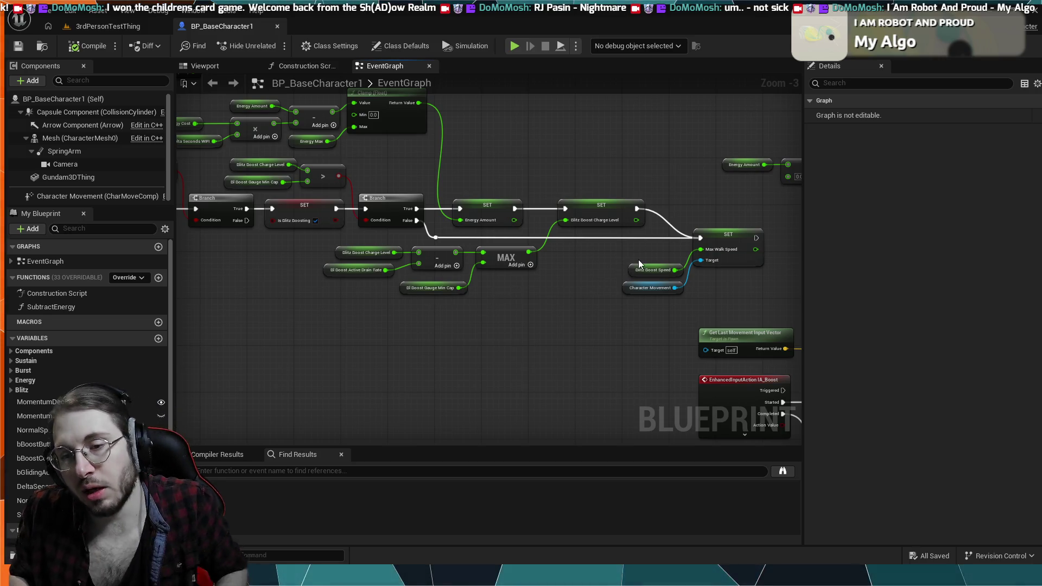
scroll(724, 279, "up", 3)
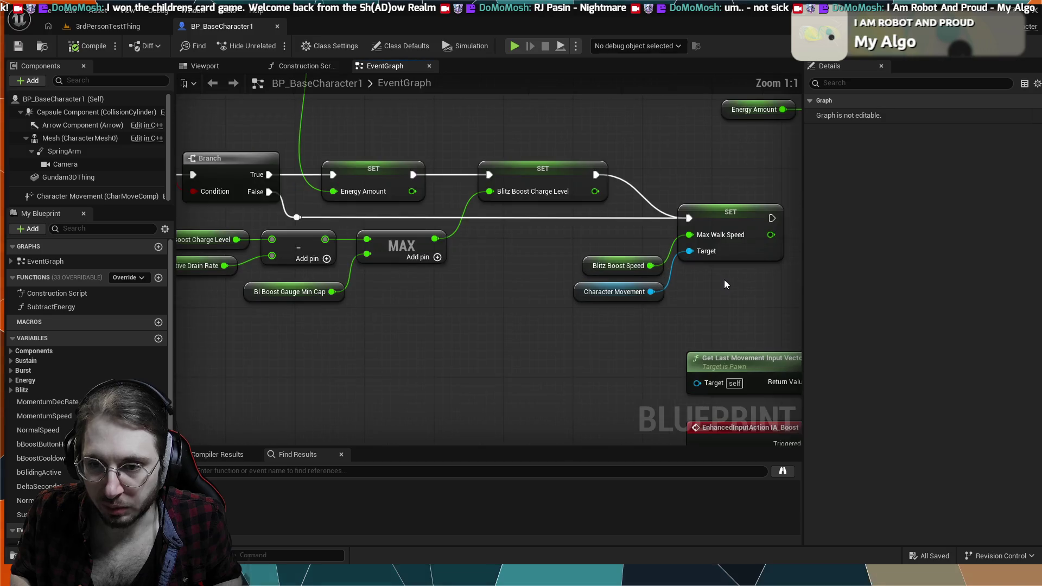
left_click_drag(724, 279, 653, 320)
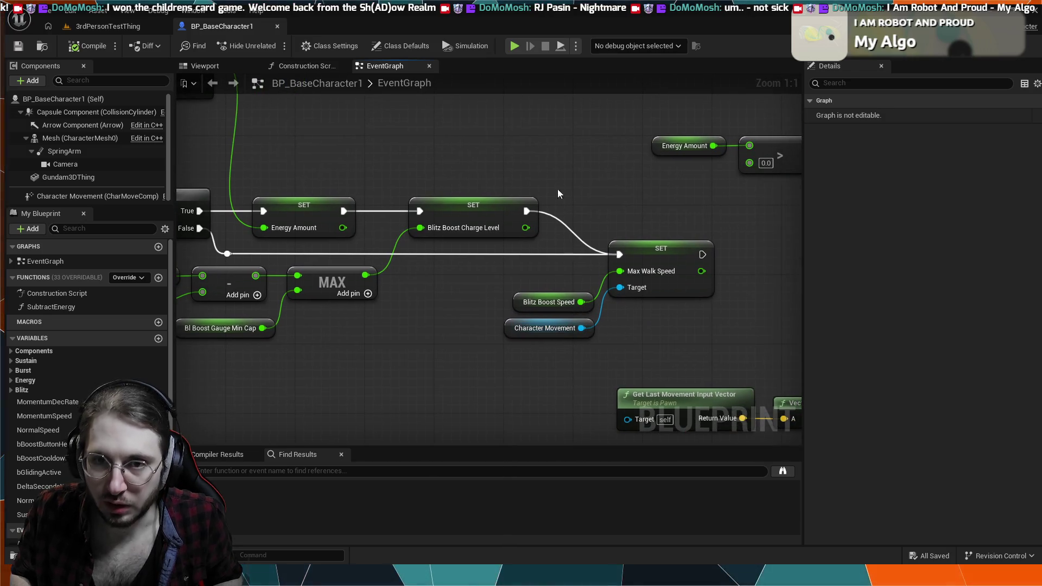
key("alt+p")
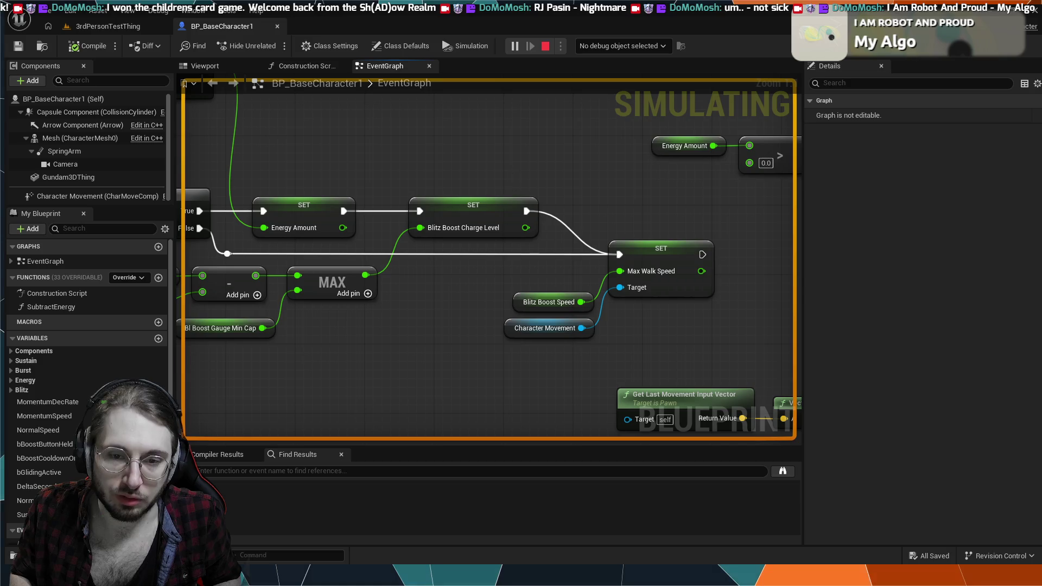
Play-test the character in 3rdPersonTestThing until energy drains to 0.0, then return to BP_BaseCharacter1.
key("Escape")
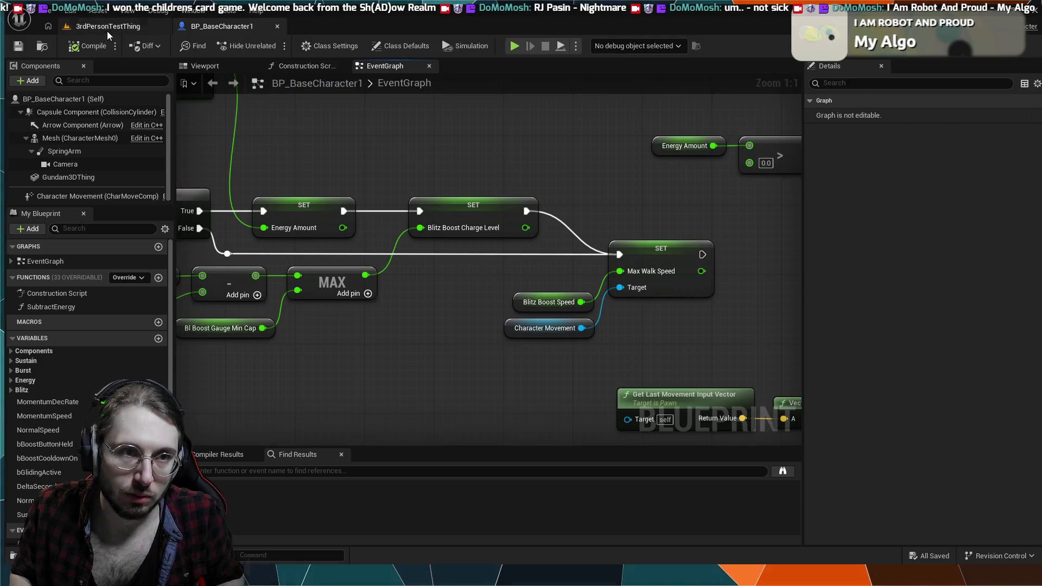
left_click(106, 29)
left_click(271, 48)
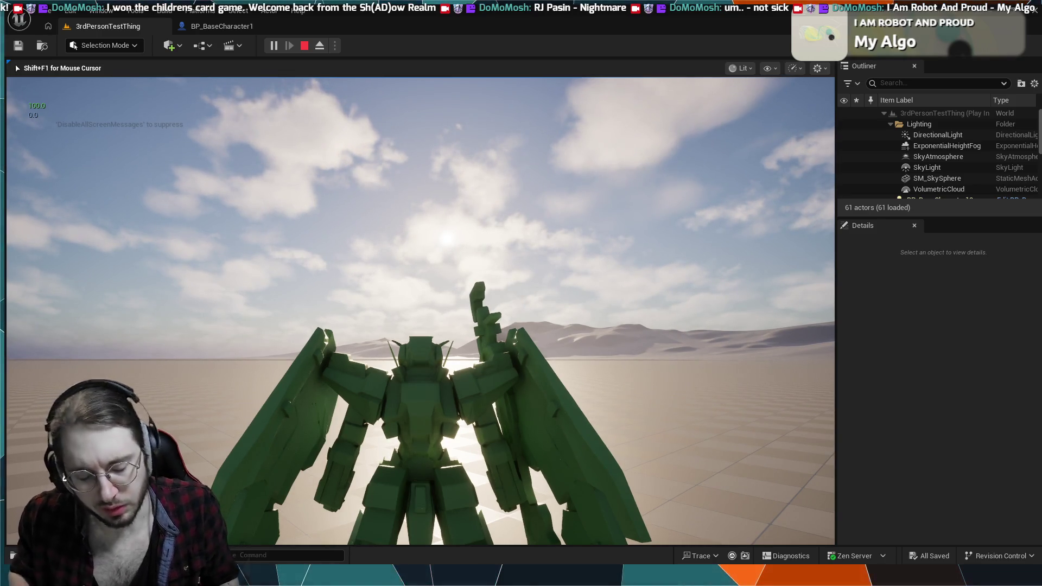
key("Escape")
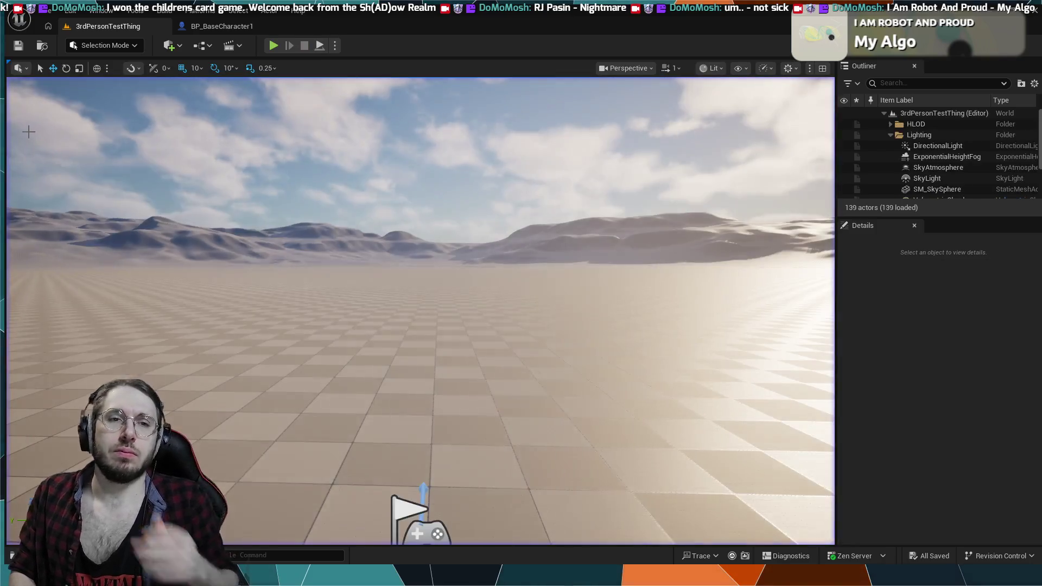
left_click(222, 26)
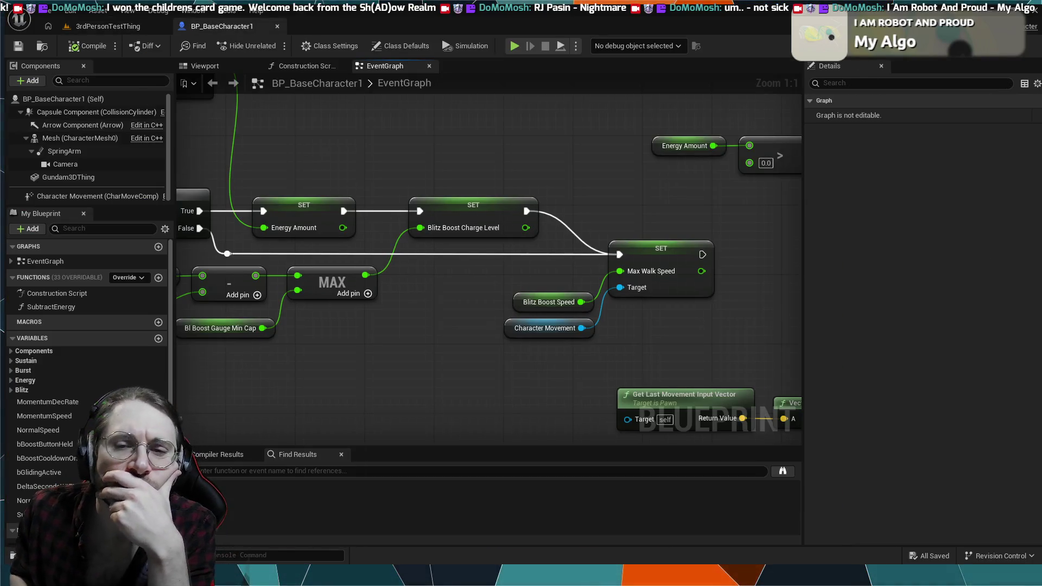
Break the exec link from SET Is Blitz Boosting to the following Branch.
mouse_move(329, 377)
left_mouse_down()
mouse_move(401, 356)
mouse_move(490, 365)
left_mouse_up()
scroll(491, 365, "down", 1)
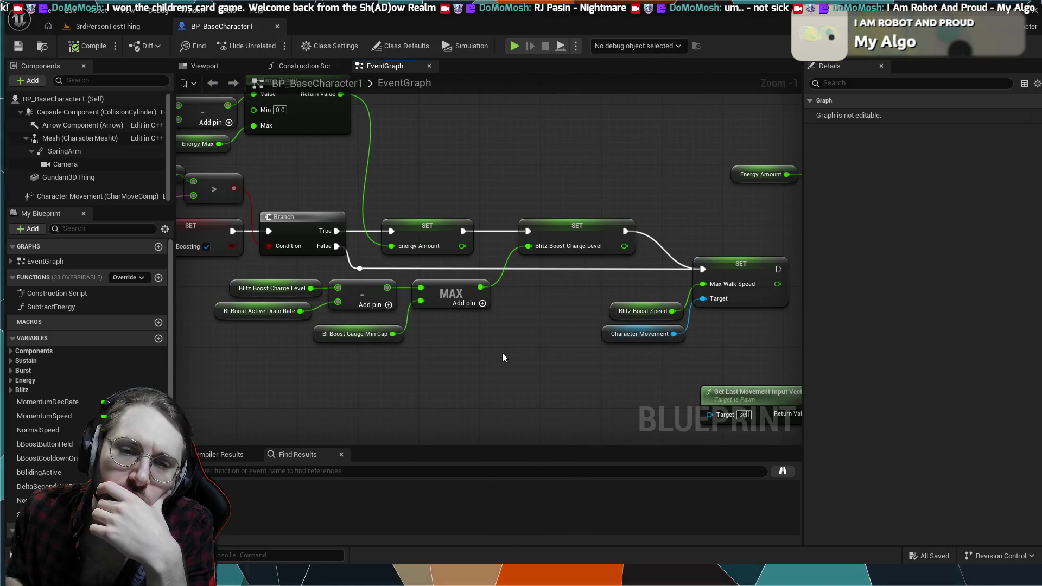
scroll(503, 354, "down", 1)
scroll(460, 318, "down", 5)
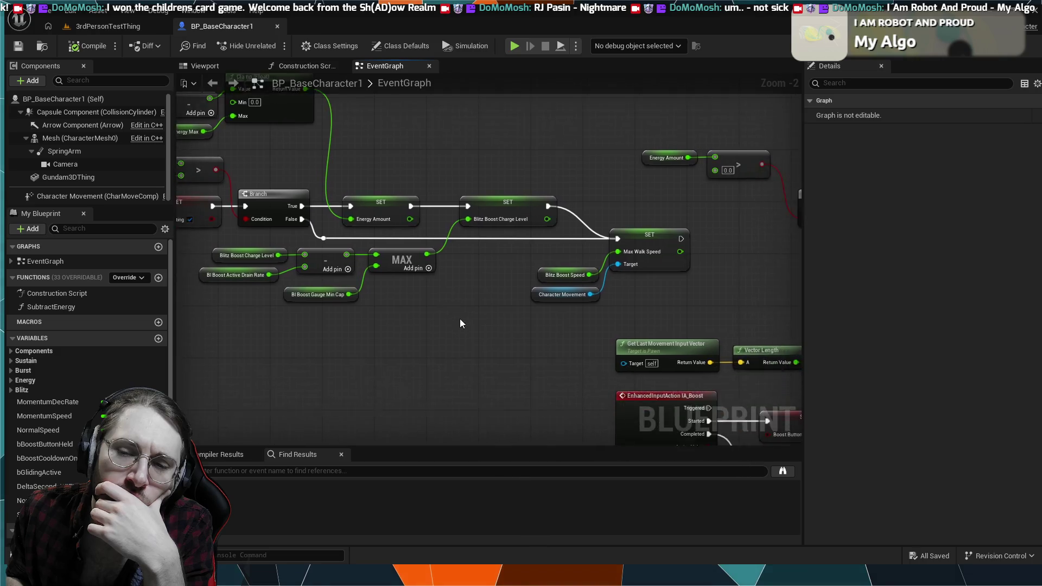
scroll(431, 255, "up", 5)
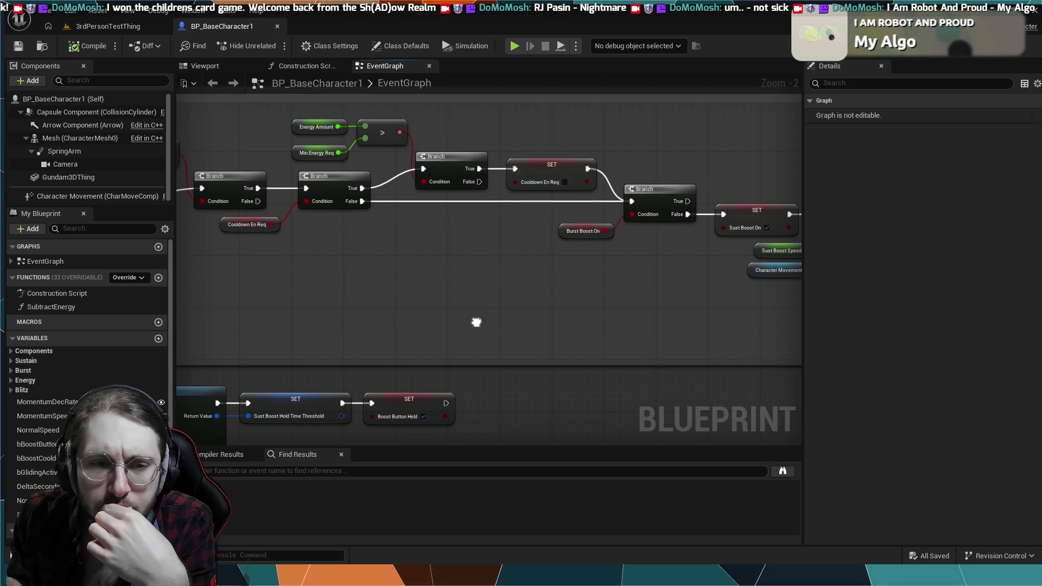
scroll(444, 268, "up", 3)
scroll(451, 216, "down", 1)
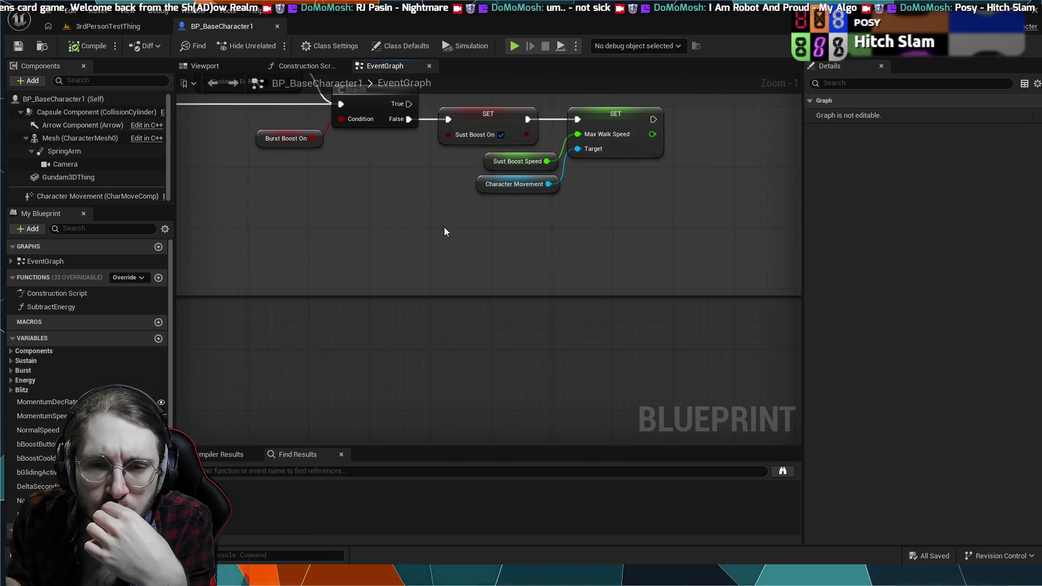
scroll(442, 223, "down", 3)
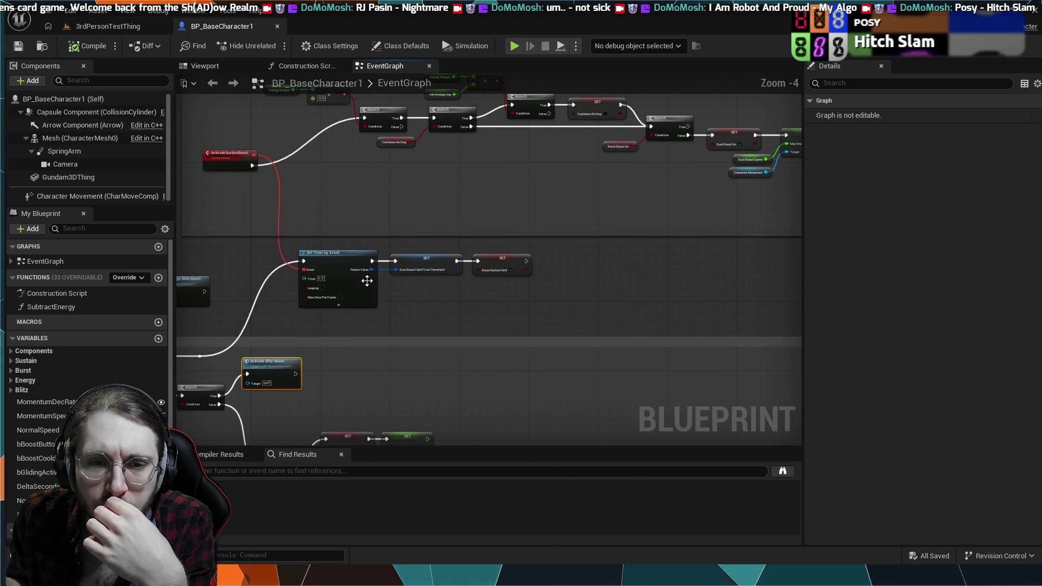
left_click_drag(583, 265, 746, 265)
left_click_drag(391, 260, 553, 262)
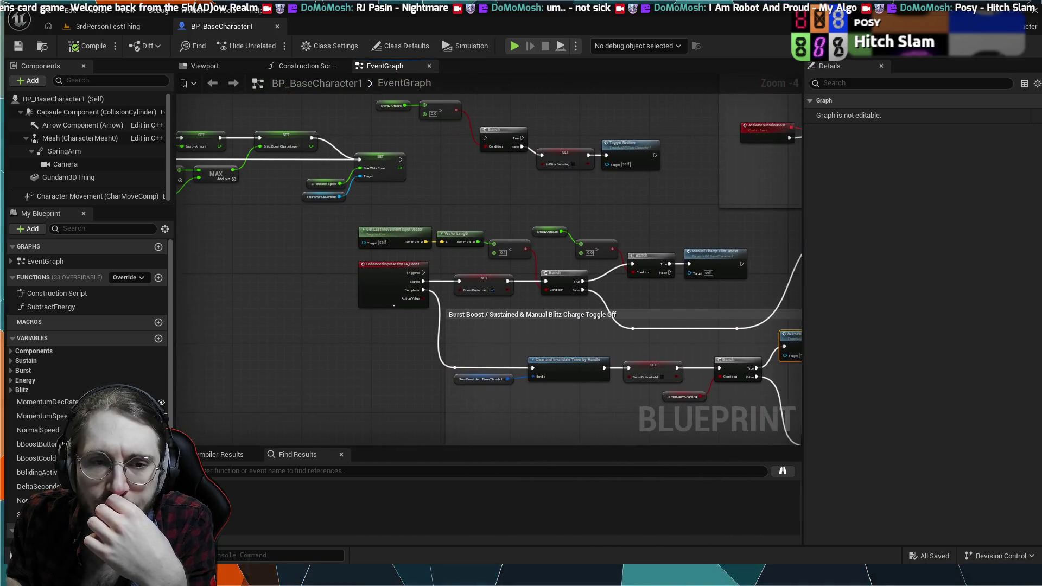
mouse_move(265, 268)
left_mouse_down()
mouse_move(427, 268)
mouse_move(407, 327)
left_mouse_up()
scroll(428, 268, "up", 3)
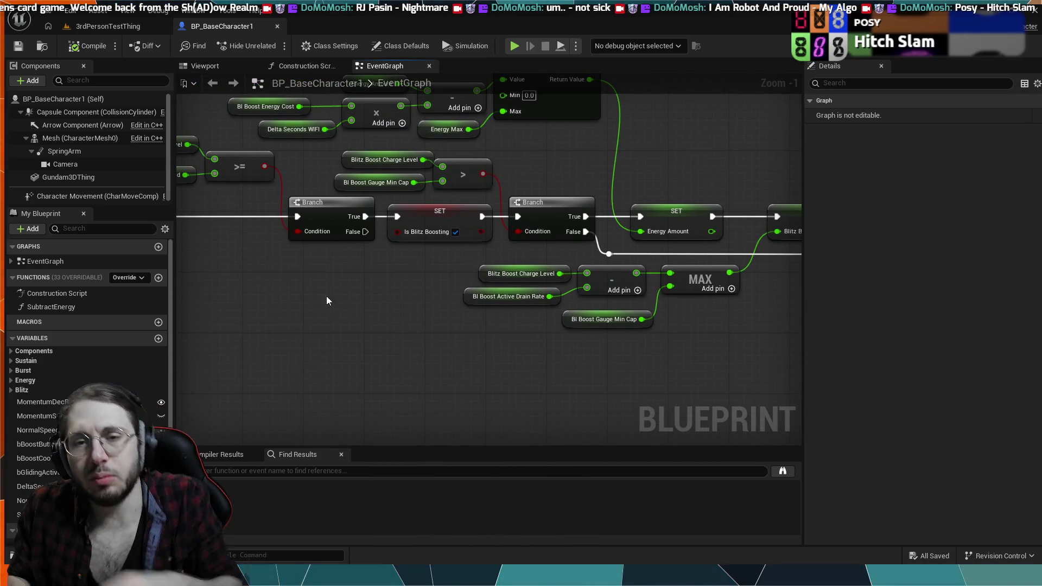
left_click(500, 218, "alt")
Disconnect SET Max Walk Speed from the Branch False path and the Blitz Boost Charge Level setter.
scroll(540, 233, "down", 3)
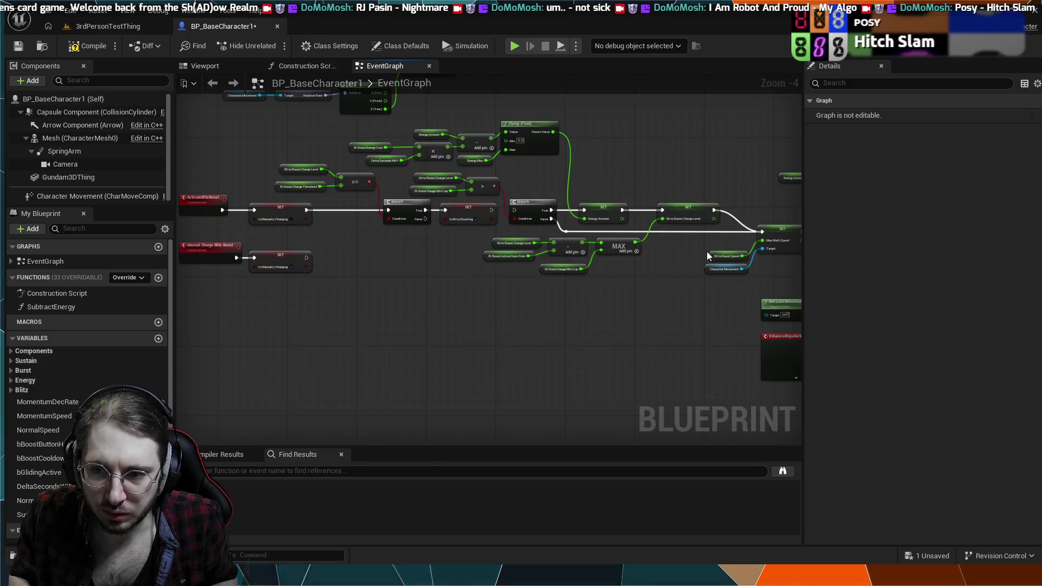
scroll(688, 251, "up", 4)
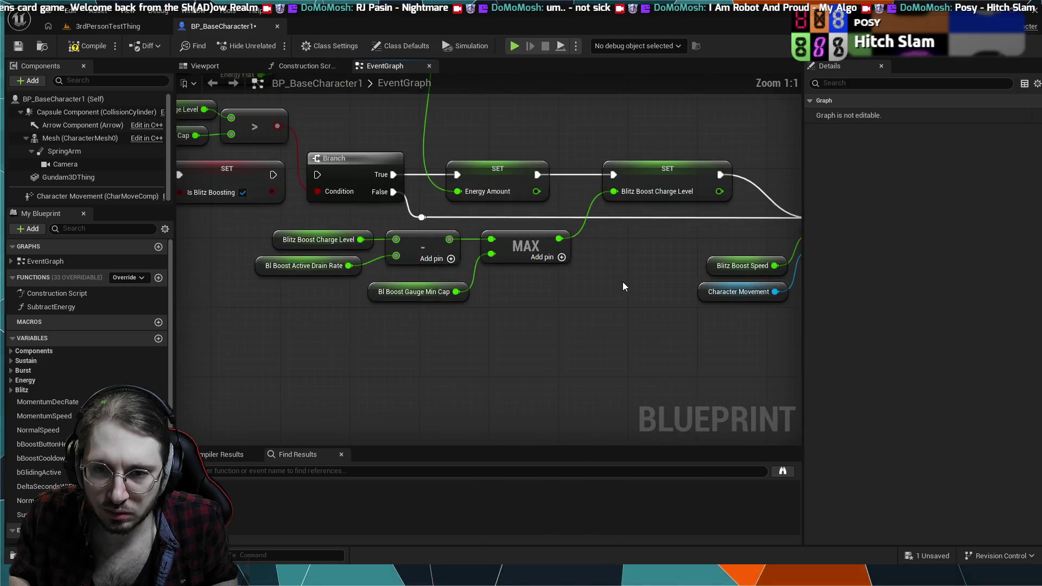
scroll(623, 287, "down", 2)
left_click_drag(614, 287, 604, 344)
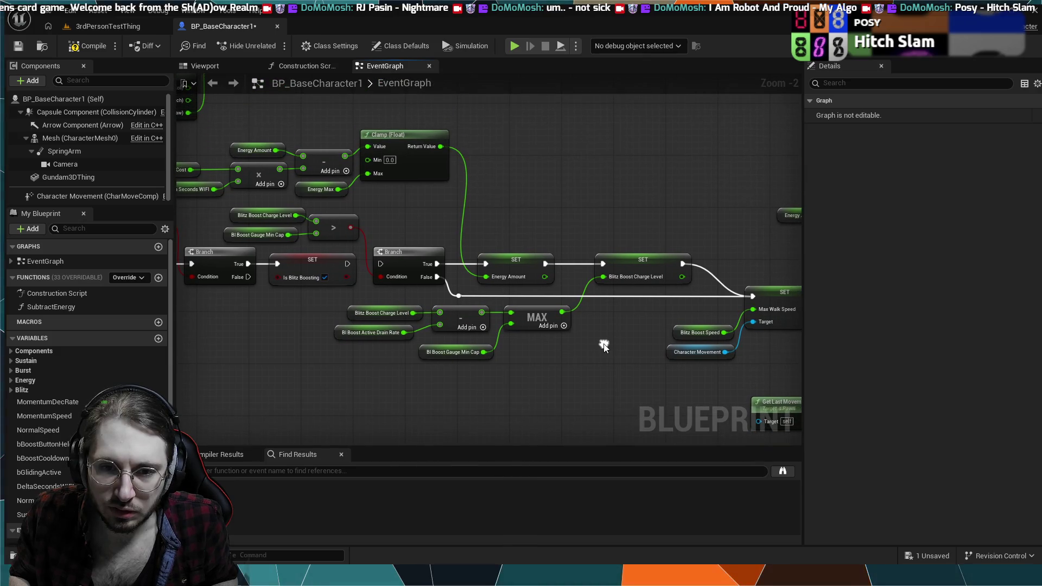
left_click_drag(550, 320, 430, 317)
mouse_move(499, 312)
left_mouse_down()
mouse_move(496, 326)
mouse_move(570, 330)
mouse_move(563, 335)
left_mouse_up()
left_click(437, 298, "alt")
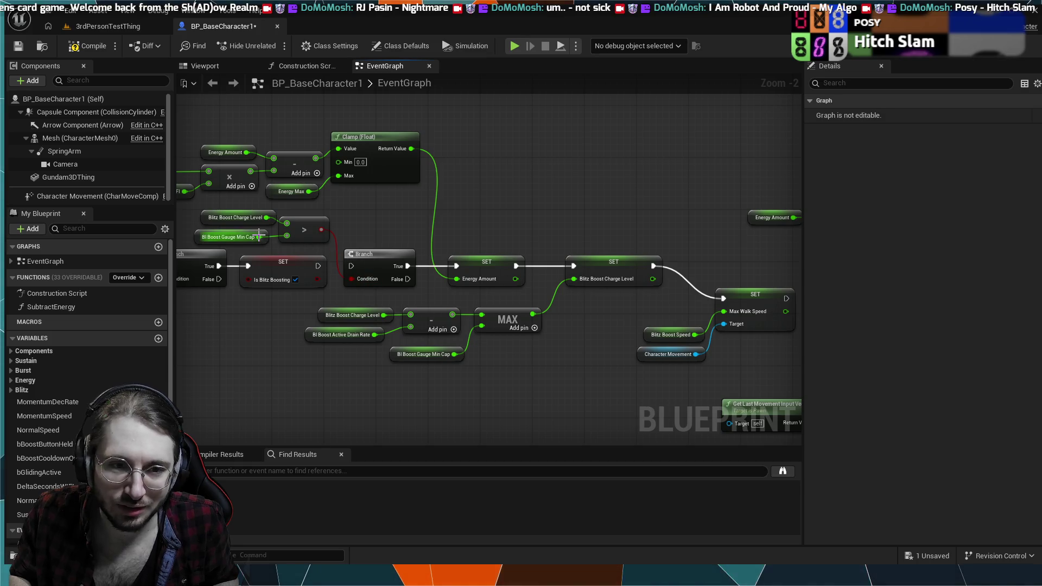
mouse_move(609, 327)
left_mouse_down()
mouse_move(562, 330)
mouse_move(592, 315)
mouse_move(662, 320)
left_mouse_up()
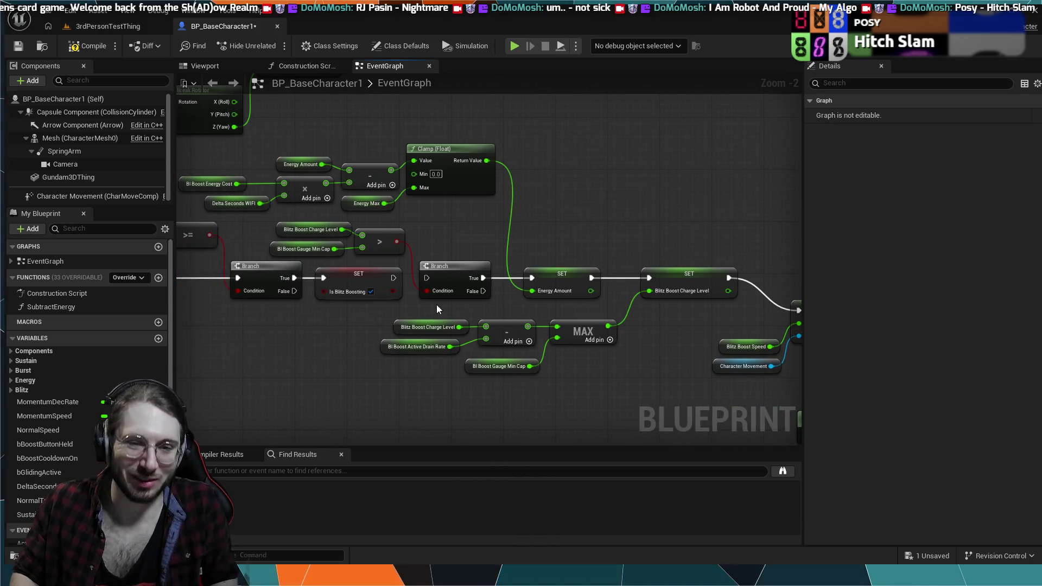
left_click_drag(435, 304, 346, 290)
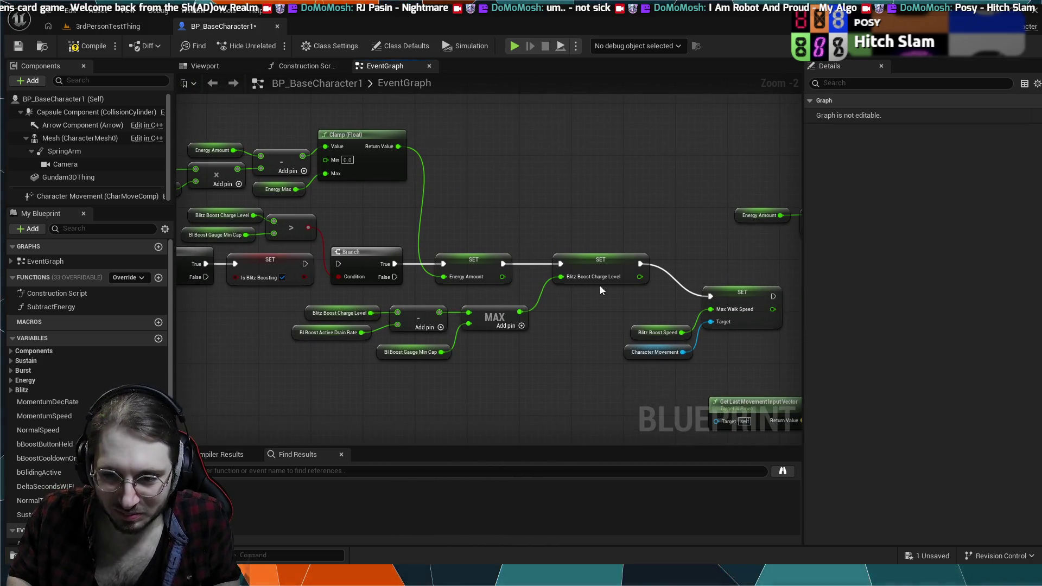
left_click(641, 264, "alt")
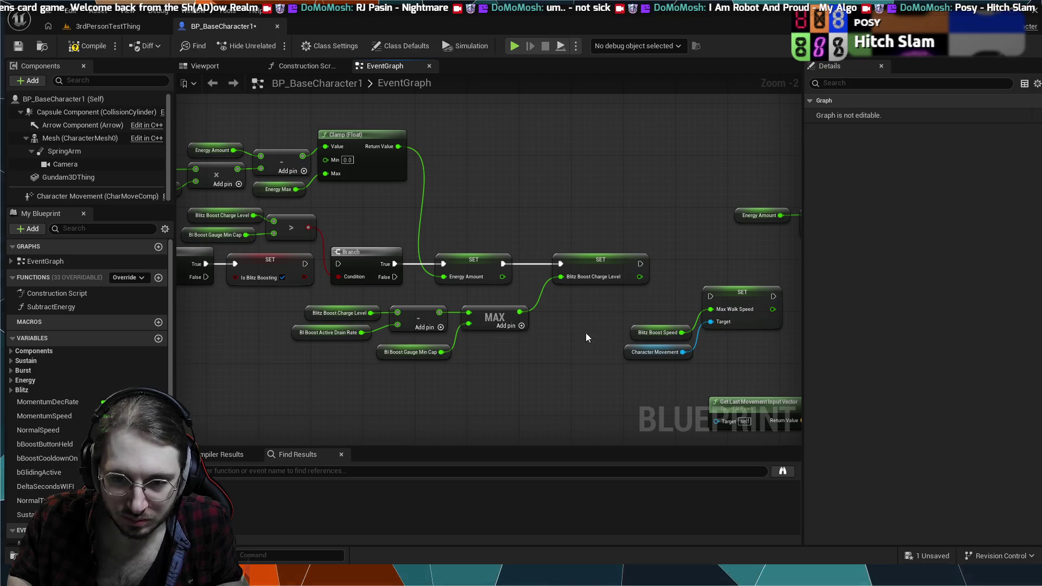
Move the five charge-drain math nodes up above the SET nodes.
mouse_move(449, 344)
left_mouse_down()
mouse_move(304, 309)
mouse_move(412, 315)
mouse_move(510, 352)
left_mouse_up()
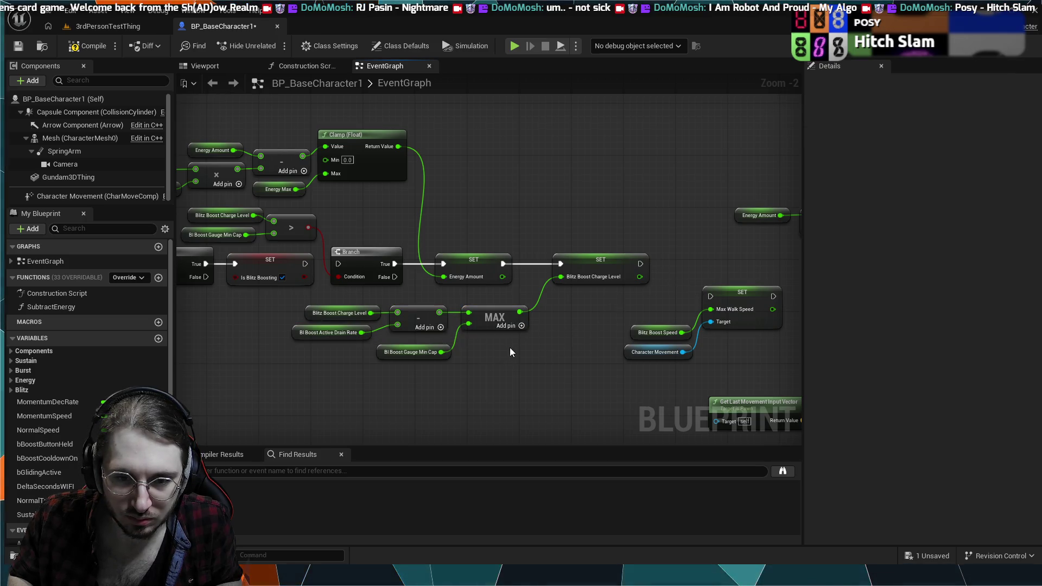
left_click_drag(363, 334, 307, 308)
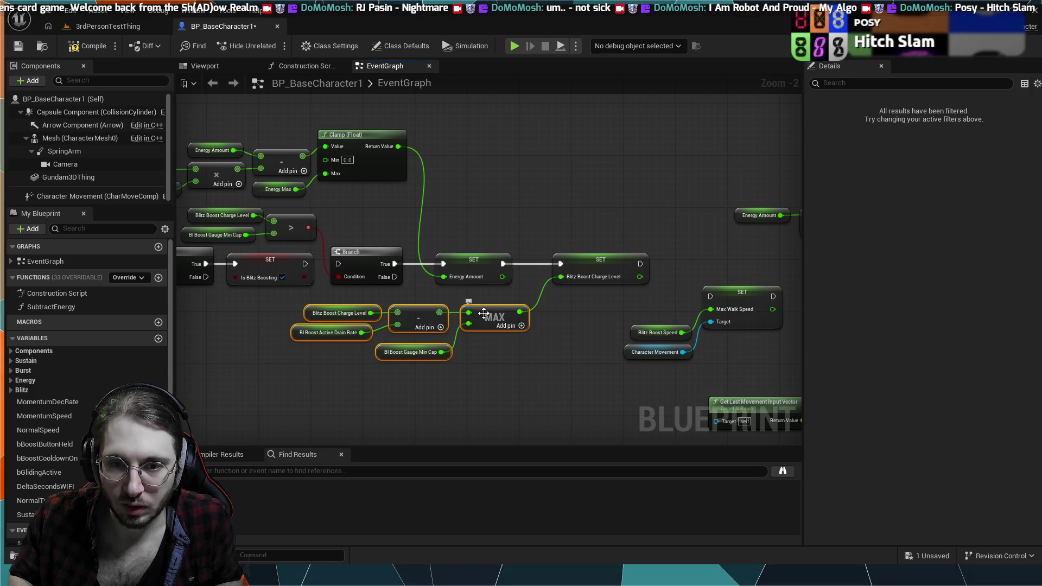
mouse_move(484, 314)
left_mouse_down()
mouse_move(587, 150)
mouse_move(641, 145)
left_mouse_up()
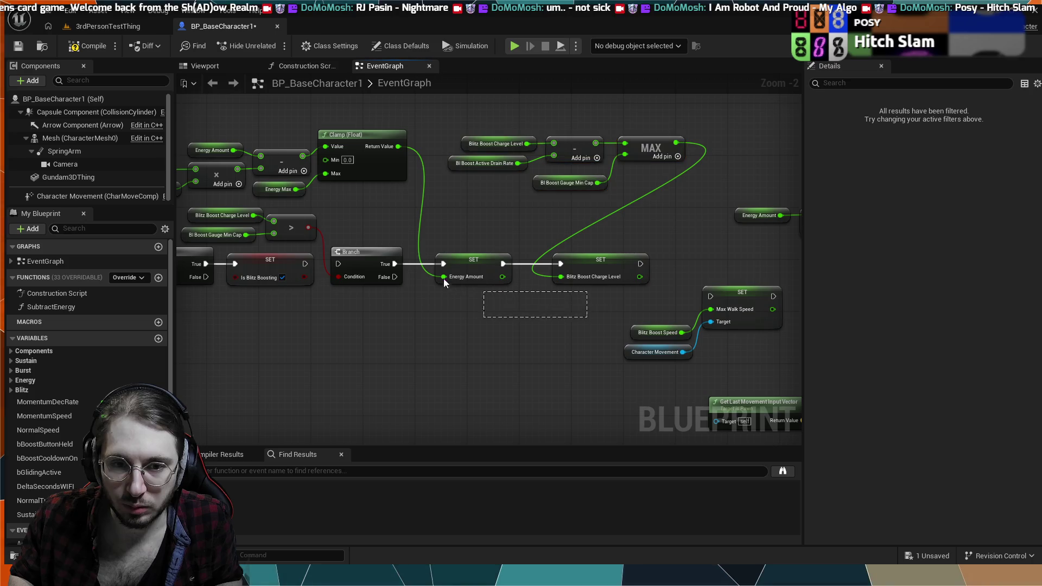
left_click(373, 235)
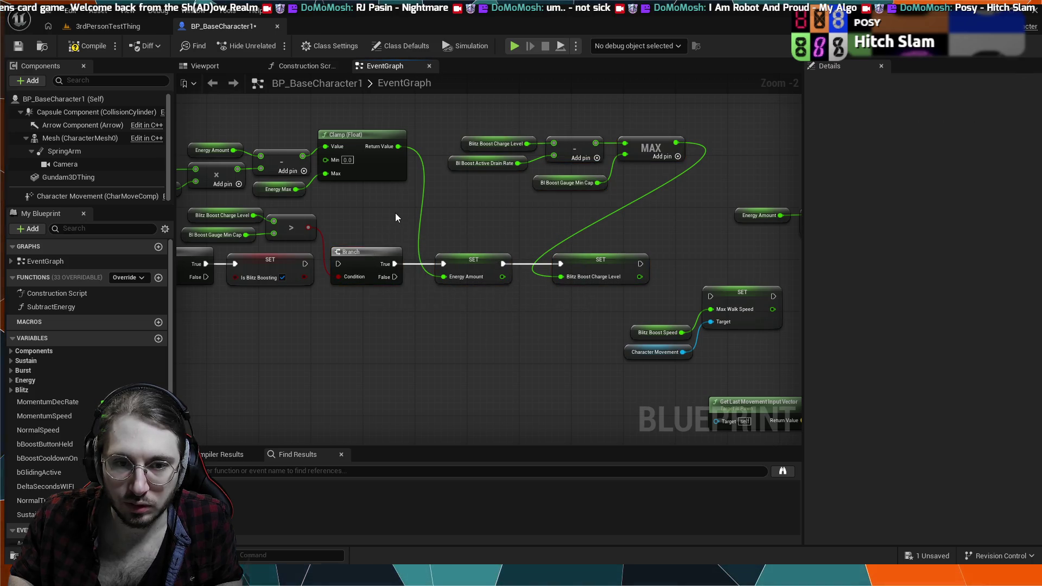
Shift the energy math nodes, MAX, second Branch and Charge Level setter to the right.
scroll(395, 218, "down", 1)
left_click_drag(395, 217, 519, 296)
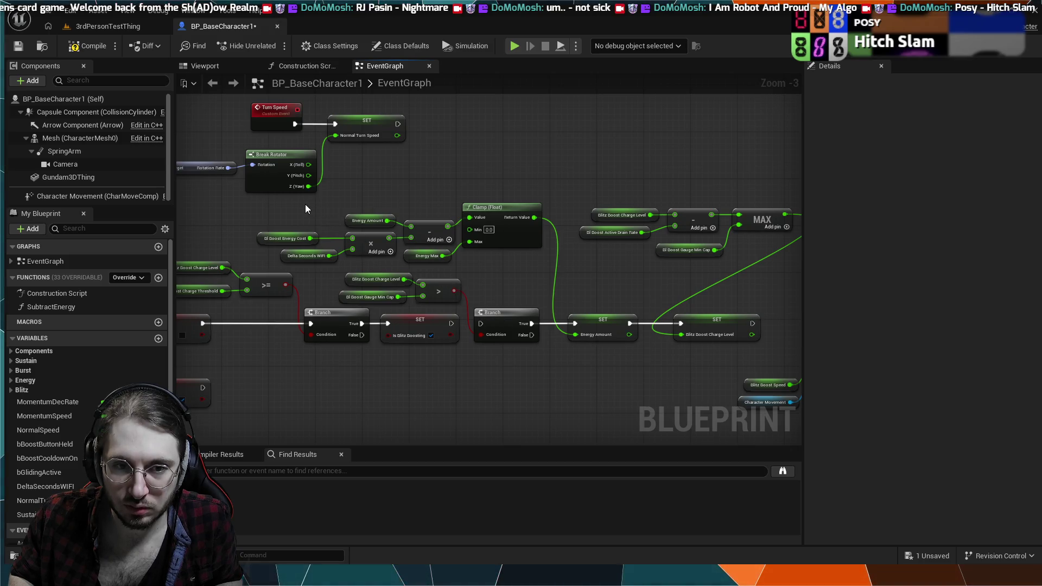
mouse_move(306, 205)
left_mouse_down()
mouse_move(454, 272)
mouse_move(607, 286)
left_mouse_up()
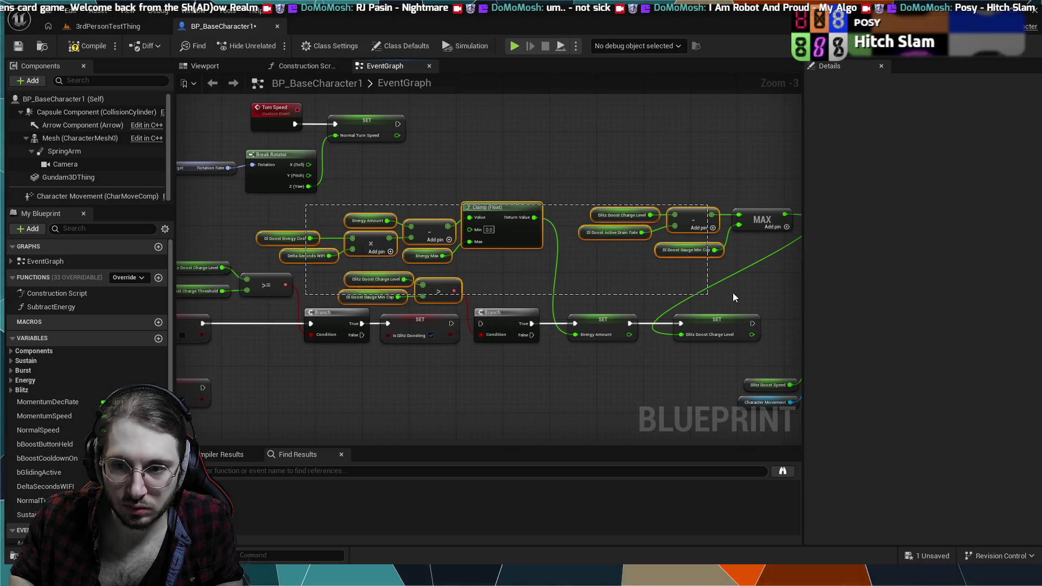
left_click_drag(732, 298, 757, 290)
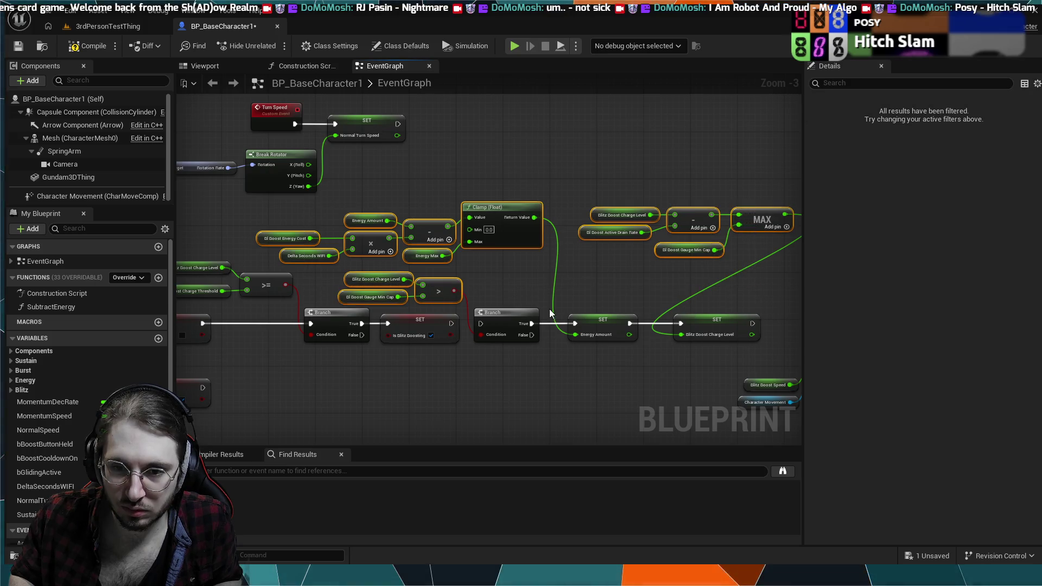
left_click(521, 315, "shift")
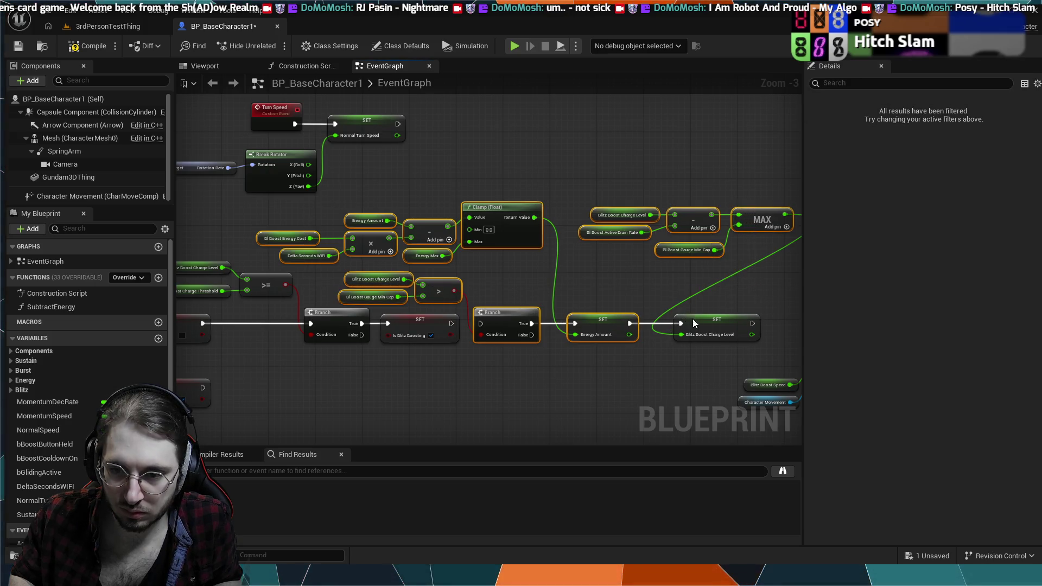
left_click(694, 324, "shift")
scroll(694, 323, "down", 3)
scroll(640, 317, "up", 3)
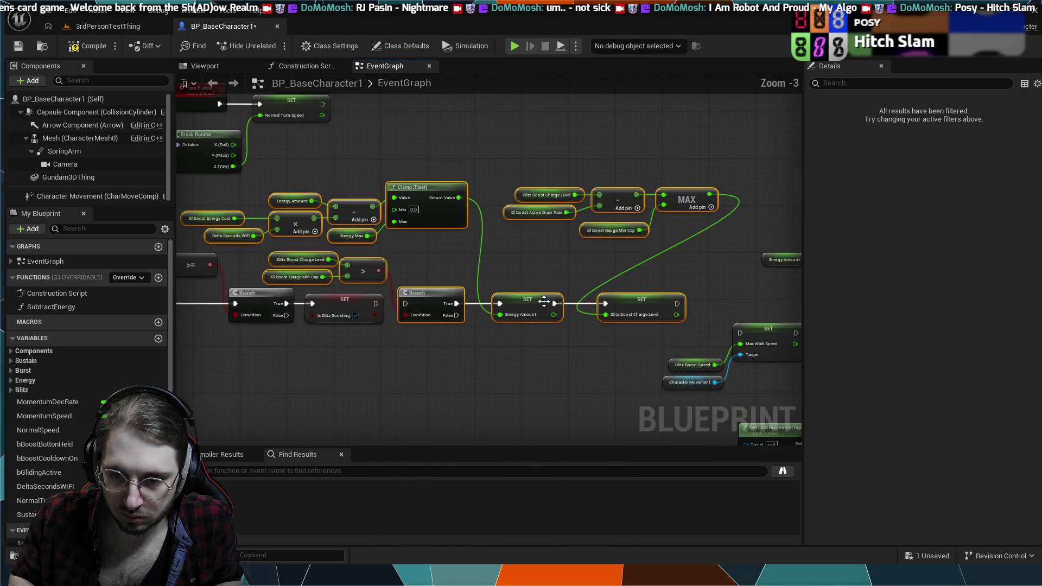
left_click_drag(542, 298, 647, 298)
Delete the Max Walk Speed setter together with its input nodes.
scroll(647, 298, "down", 2)
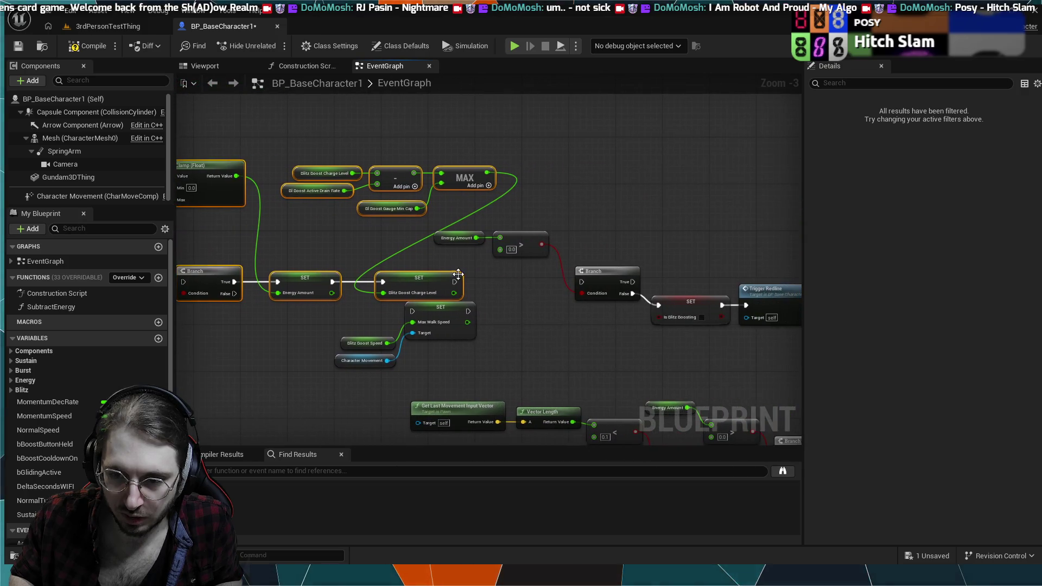
scroll(513, 272, "up", 2)
left_click_drag(627, 314, 727, 342)
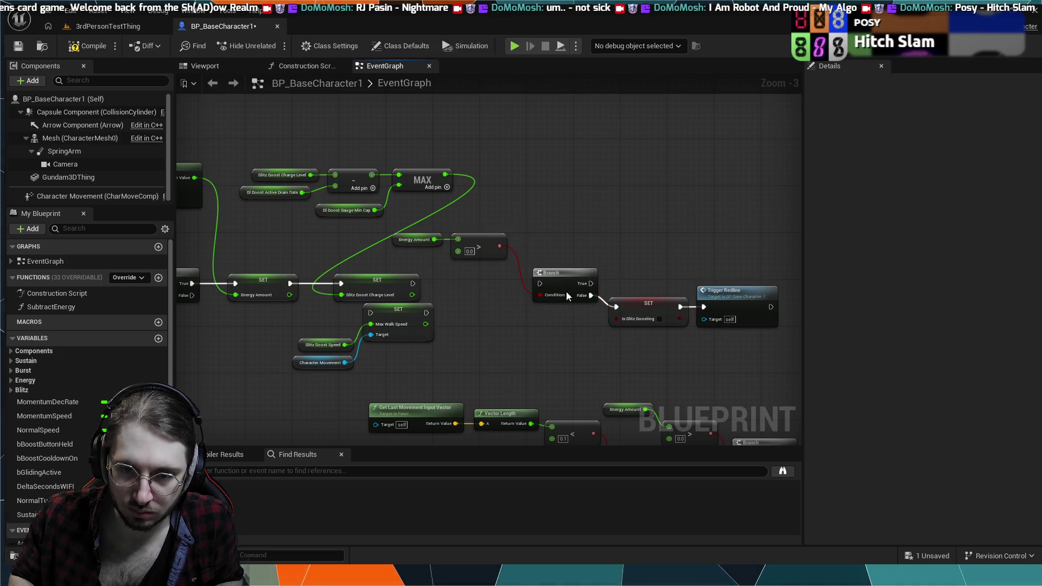
left_click_drag(437, 230, 505, 295)
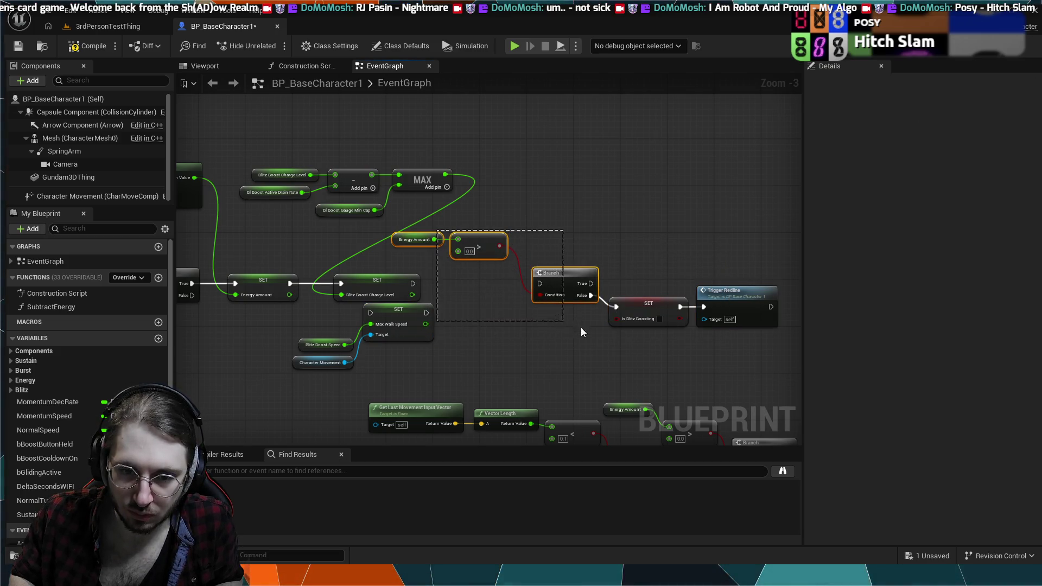
mouse_move(732, 354)
left_mouse_down()
mouse_move(708, 229)
mouse_move(722, 195)
left_mouse_up()
scroll(717, 326, "down", 1)
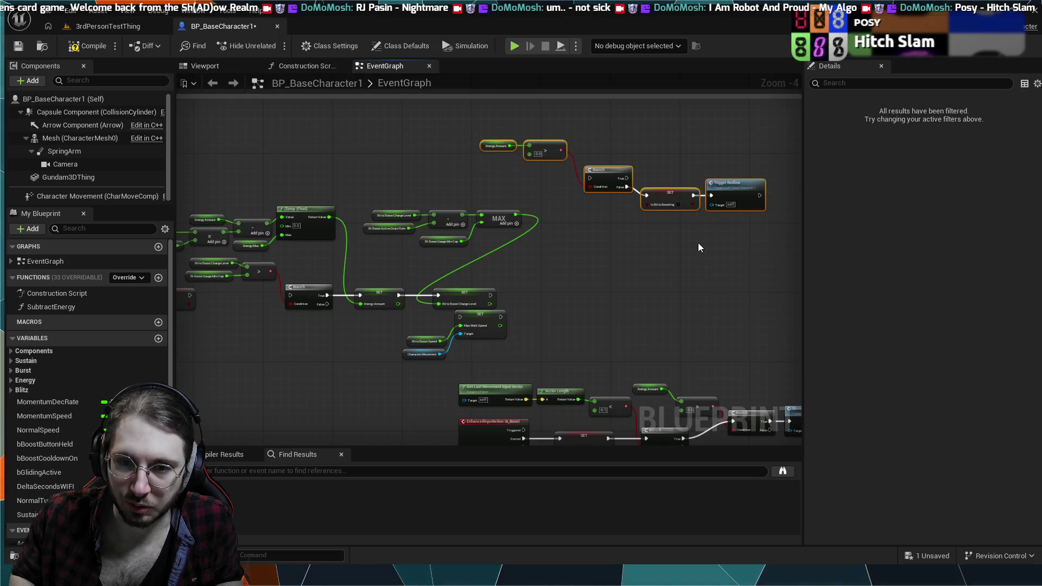
left_click(698, 245)
scroll(574, 271, "up", 2)
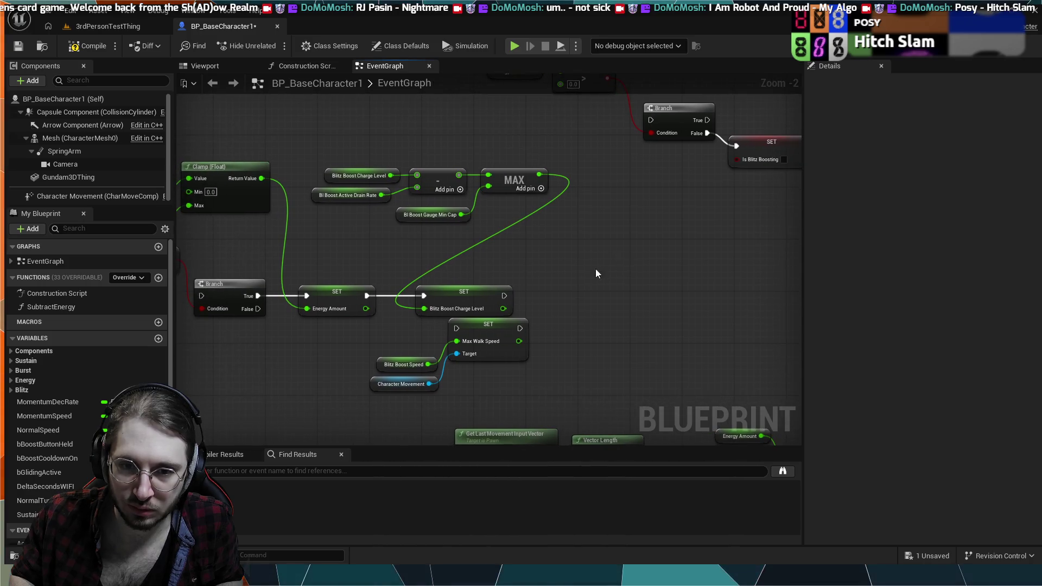
scroll(569, 283, "down", 1)
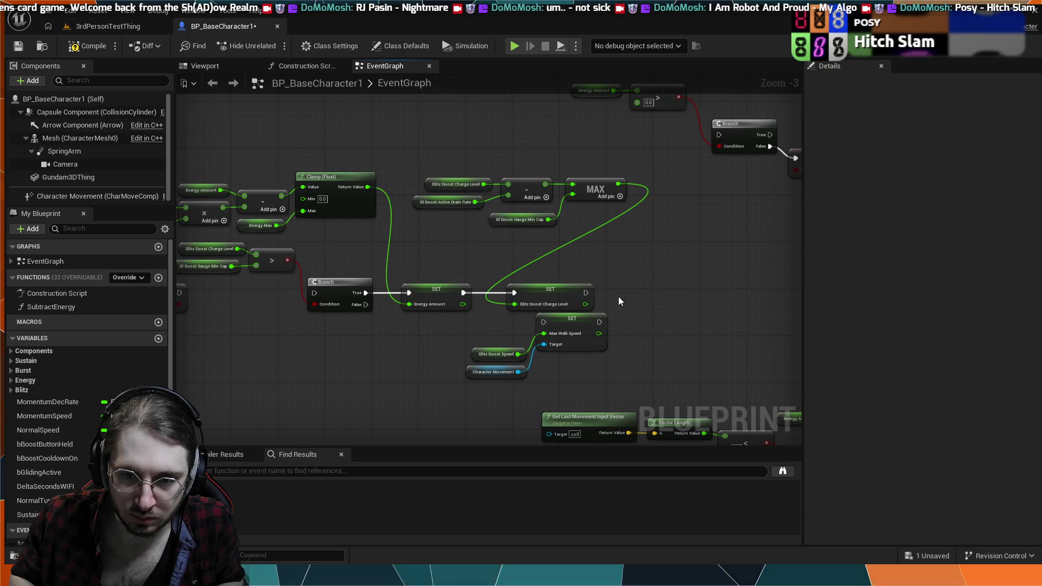
scroll(594, 275, "down", 1)
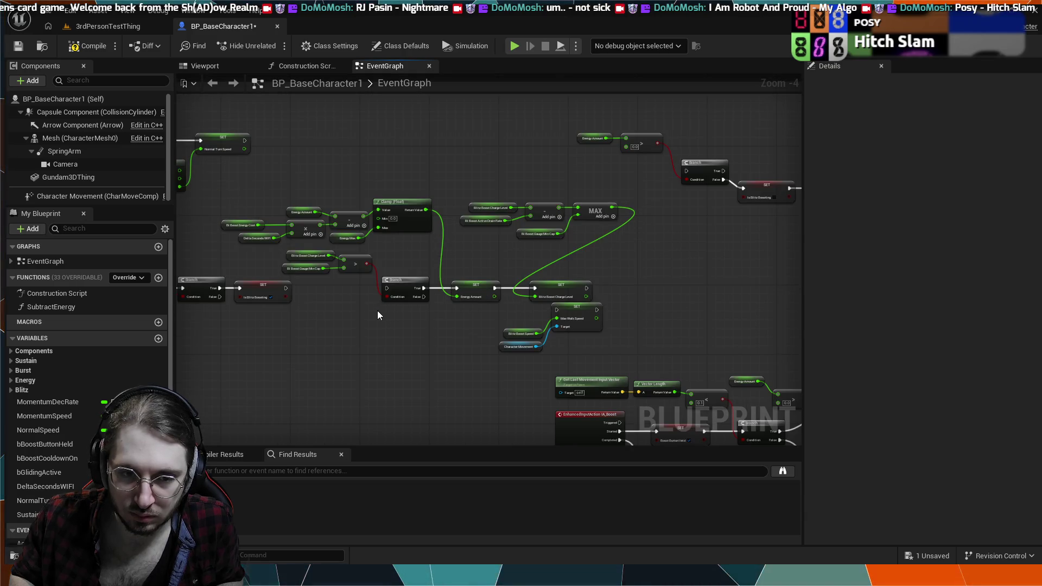
scroll(405, 320, "up", 1)
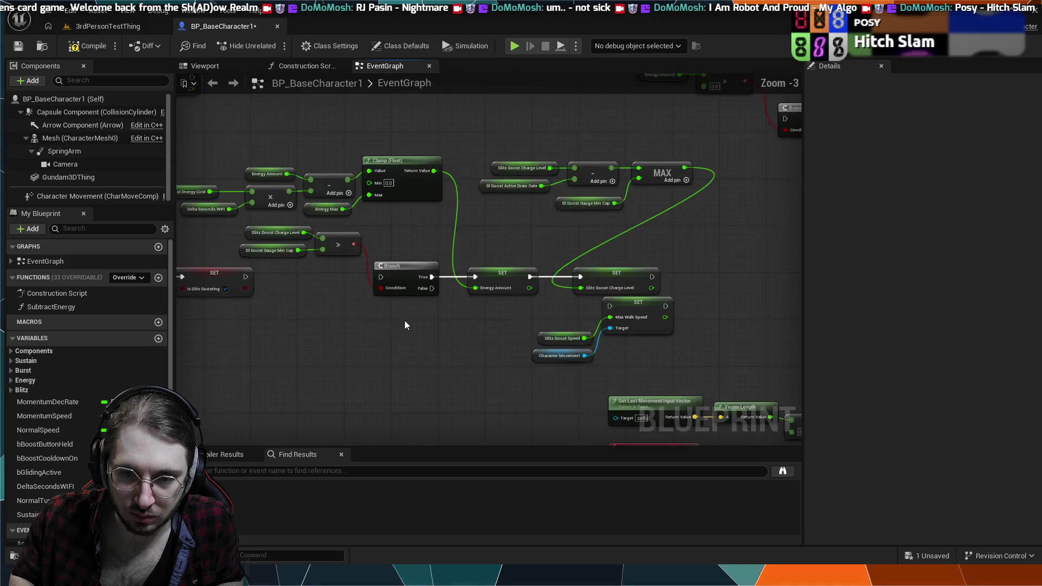
mouse_move(403, 322)
left_mouse_down()
mouse_move(492, 334)
mouse_move(349, 226)
mouse_move(363, 264)
mouse_move(354, 289)
left_mouse_up()
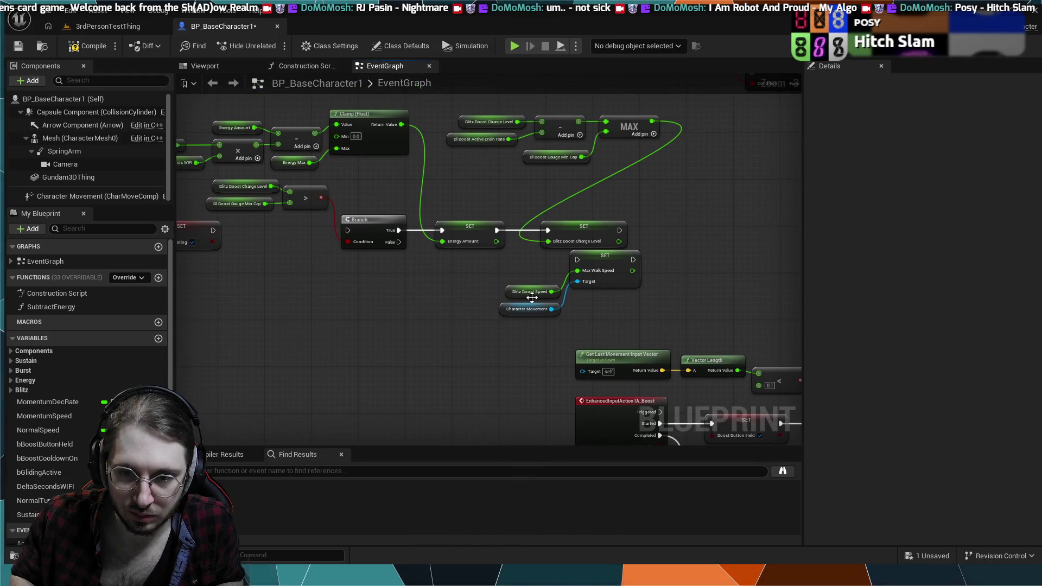
left_click_drag(592, 305, 462, 254)
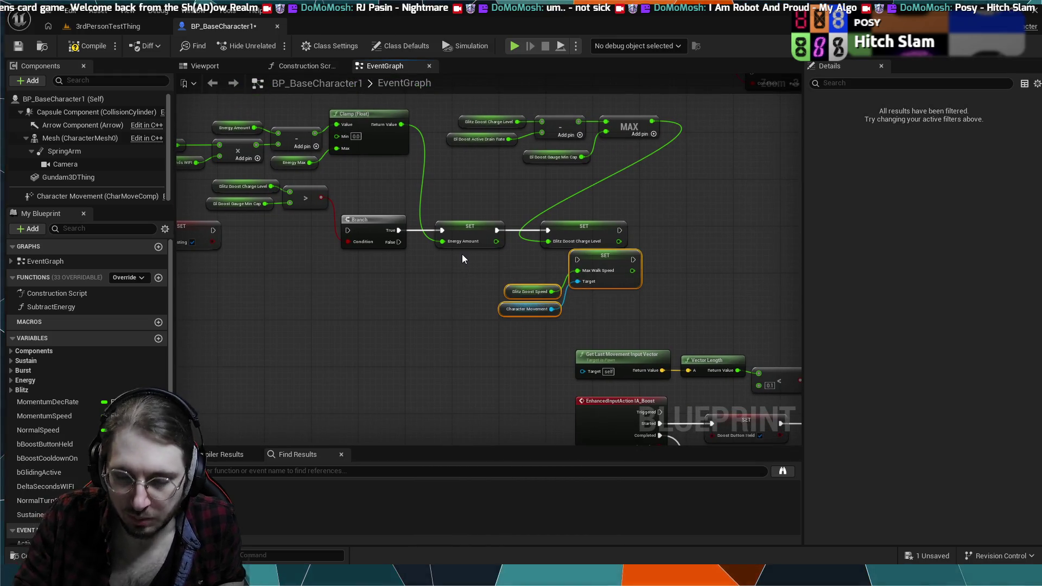
key("Delete")
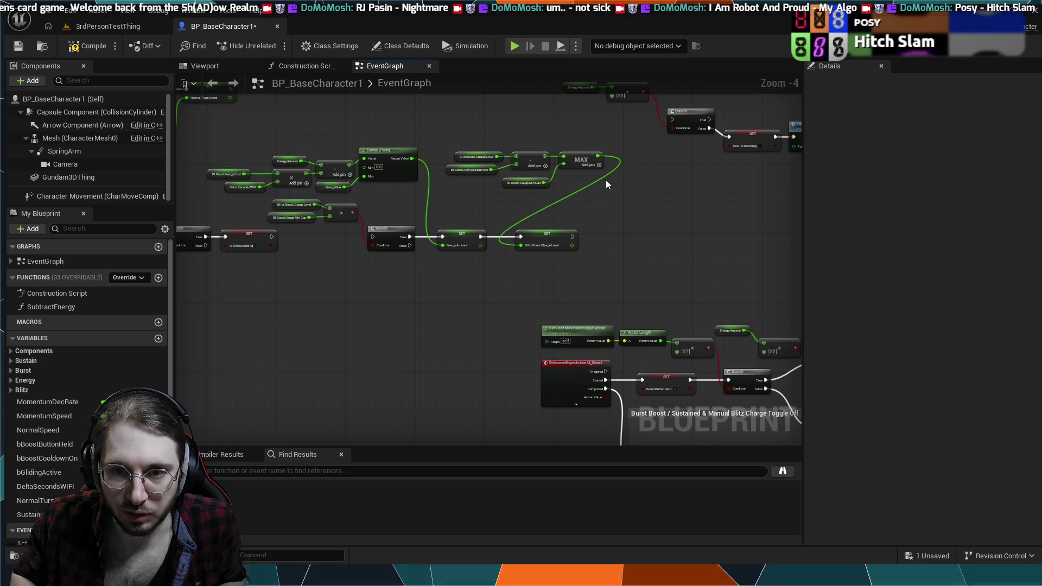
Move the whole energy regen node group right, leaving space after SET Is Blitz Boosting.
mouse_move(598, 145)
left_mouse_down()
mouse_move(351, 242)
mouse_move(294, 215)
mouse_move(247, 210)
mouse_move(259, 221)
left_mouse_up()
left_click_drag(548, 263, 423, 228)
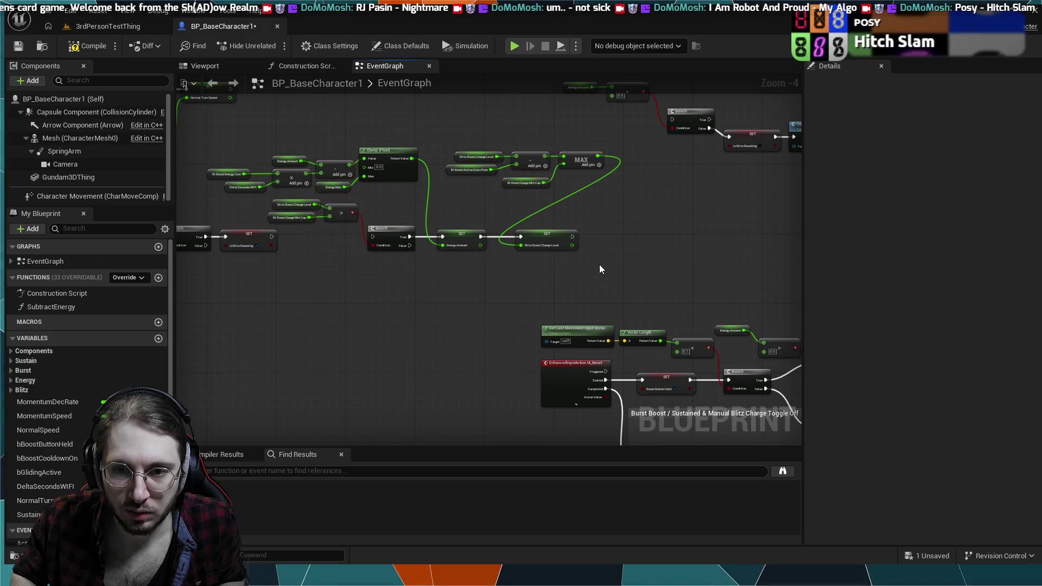
mouse_move(598, 265)
left_mouse_down()
mouse_move(389, 147)
mouse_move(285, 132)
left_mouse_up()
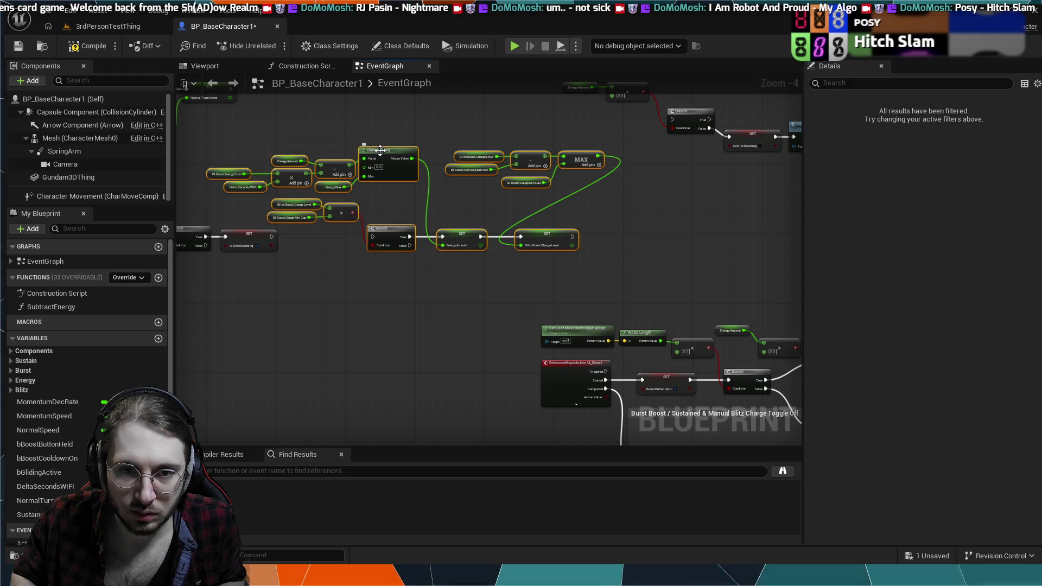
mouse_move(378, 152)
left_mouse_down()
mouse_move(461, 144)
mouse_move(455, 152)
left_mouse_up()
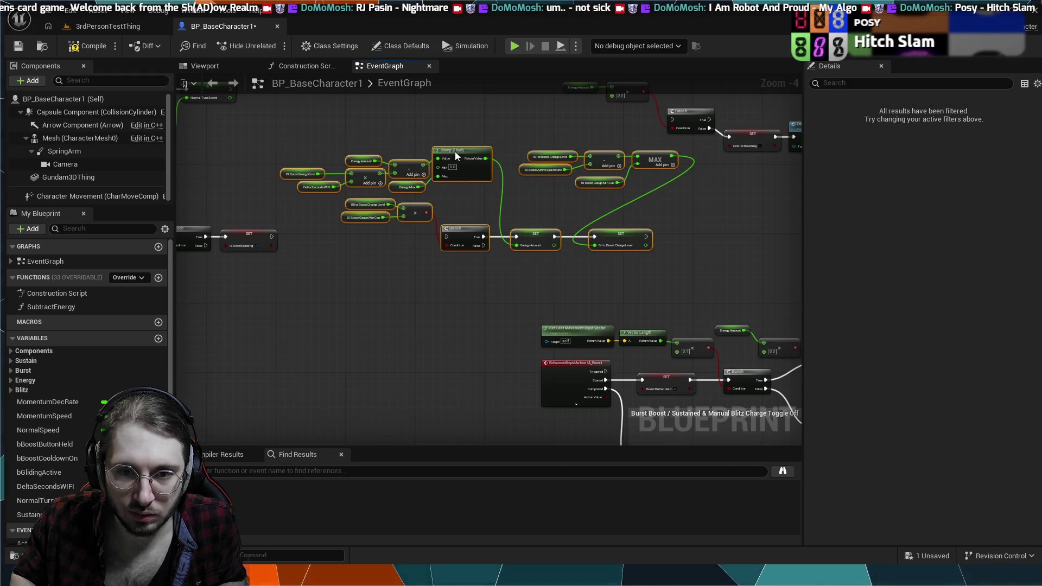
left_click_drag(424, 241, 478, 288)
scroll(538, 294, "up", 3)
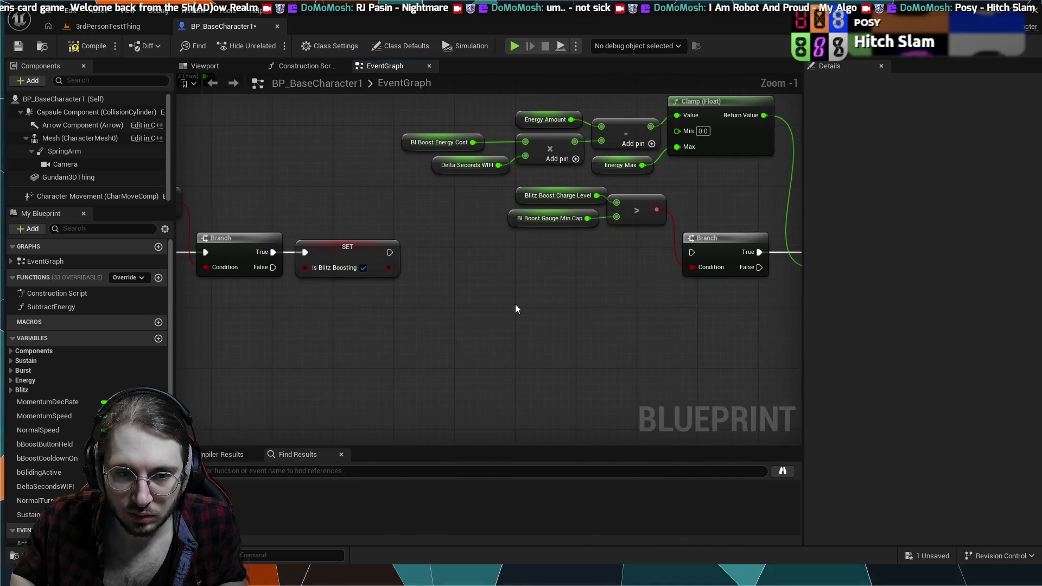
left_click_drag(390, 252, 443, 256)
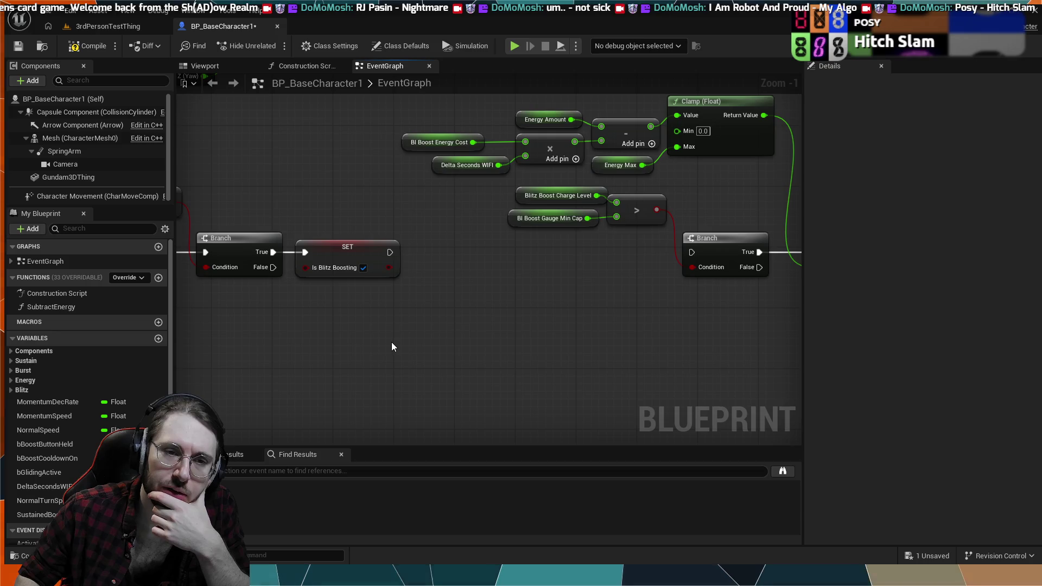
Align the Character Movement and Rotation Rate getters with the Break Rotator input beside Turn Speed.
scroll(392, 342, "down", 3)
scroll(304, 252, "up", 4)
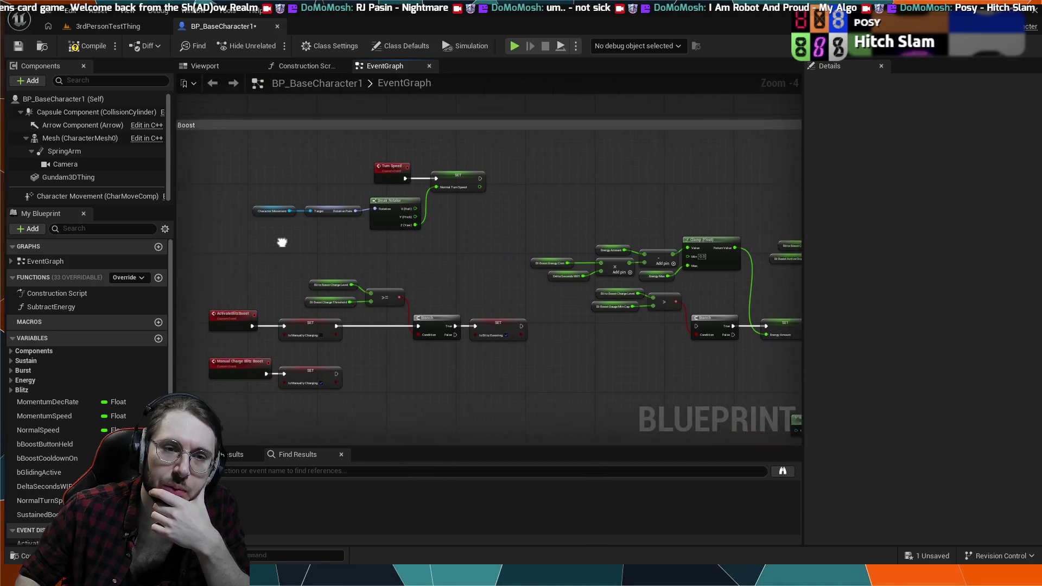
mouse_move(304, 252)
left_mouse_down()
mouse_move(360, 277)
mouse_move(335, 333)
left_mouse_up()
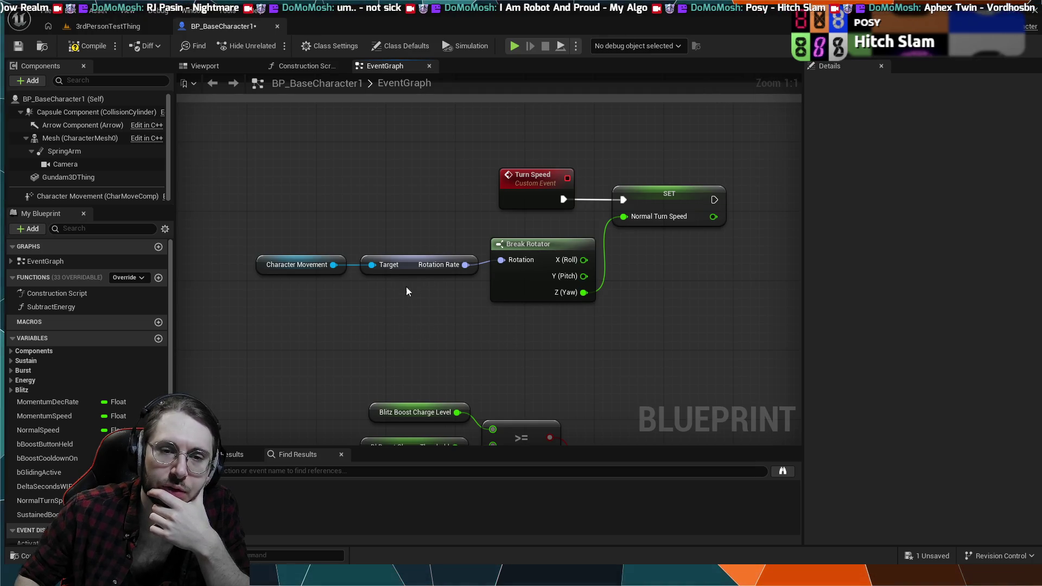
left_click(409, 263)
left_click(297, 265, "ctrl")
left_click_drag(409, 263, 409, 254)
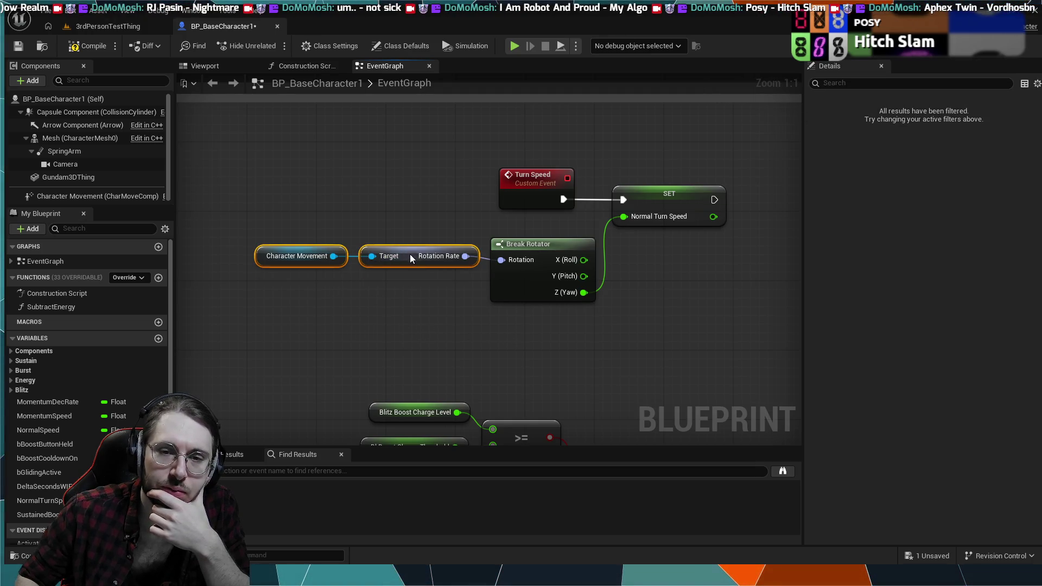
left_click(421, 284)
left_click_drag(540, 338, 449, 338)
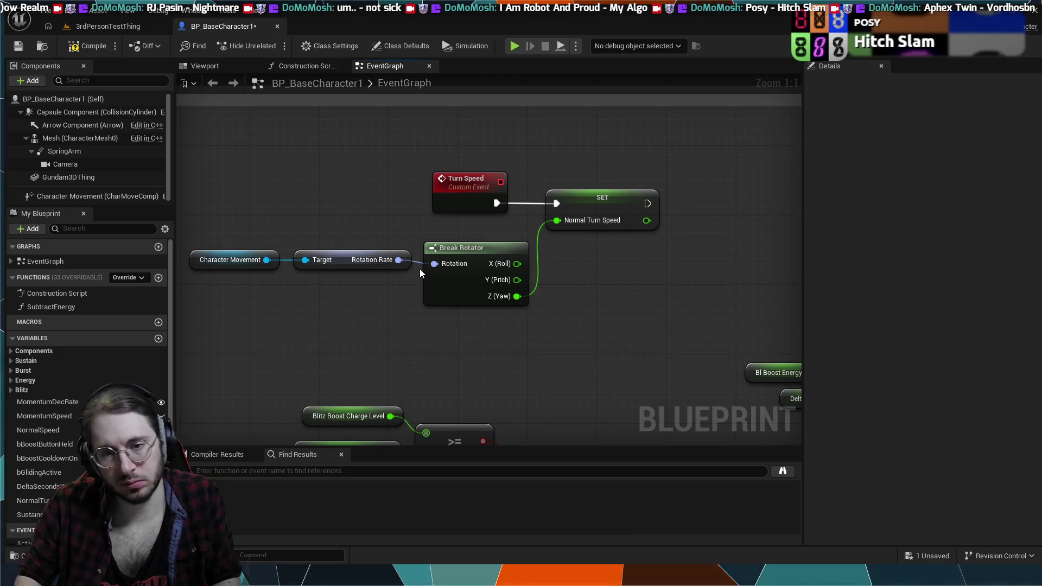
scroll(607, 343, "down", 2)
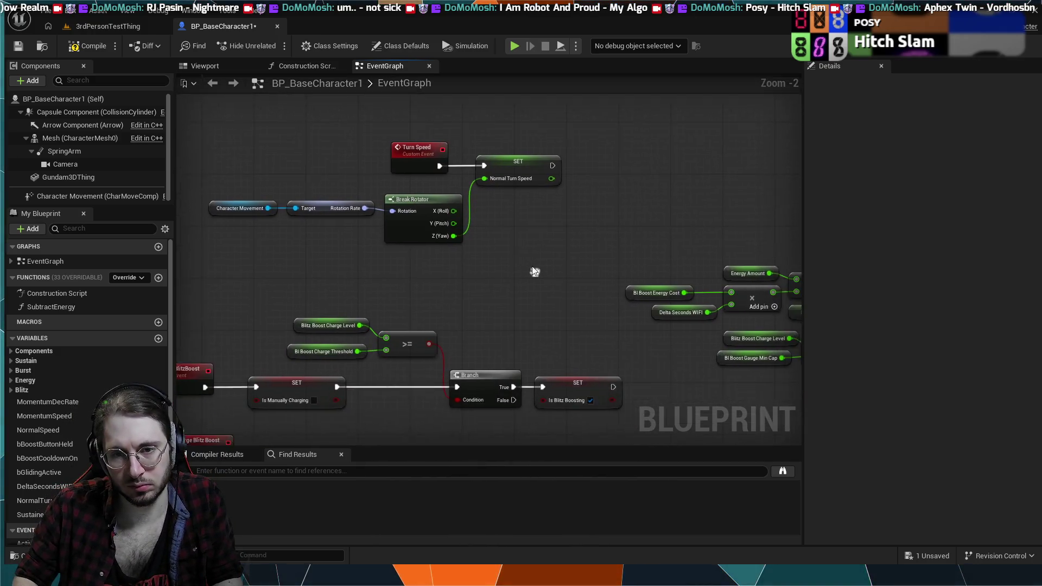
scroll(533, 268, "down", 2)
scroll(532, 266, "up", 4)
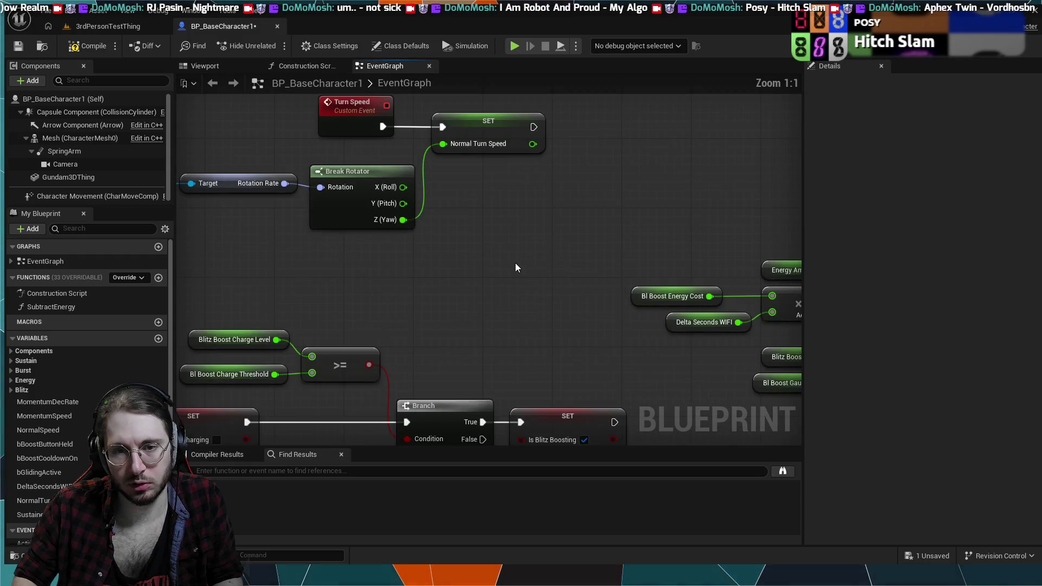
scroll(516, 268, "down", 2)
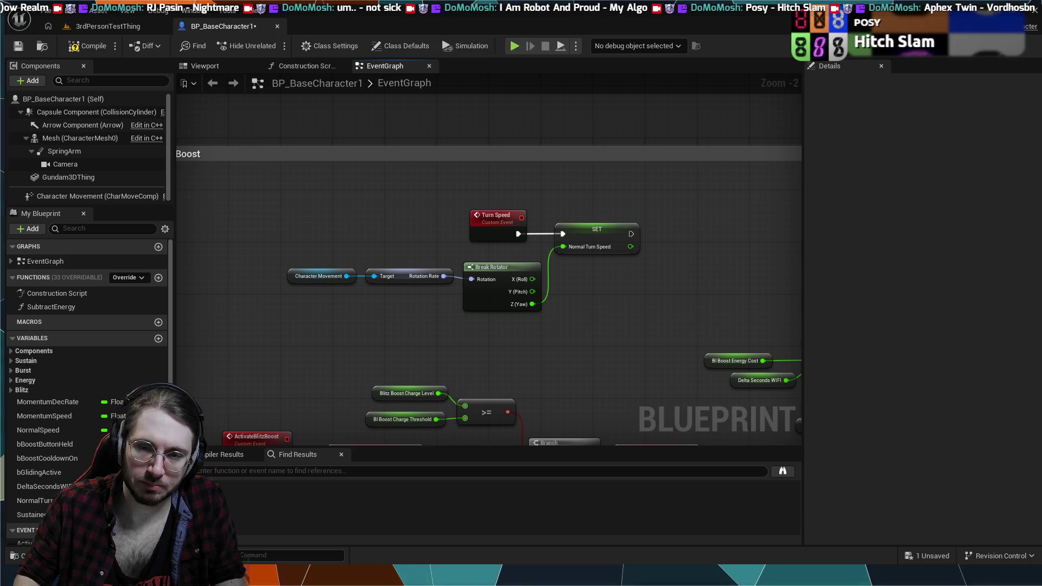
scroll(645, 364, "down", 4)
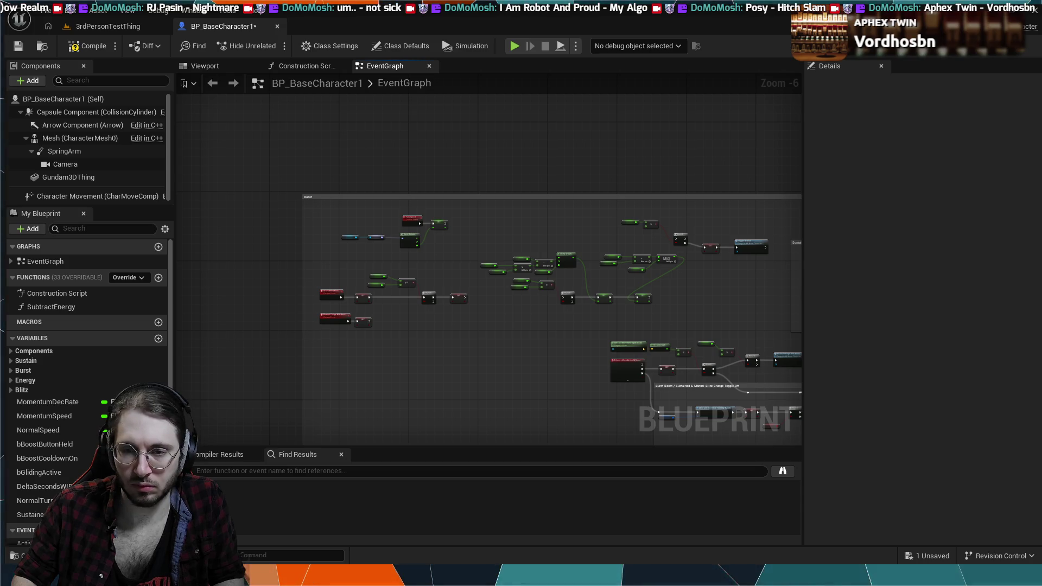
Undo/redo to restore SET Max Walk Speed with its inputs and place it beside SET Is Blitz Boosting.
scroll(519, 298, "up", 4)
scroll(441, 240, "down", 2)
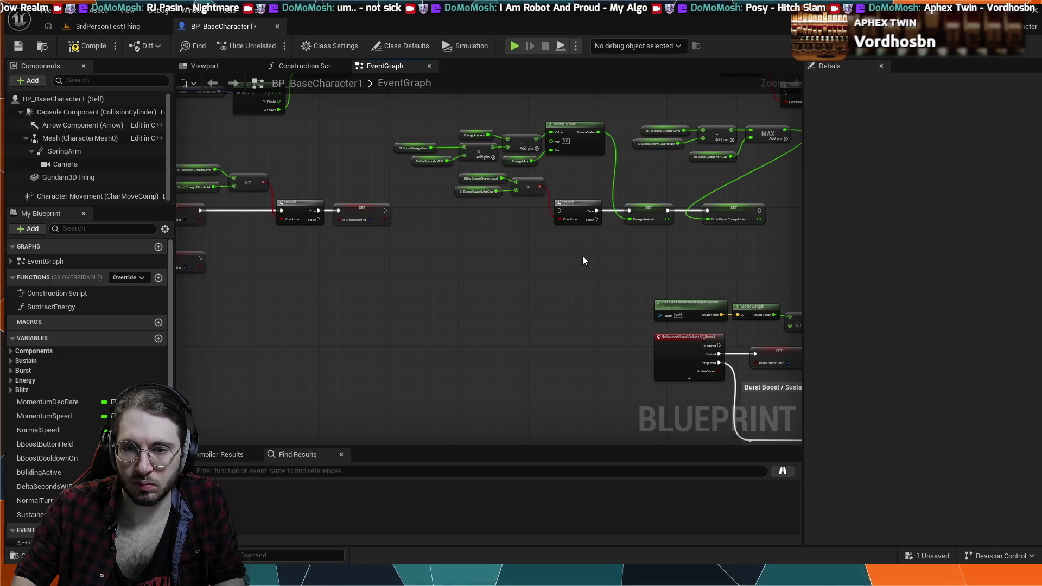
scroll(538, 268, "down", 1)
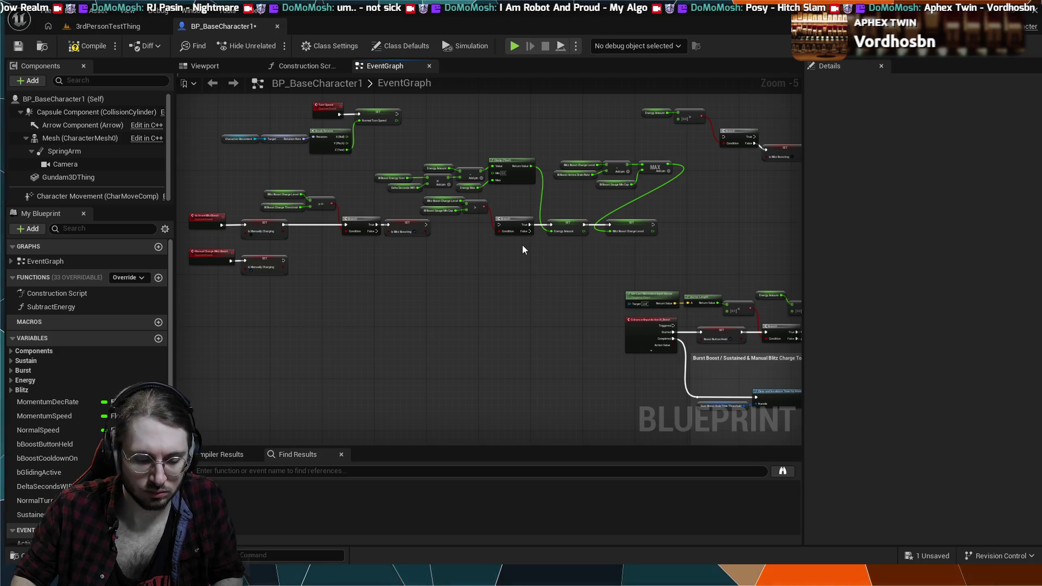
key("ctrl+z")
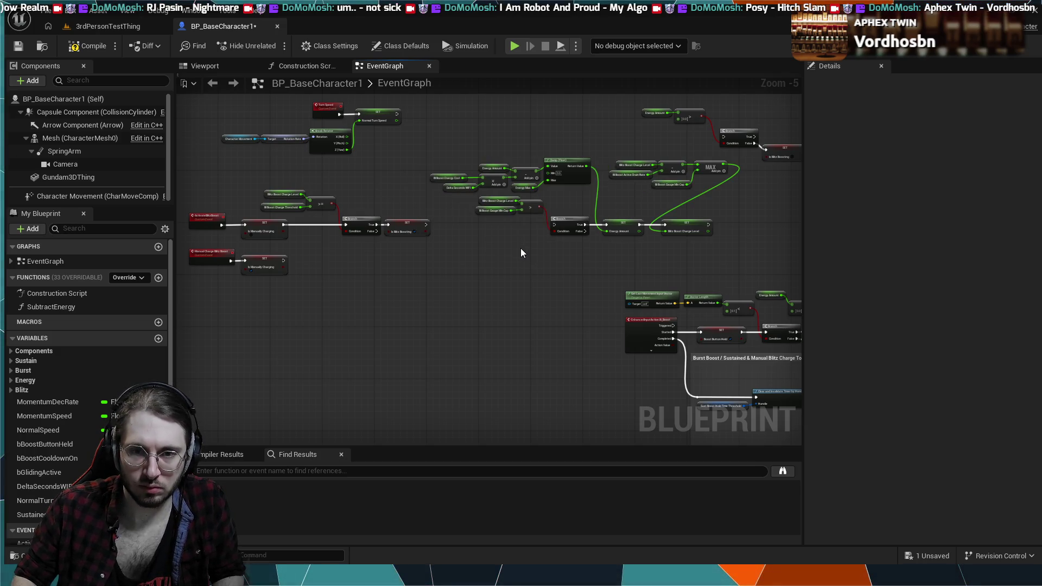
key("ctrl+z")
key("ctrl+z")
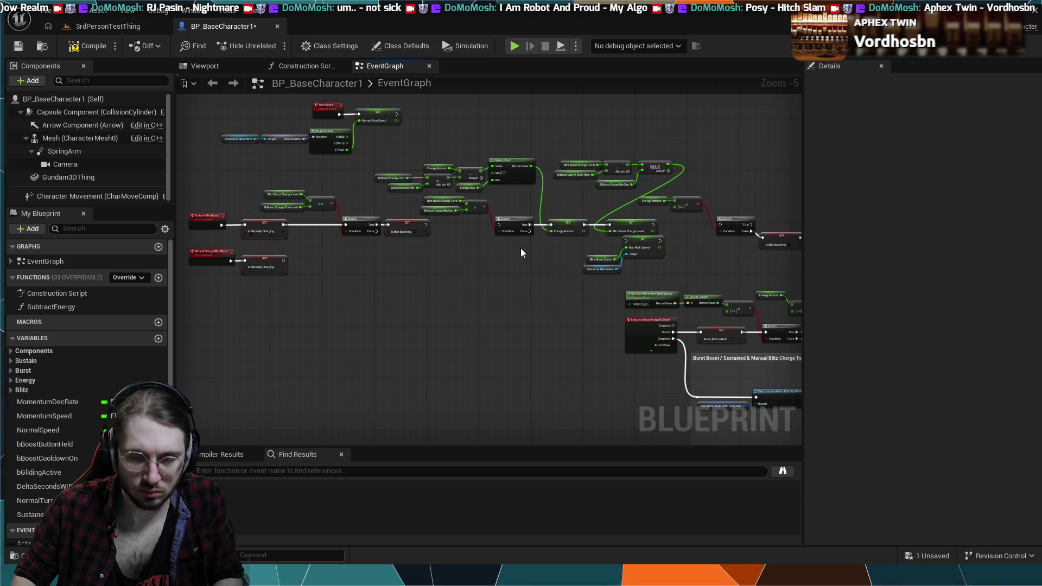
key("ctrl+z")
key("ctrl+y")
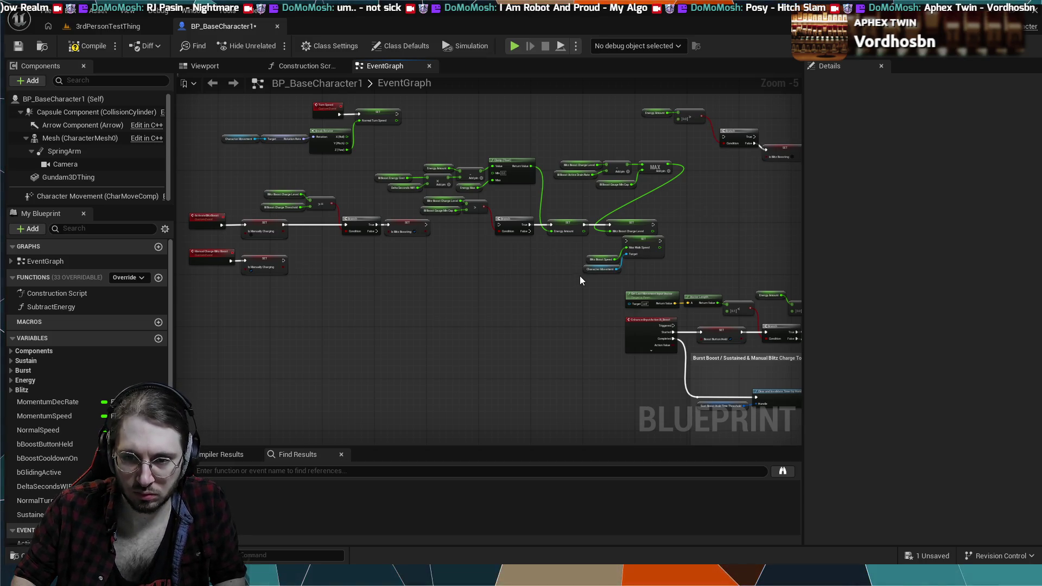
mouse_move(619, 262)
left_mouse_down()
mouse_move(641, 249)
mouse_move(476, 245)
mouse_move(455, 225)
left_mouse_up()
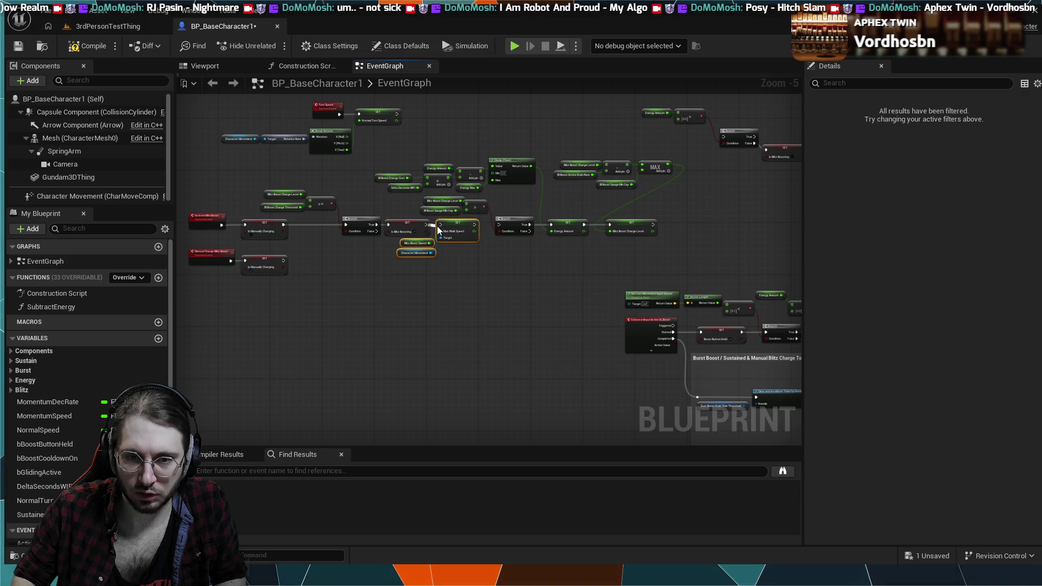
Shift the clamp, energy nodes and the Energy Amount and Charge Level SETs right.
left_click(655, 167)
left_click_drag(635, 222, 412, 215)
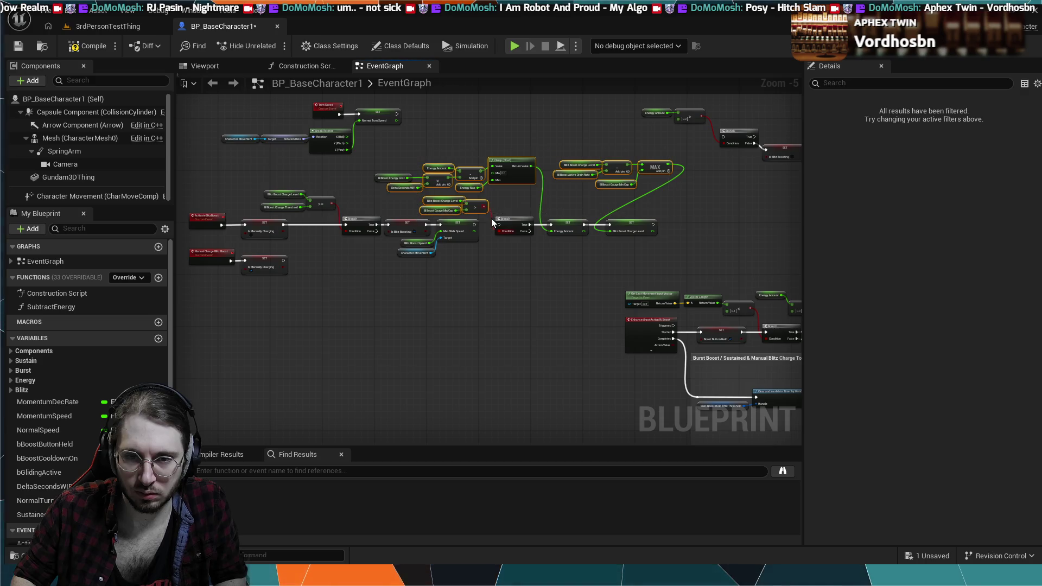
mouse_move(665, 153)
left_mouse_down()
mouse_move(531, 209)
mouse_move(406, 218)
left_mouse_up()
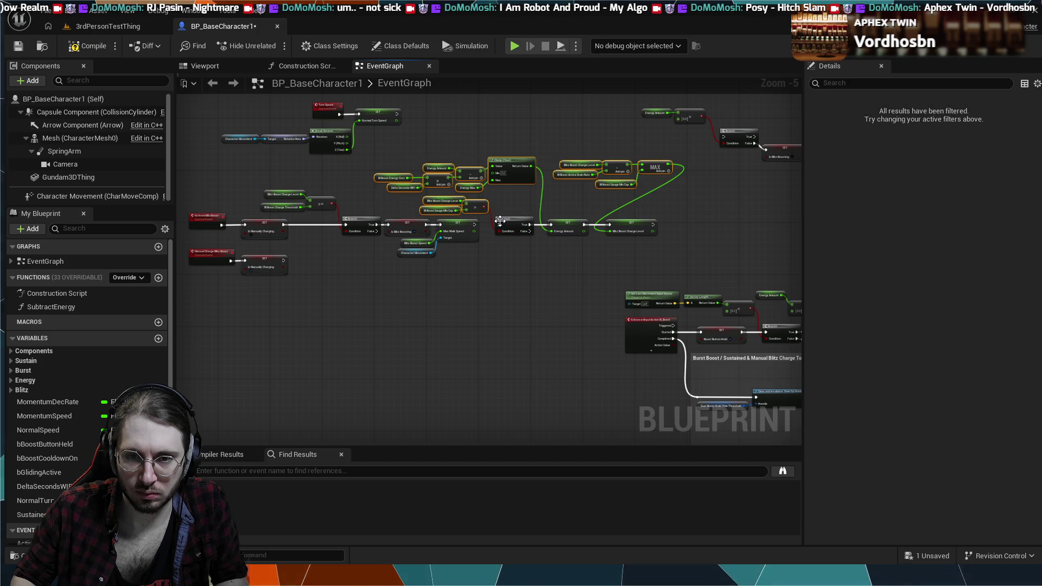
left_click(557, 223, "ctrl")
left_click(630, 224, "ctrl")
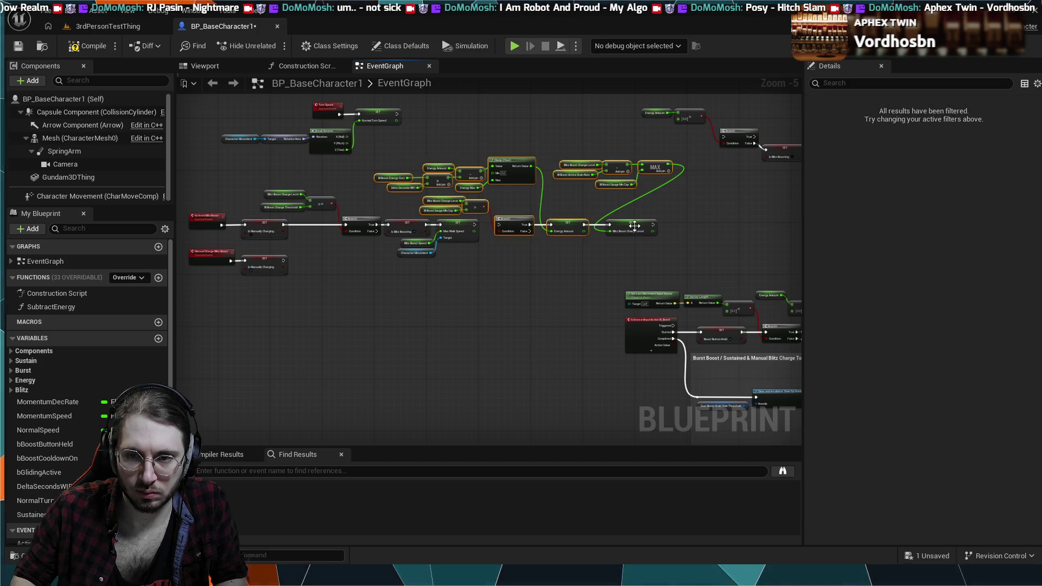
left_click_drag(510, 165, 582, 164)
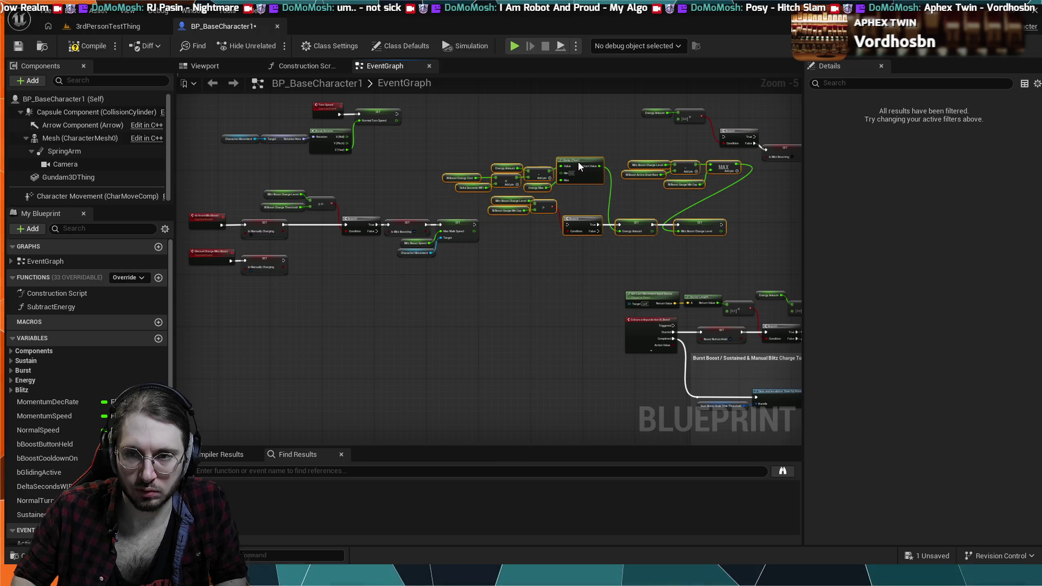
left_click(650, 194)
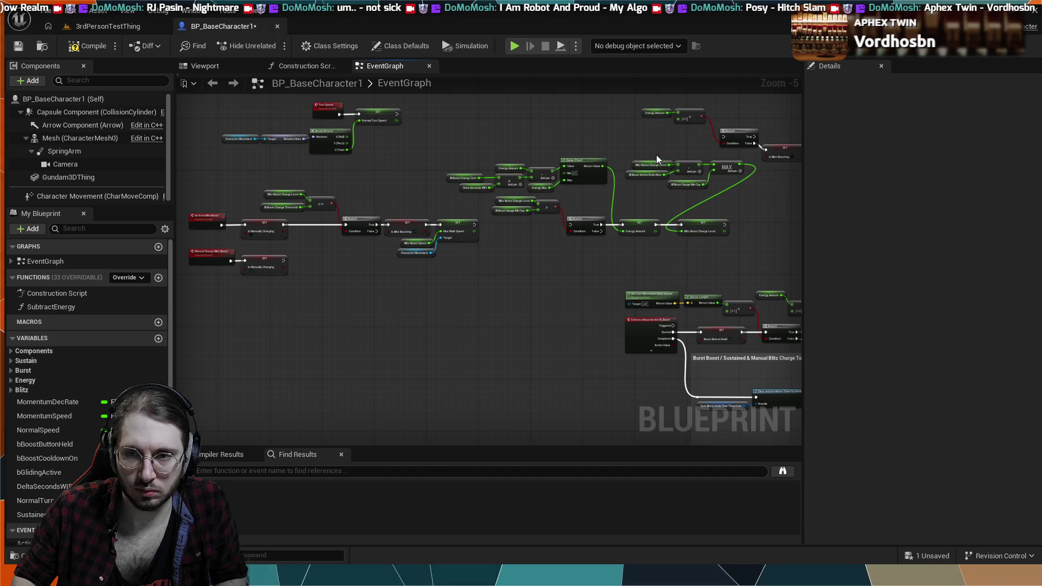
Move the charge-drain and MAX nodes below the SETs, then paste a Get Actor Forward Vector node.
left_click_drag(715, 174, 728, 188)
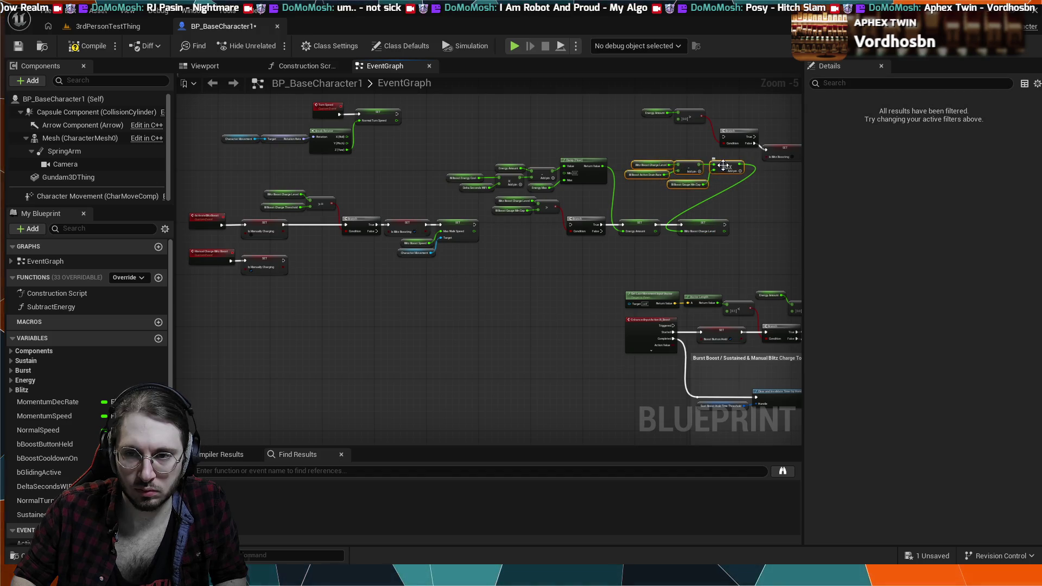
left_click_drag(669, 230, 658, 249)
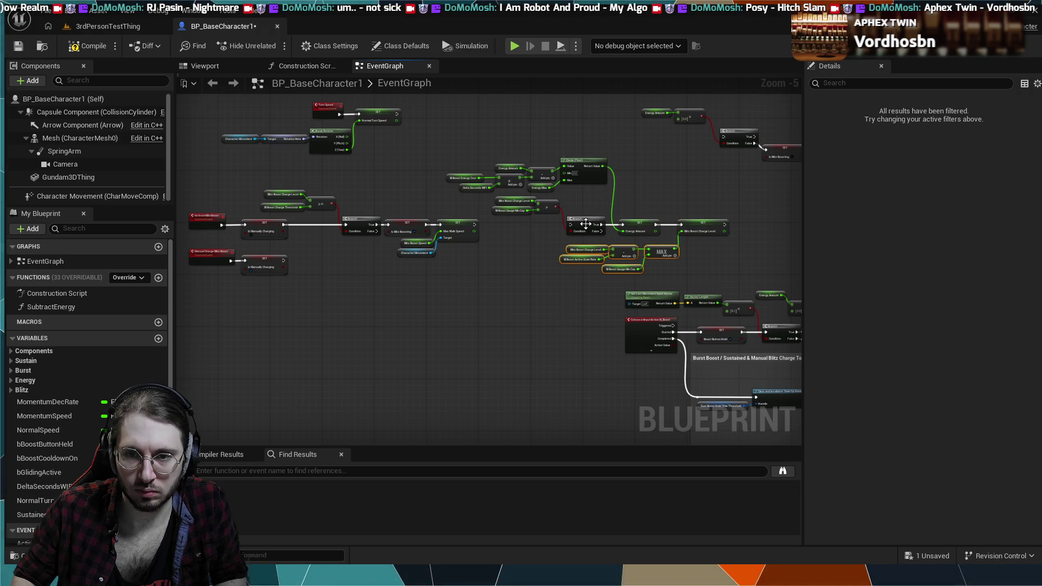
scroll(493, 230, "up", 4)
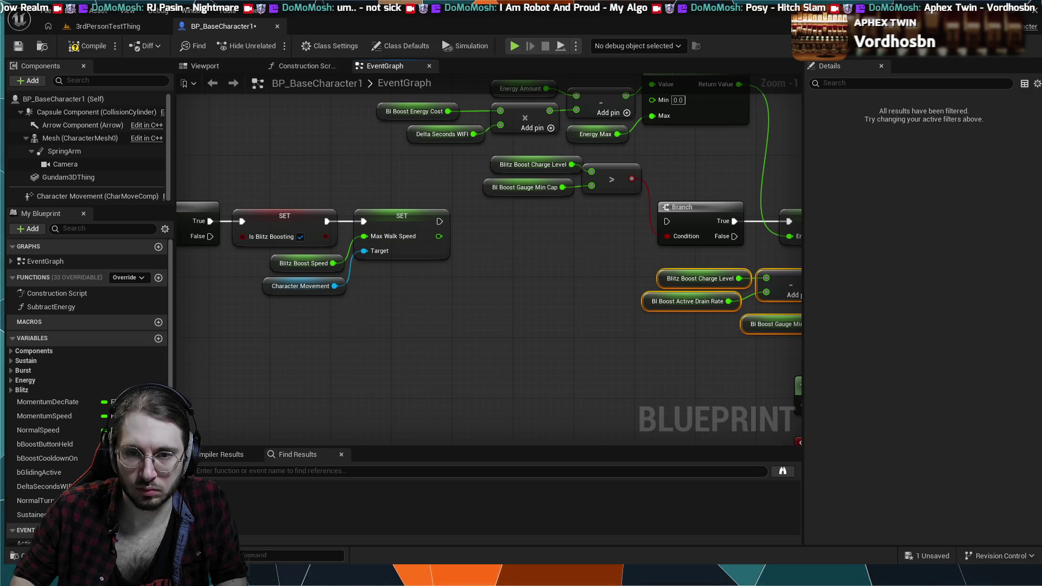
scroll(412, 202, "down", 4)
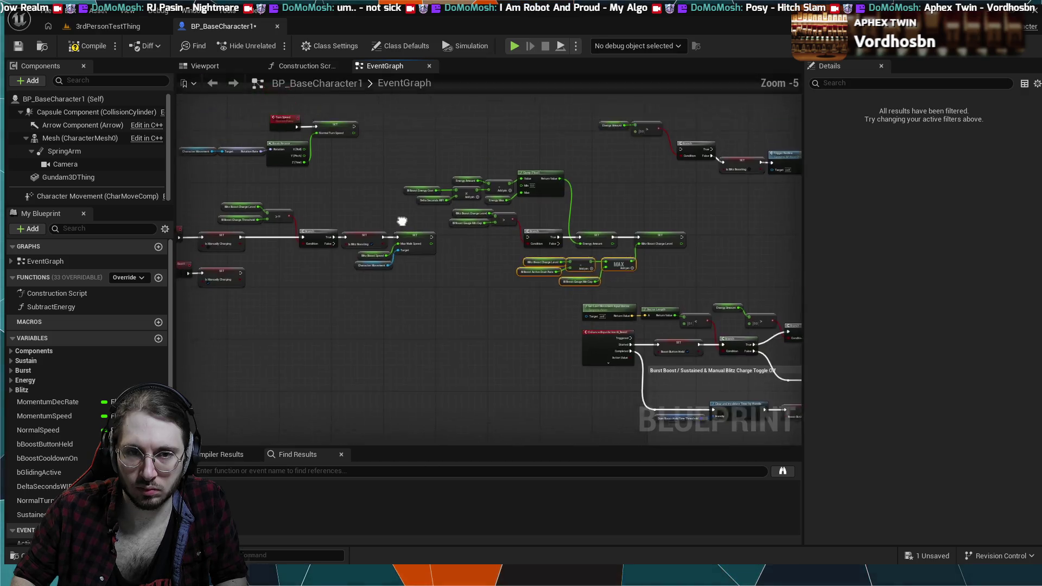
scroll(270, 269, "up", 4)
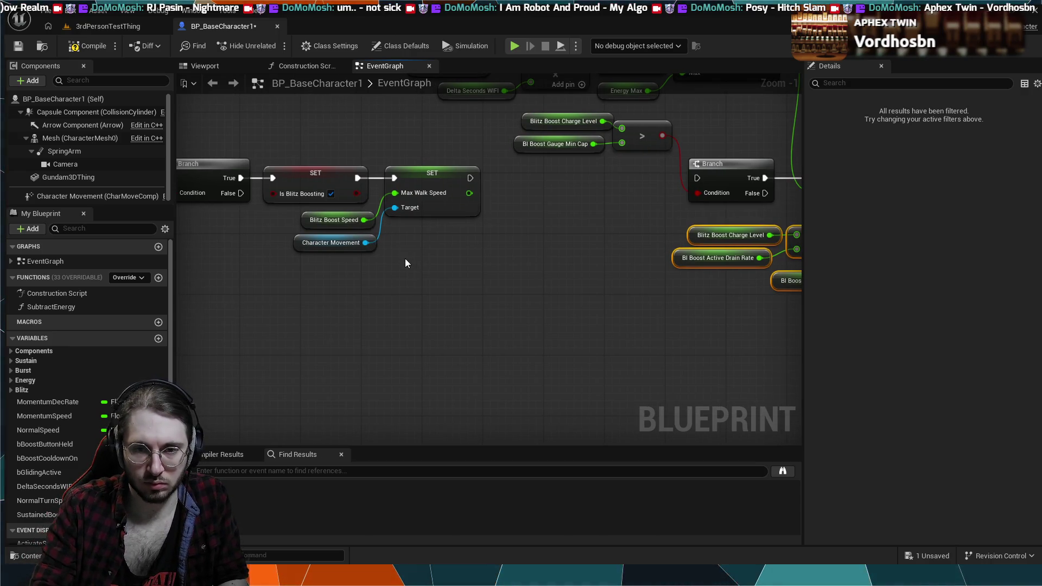
key("ctrl+v")
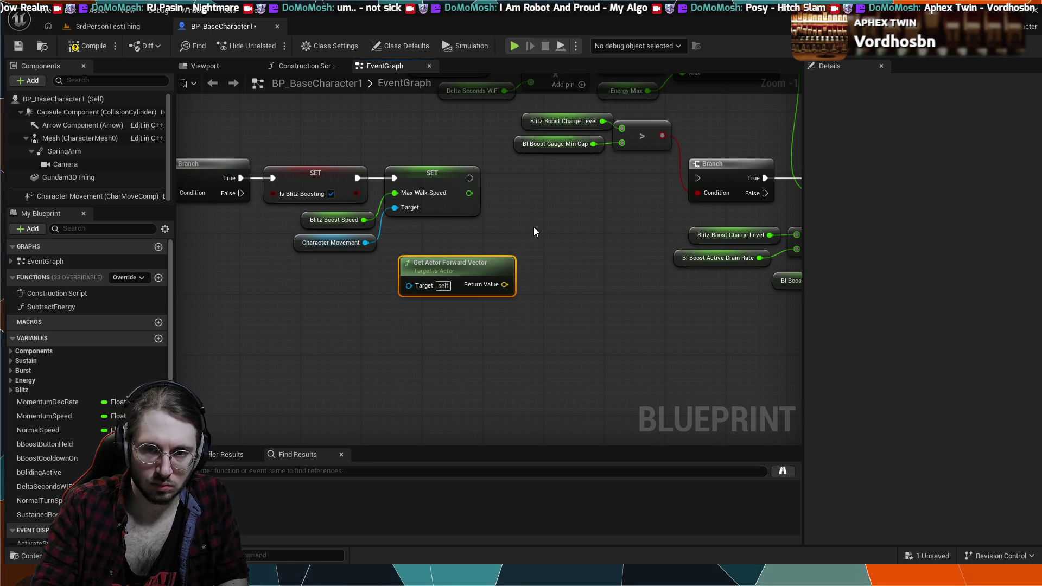
Add an Add Movement Input node fed by Get Actor Forward Vector into World Direction.
key("ctrl+v")
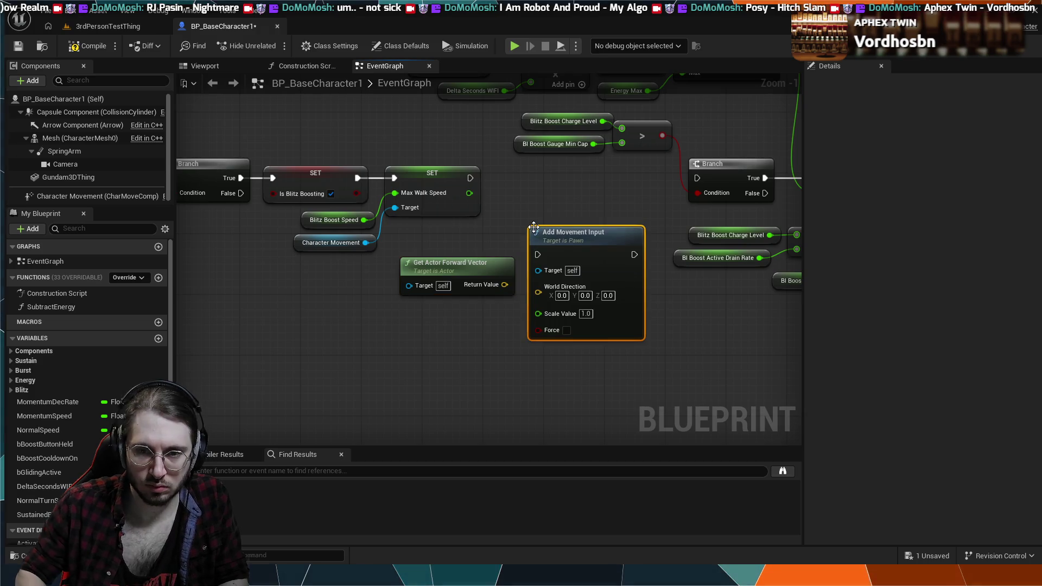
left_click_drag(554, 228, 555, 174)
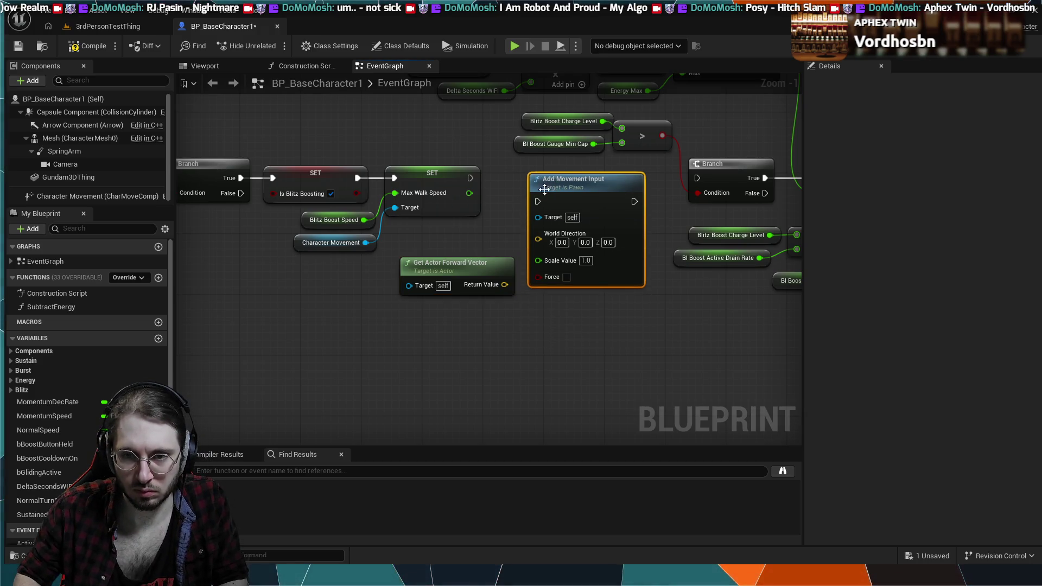
left_click_drag(472, 262, 456, 300)
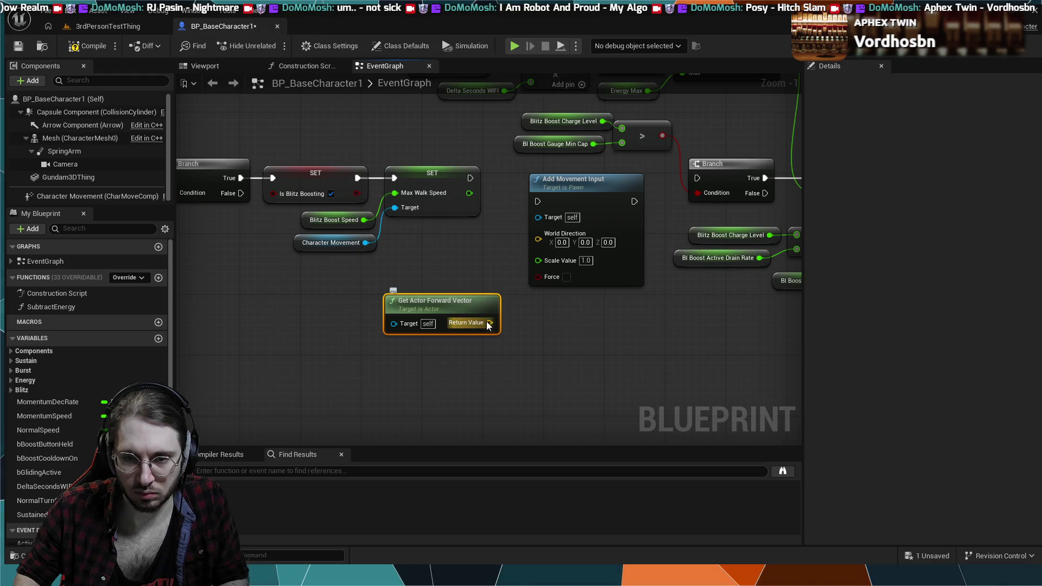
left_click_drag(520, 262, 538, 240)
left_click_drag(564, 188, 549, 180)
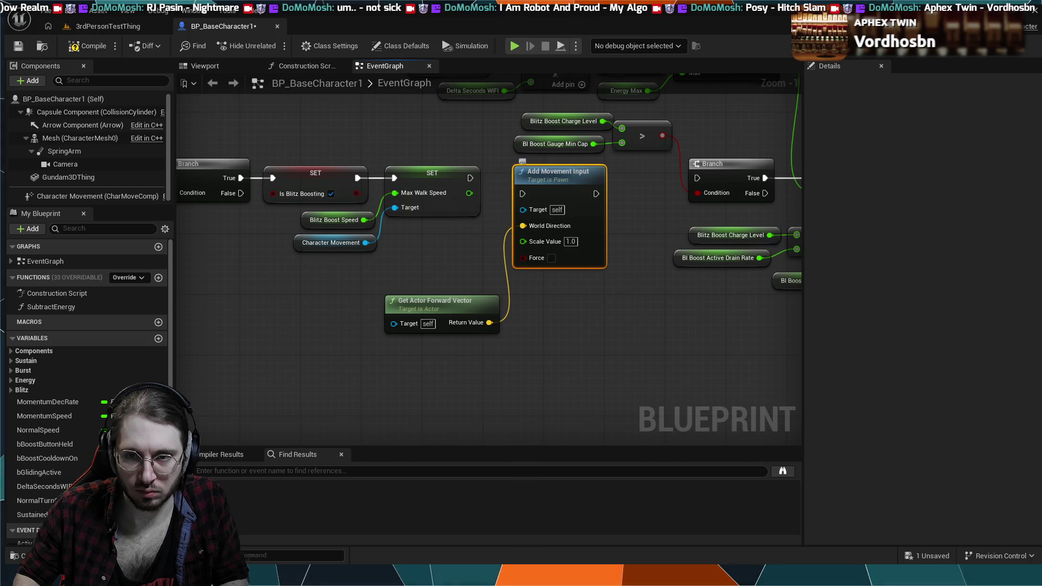
mouse_move(619, 195)
left_mouse_down()
mouse_move(564, 303)
mouse_move(509, 308)
mouse_move(554, 289)
mouse_move(544, 290)
left_mouse_up()
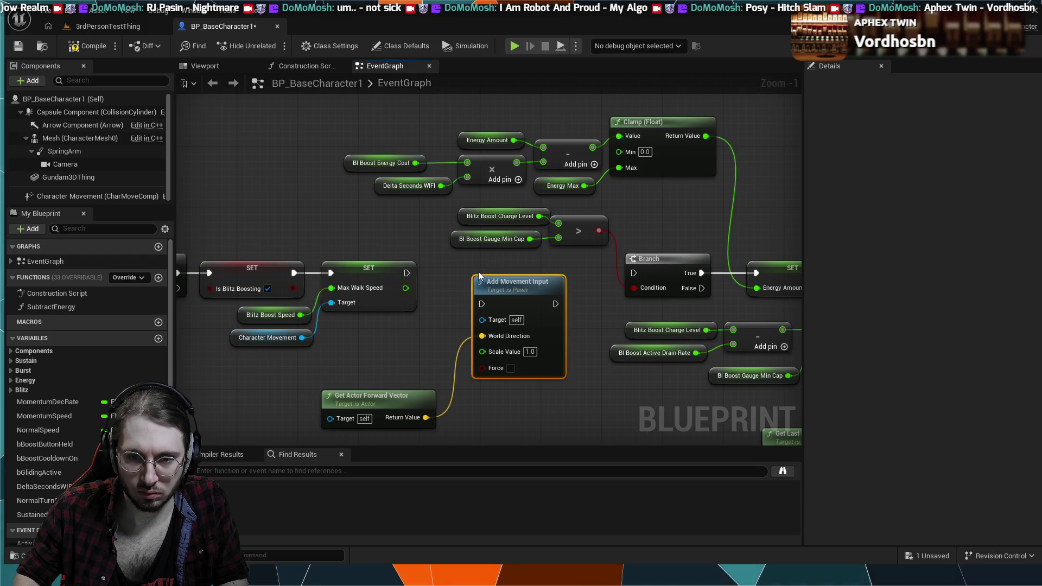
Run Add Movement Input after SET Max Walk Speed with Force on, continuing into the Branch.
left_click_drag(439, 287, 482, 304)
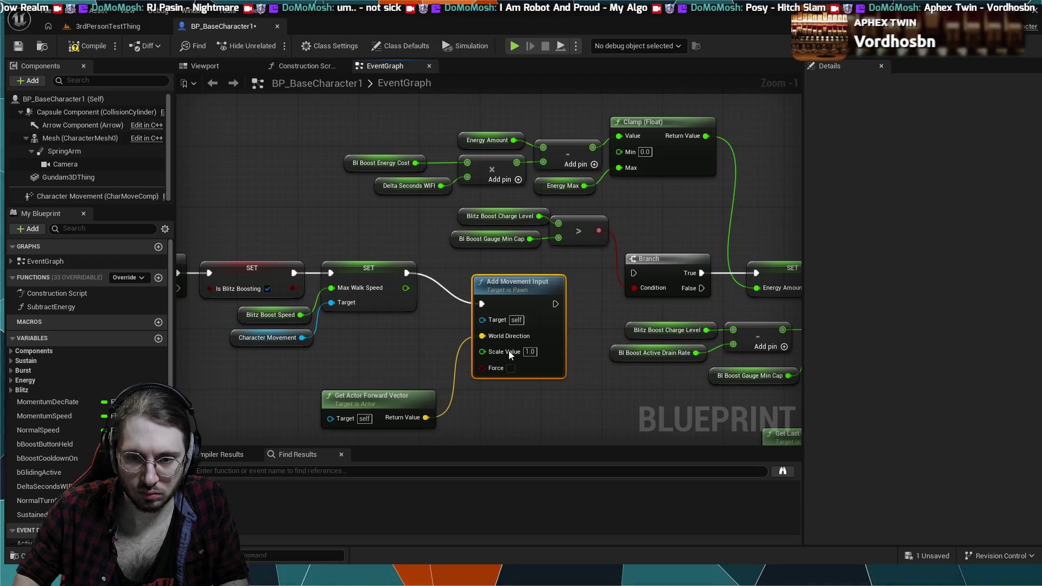
left_click(511, 368)
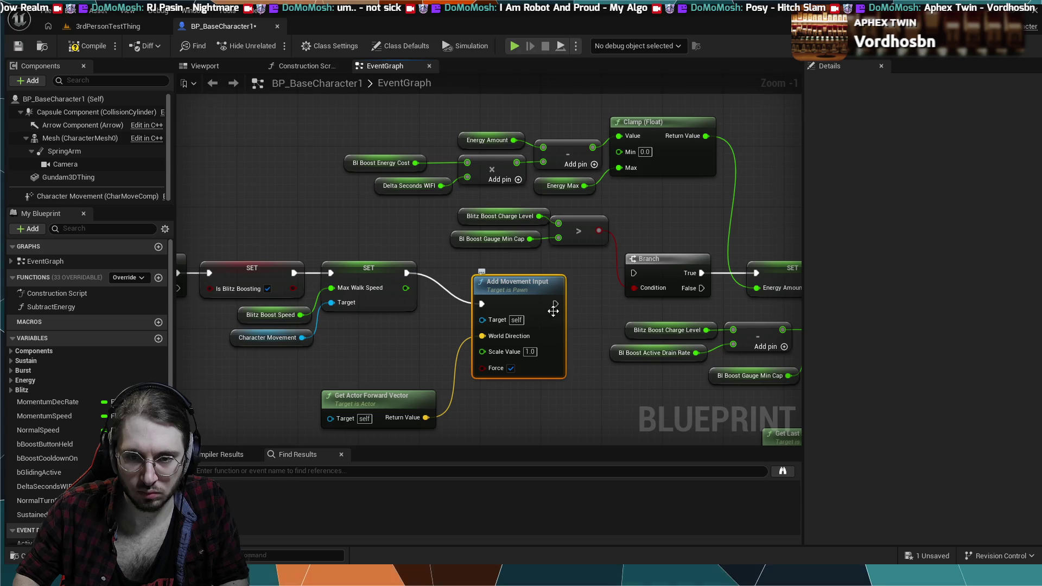
left_click_drag(633, 275, 633, 274)
scroll(601, 276, "down", 1)
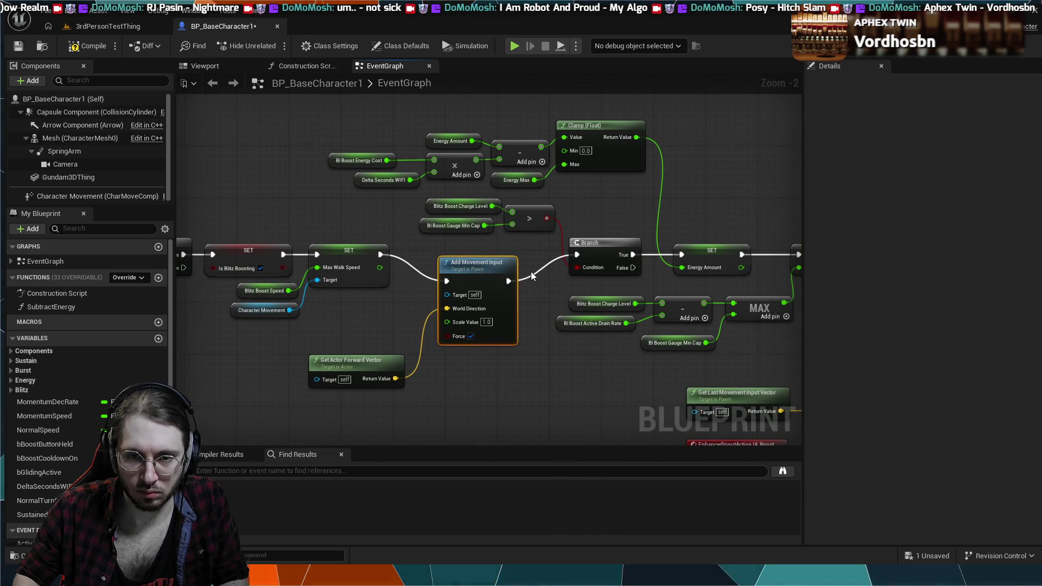
scroll(487, 256, "down", 1)
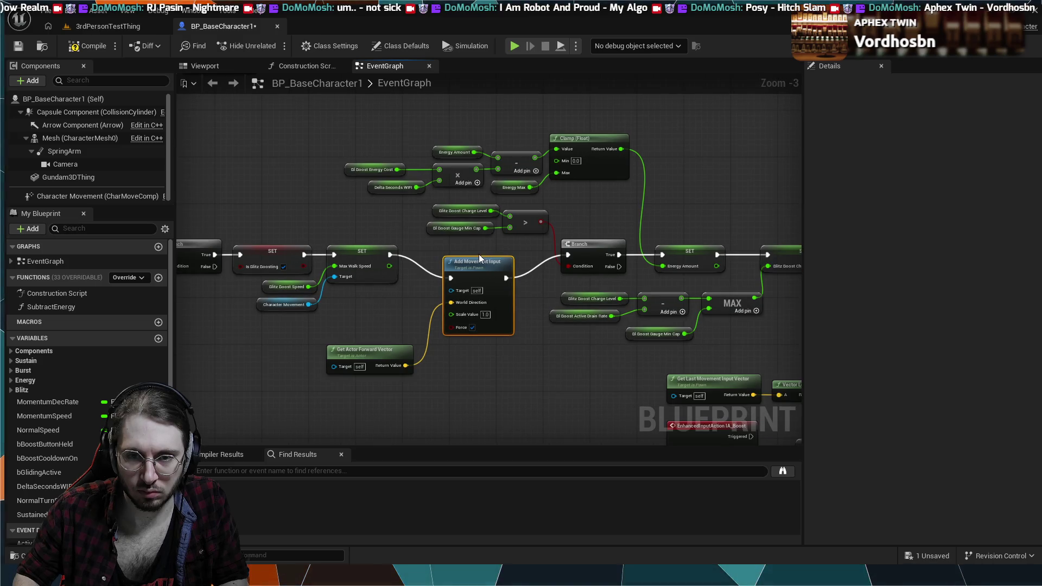
scroll(445, 252, "down", 1)
scroll(446, 249, "up", 2)
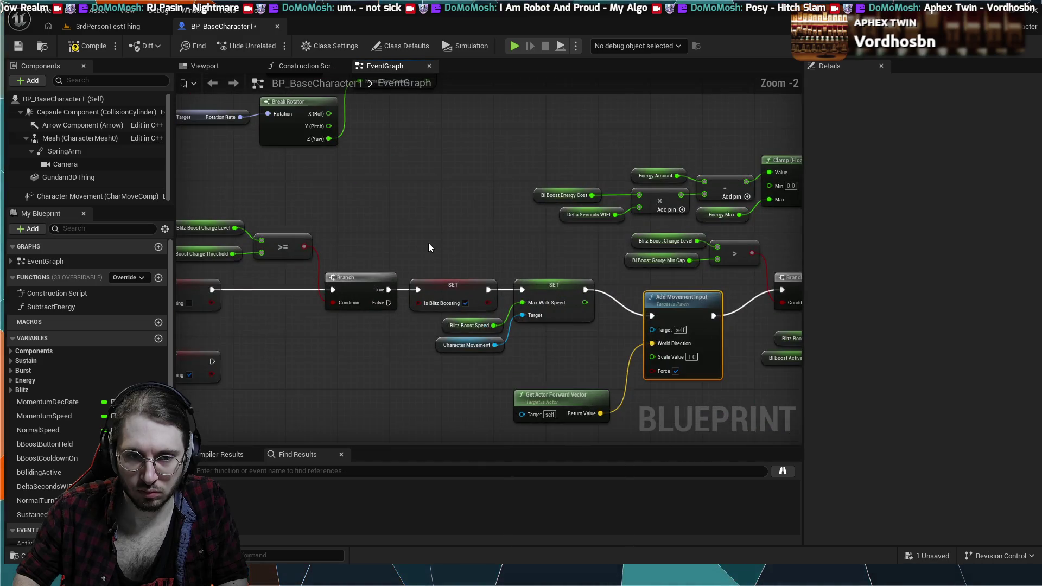
mouse_move(428, 242)
left_mouse_down()
mouse_move(497, 242)
mouse_move(460, 237)
left_mouse_up()
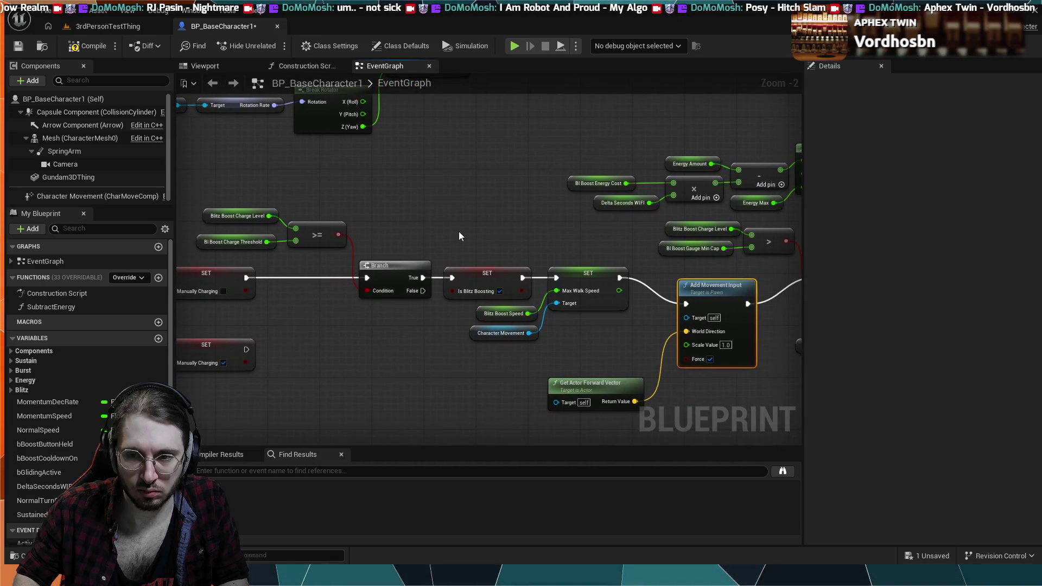
mouse_move(547, 225)
left_mouse_down()
mouse_move(353, 212)
mouse_move(177, 170)
left_mouse_up()
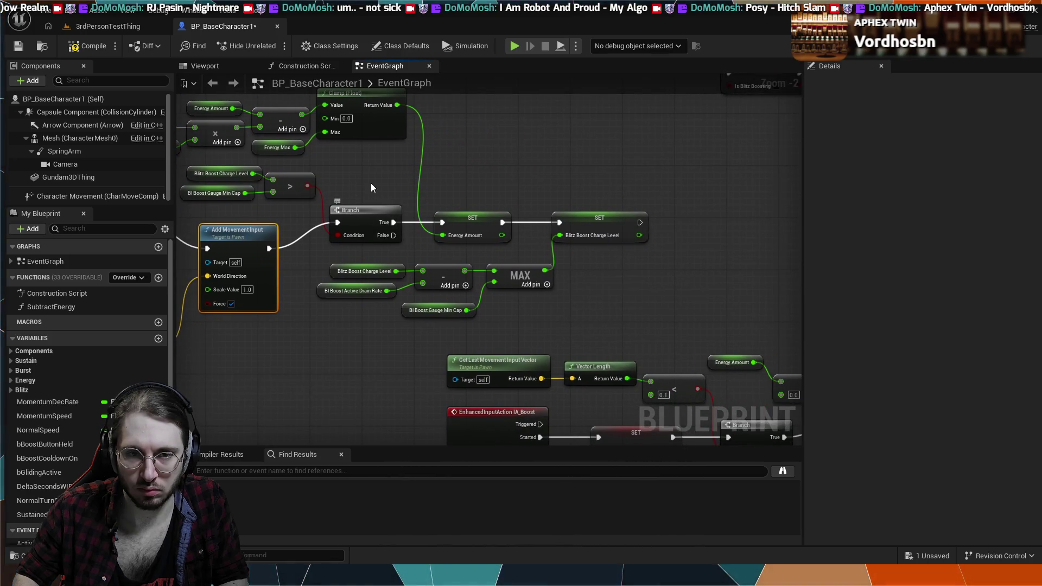
left_click_drag(371, 188, 430, 216)
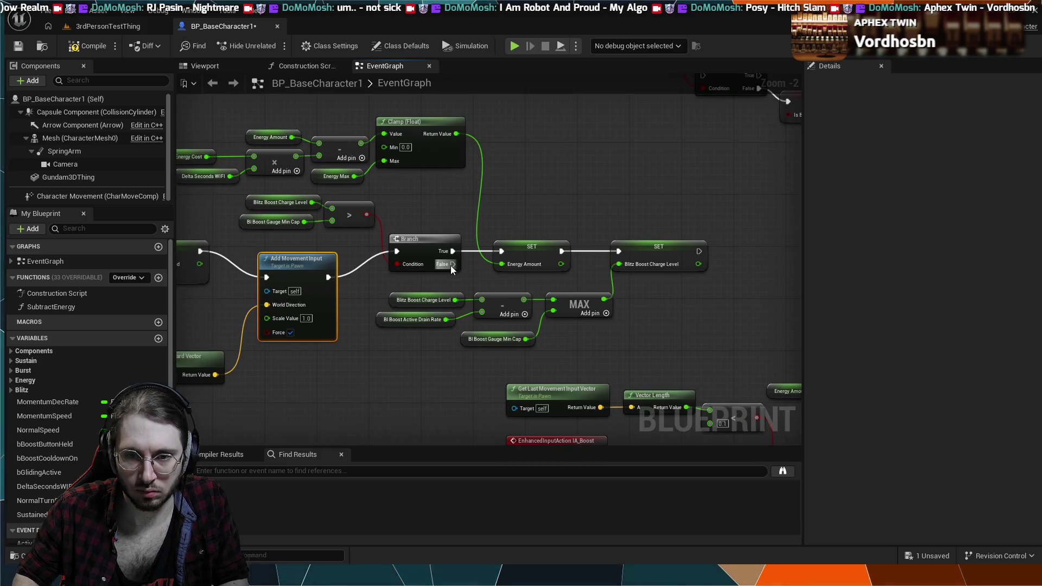
left_click_drag(591, 267, 619, 252)
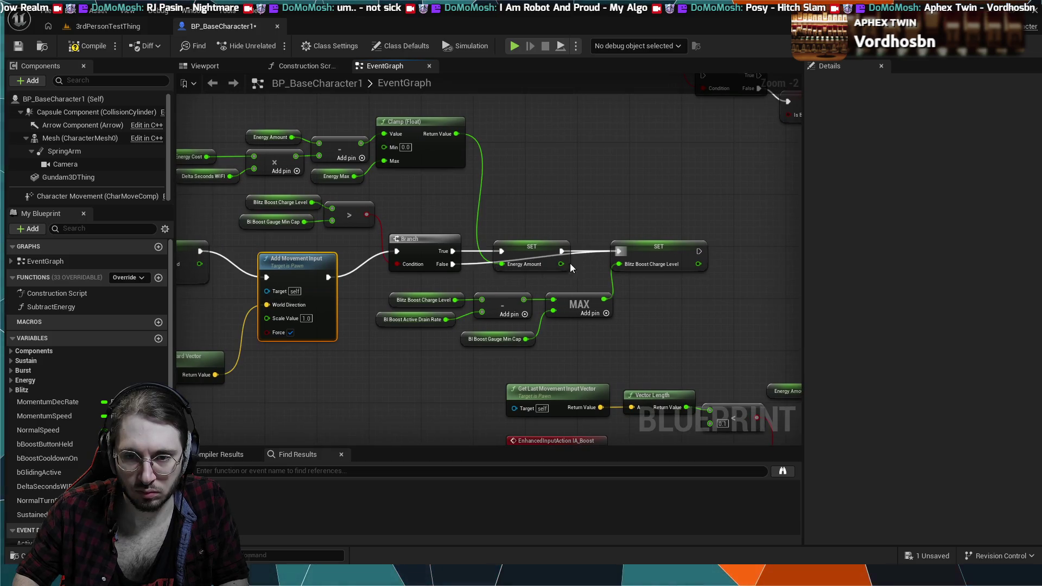
double_click(476, 264)
left_click_drag(477, 265, 499, 291)
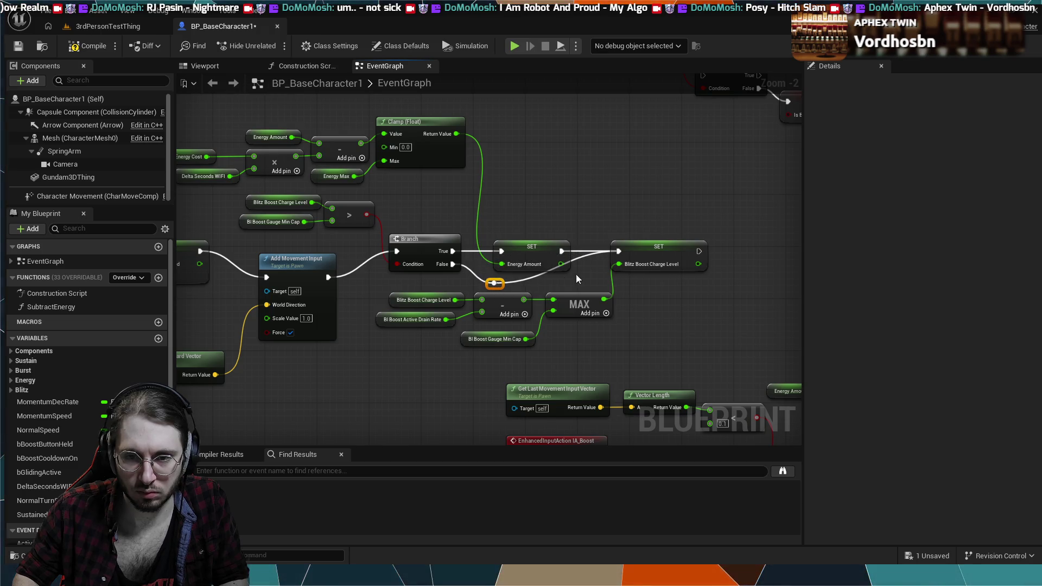
double_click(580, 260)
left_click_drag(581, 261, 578, 286)
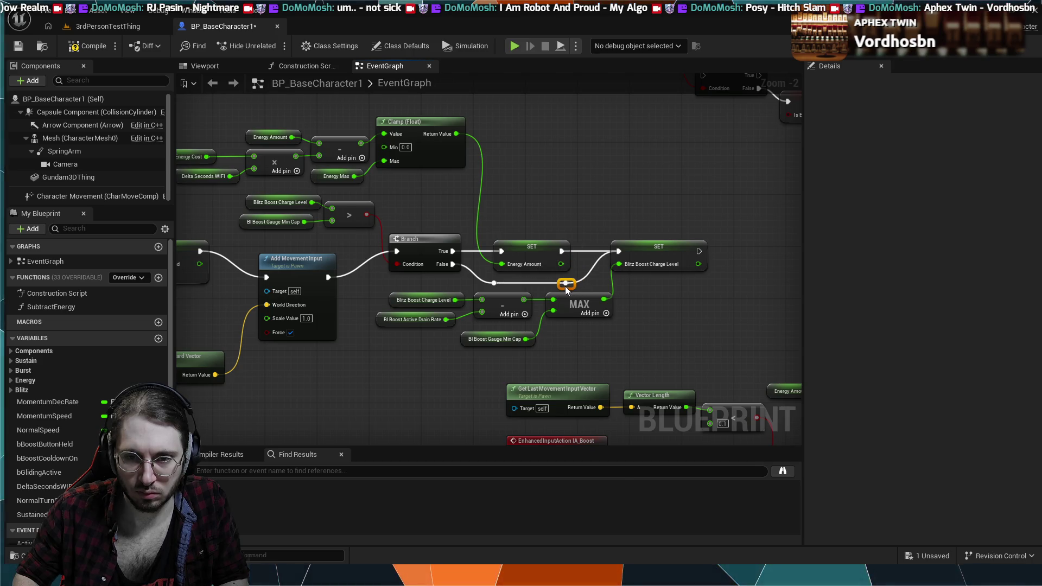
left_click_drag(537, 218, 569, 229)
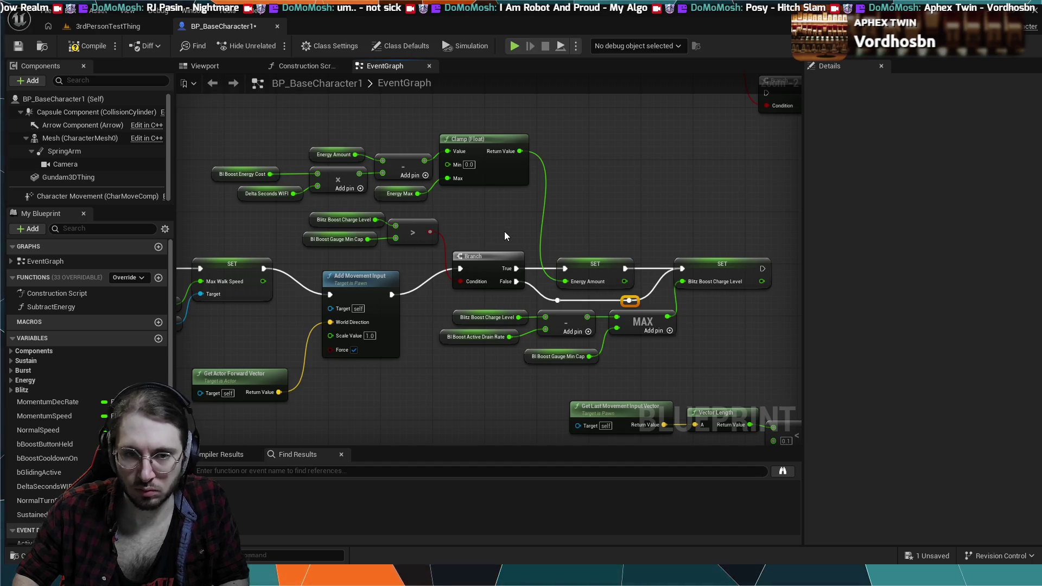
scroll(505, 231, "down", 2)
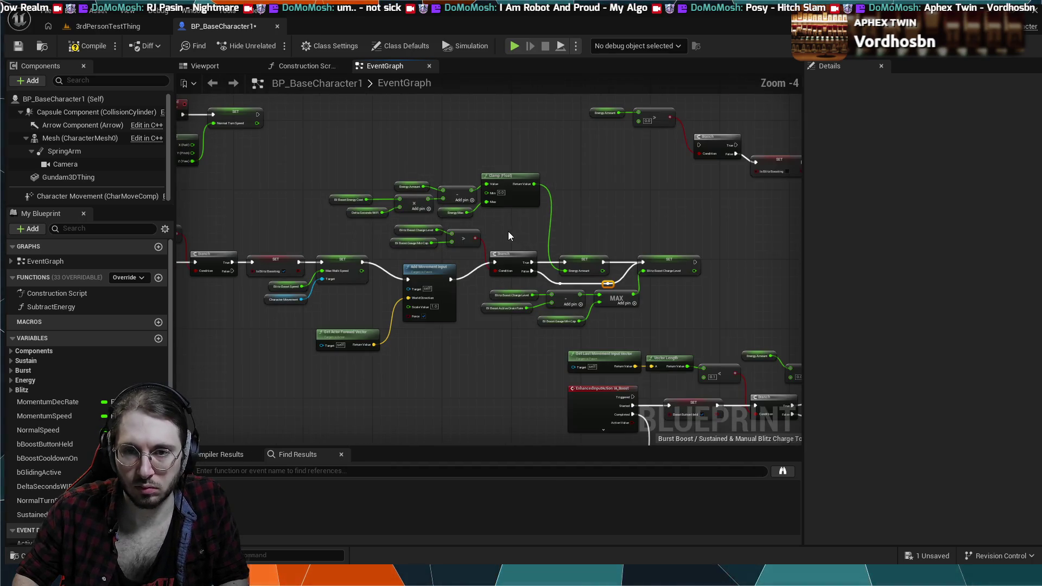
scroll(508, 232, "down", 1)
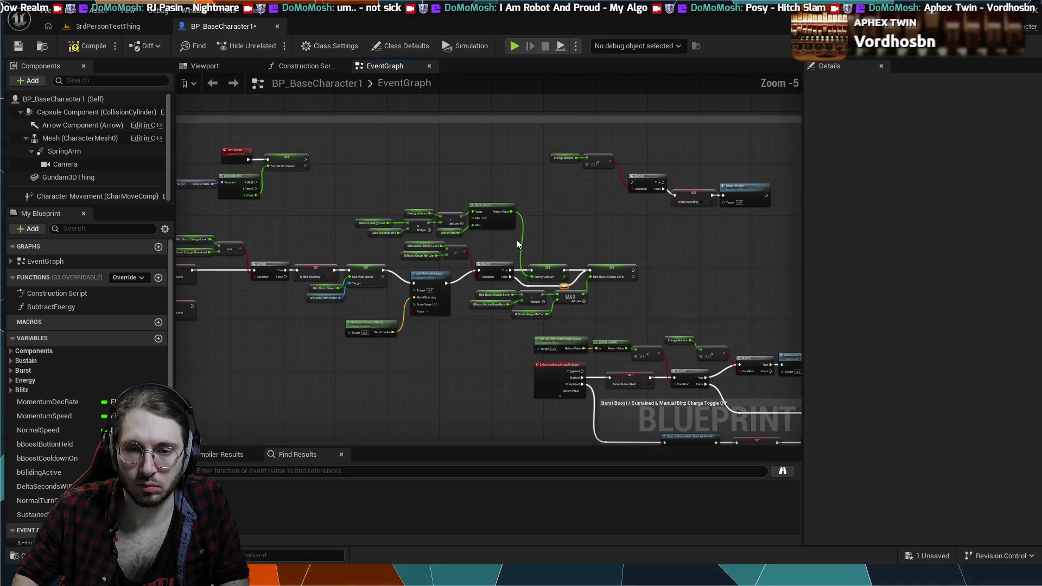
scroll(516, 240, "up", 3)
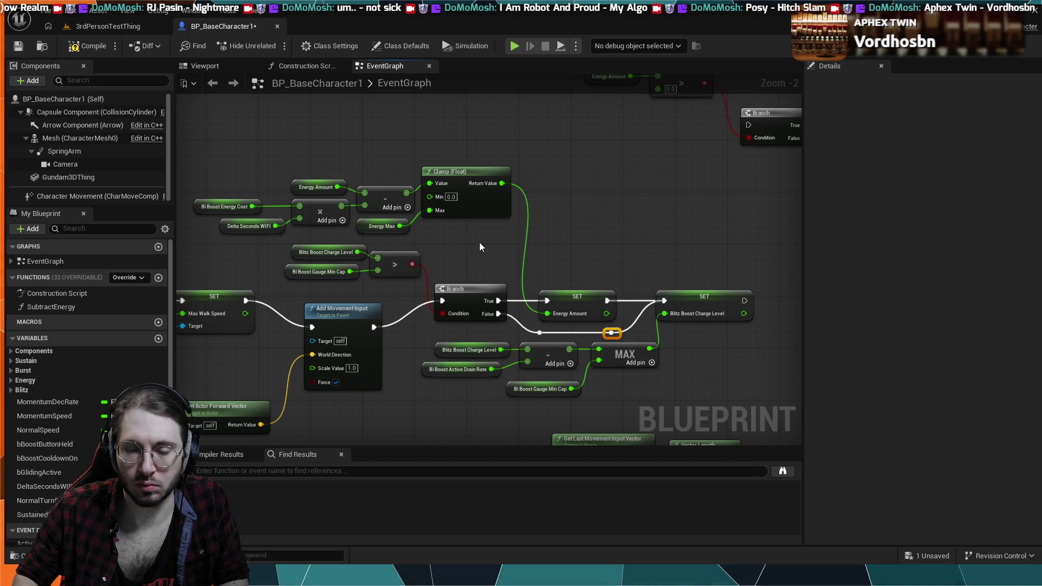
mouse_move(452, 250)
left_mouse_down()
mouse_move(596, 226)
mouse_move(500, 216)
left_mouse_up()
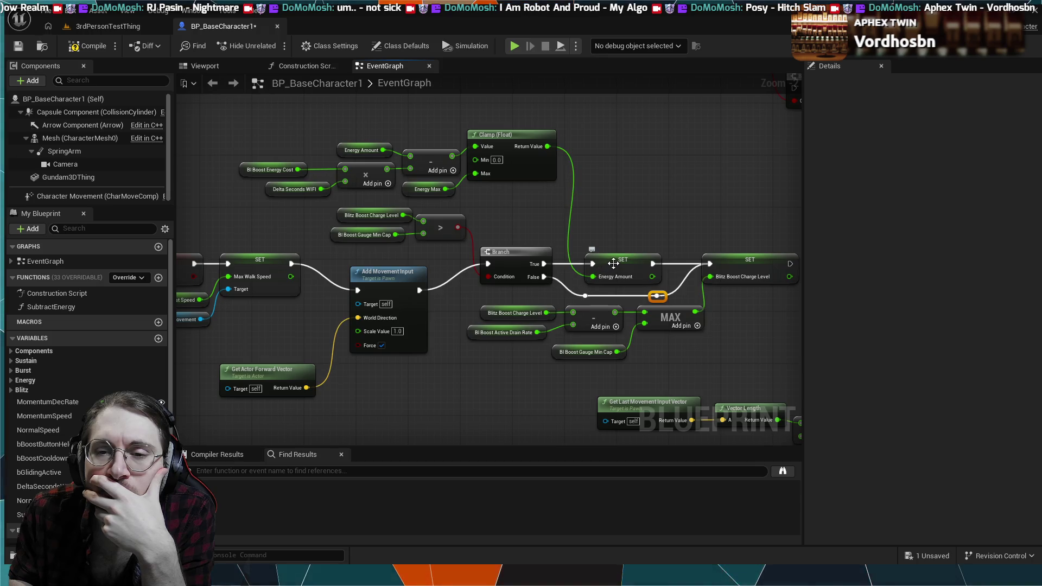
Move the Energy Amount Clamp calculation up-right and shift the Blitz Boost Charge Level SET left.
left_click(669, 266)
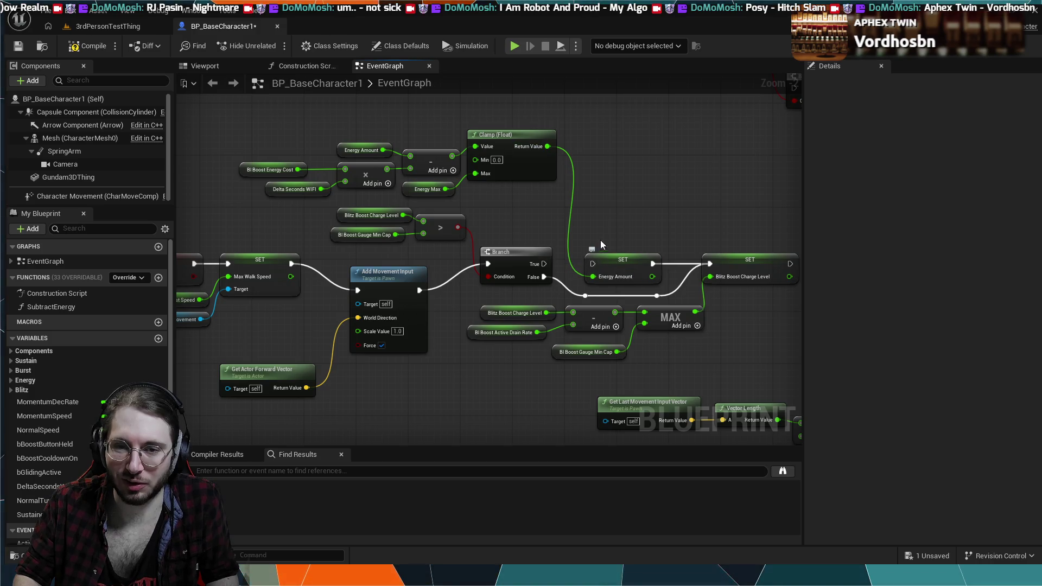
mouse_move(304, 111)
left_mouse_down()
mouse_move(304, 162)
mouse_move(496, 194)
left_mouse_up()
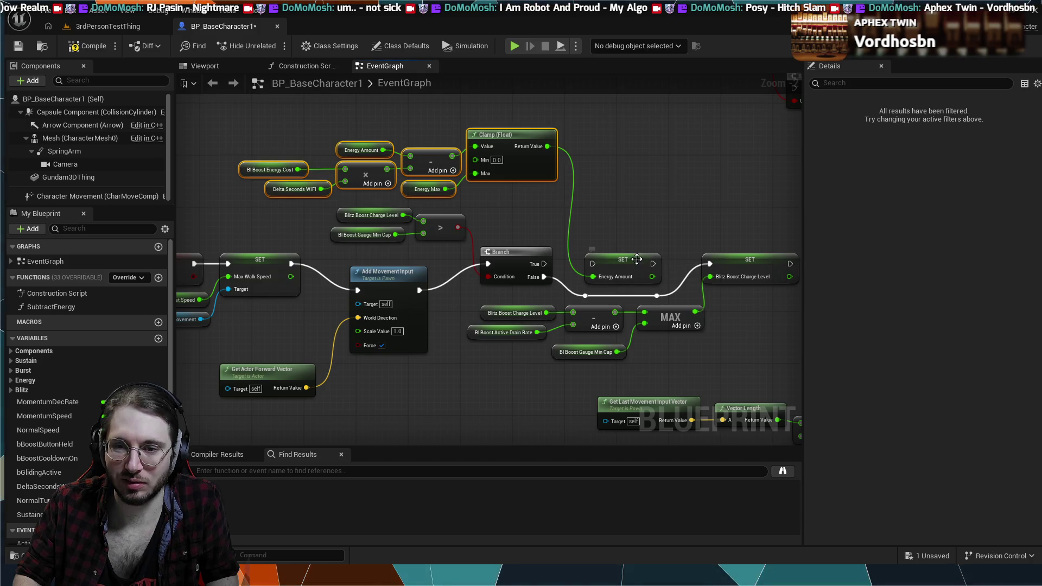
mouse_move(635, 259)
left_mouse_down()
mouse_move(658, 233)
mouse_move(753, 217)
left_mouse_up()
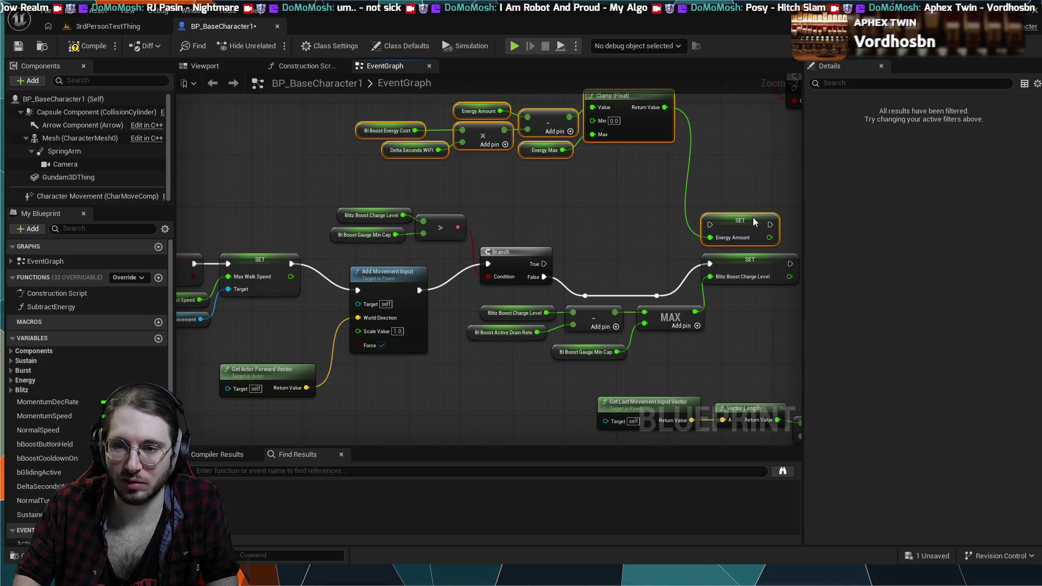
left_click_drag(722, 266, 603, 263)
Place the Energy Amount SET beside the charge-level SET and wire the reroute point into it.
left_click_drag(657, 348, 478, 325)
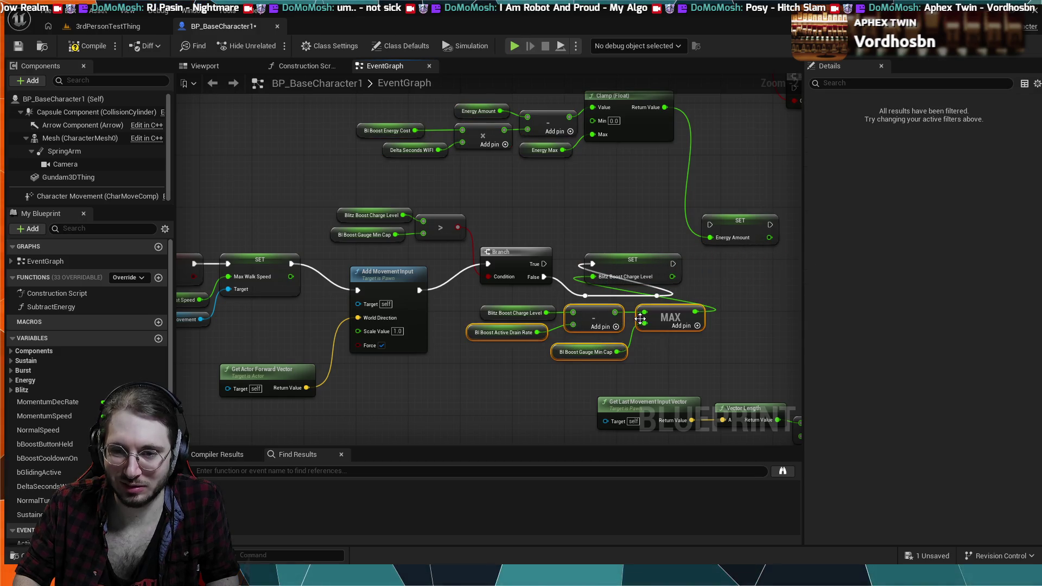
left_click(655, 347)
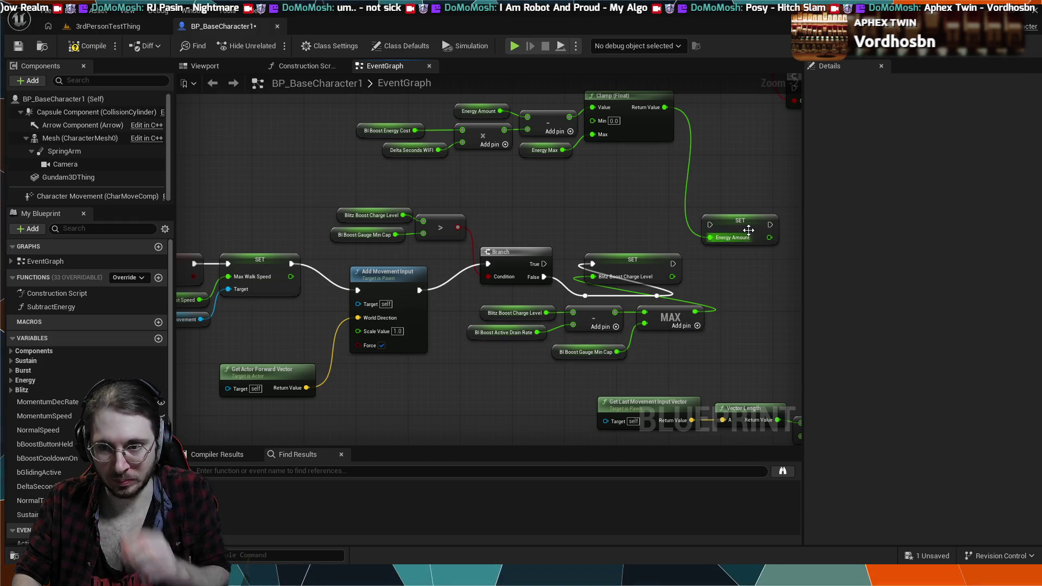
left_click_drag(748, 230, 756, 263)
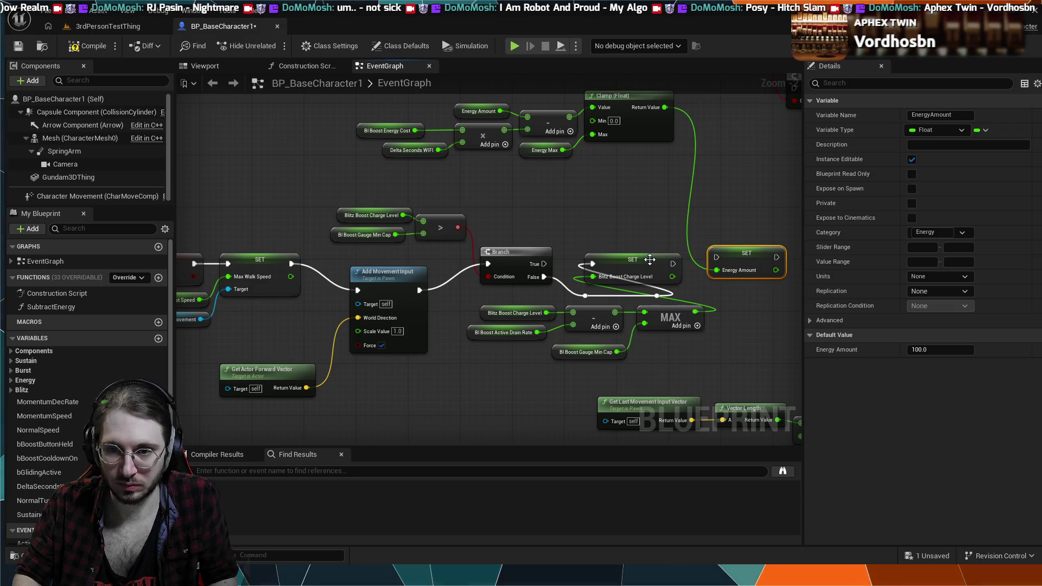
left_click(656, 289)
left_click_drag(660, 299, 693, 276)
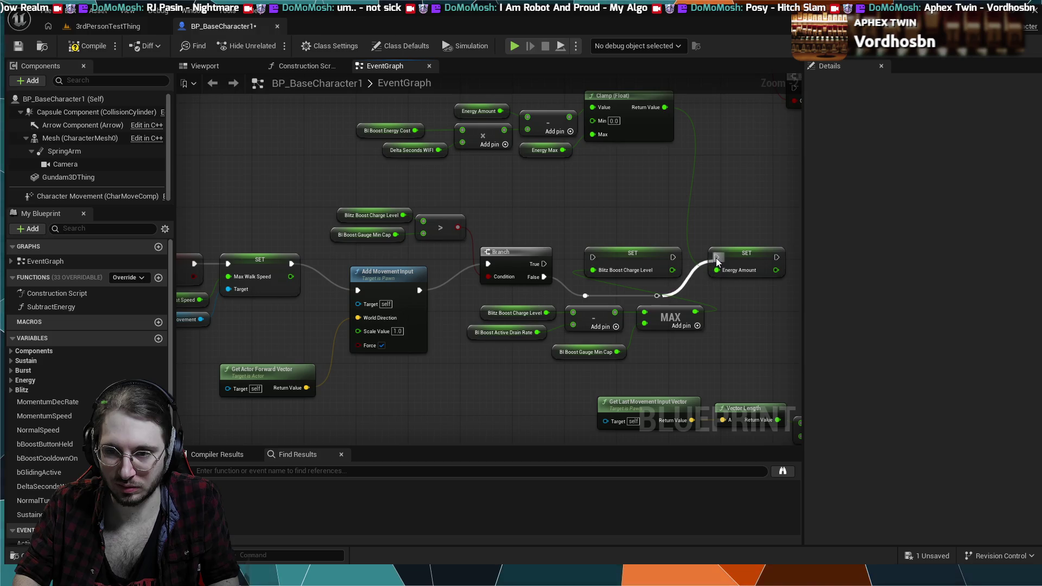
Move the drain-rate MAX calculation and its charge-level and drain getters above the Branch.
mouse_move(665, 341)
left_mouse_down()
mouse_move(488, 309)
mouse_move(516, 333)
mouse_move(679, 388)
left_mouse_up()
left_click_drag(562, 325, 535, 317)
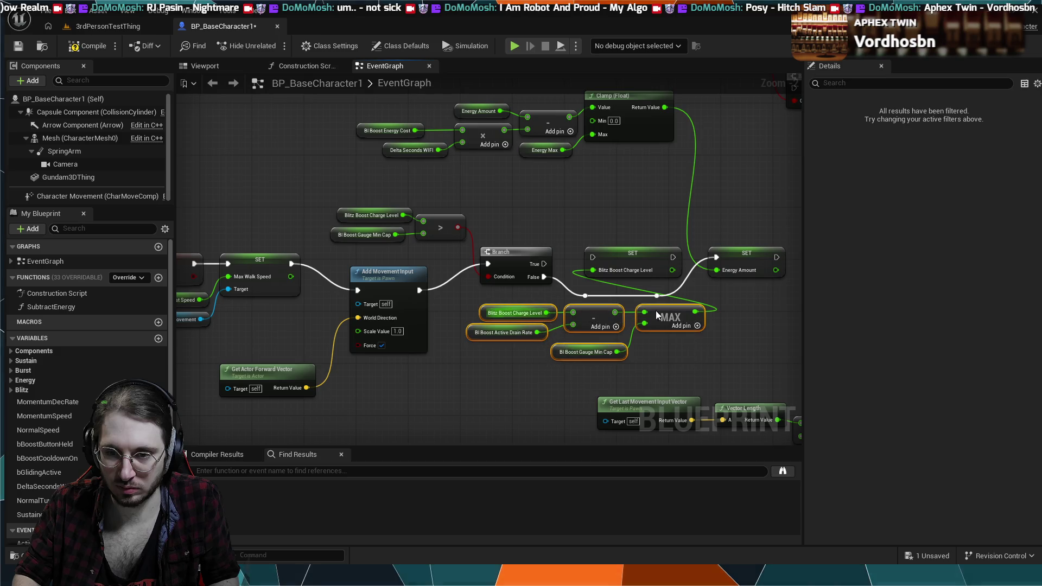
mouse_move(653, 305)
left_mouse_down()
mouse_move(600, 195)
mouse_move(440, 166)
mouse_move(340, 168)
mouse_move(352, 178)
left_mouse_up()
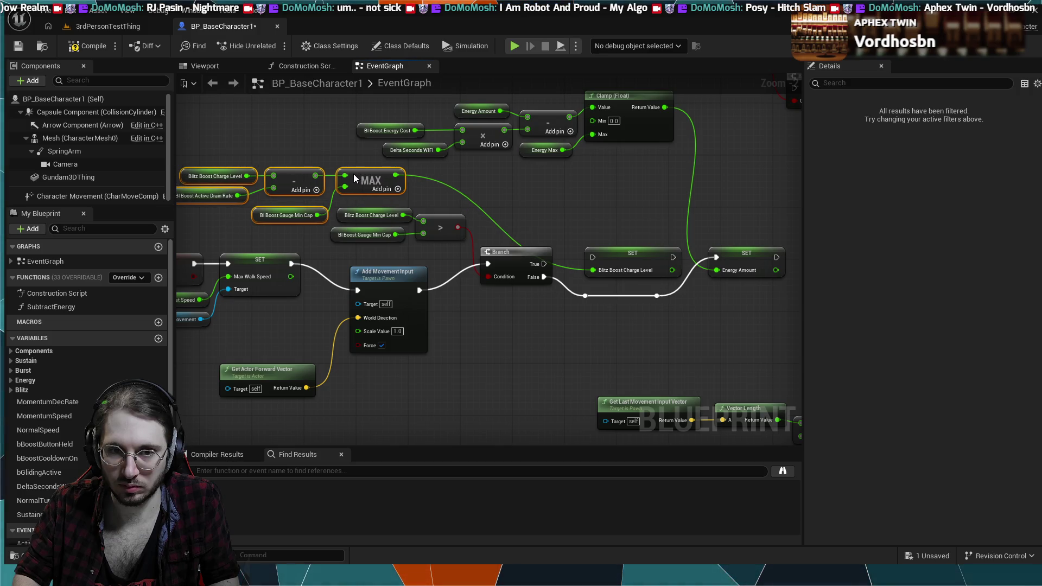
left_click_drag(544, 216, 566, 216)
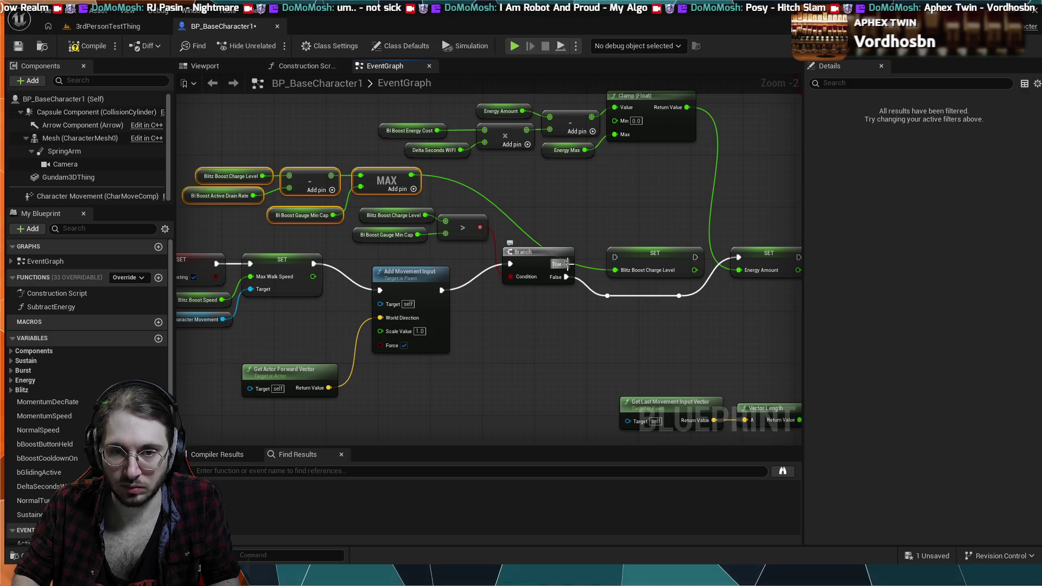
Connect the Branch's True output to the Blitz Boost Charge Level SET.
left_click_drag(566, 264, 615, 263)
scroll(553, 210, "down", 1)
left_click_drag(552, 209, 627, 245)
mouse_move(422, 258)
left_mouse_down()
mouse_move(371, 240)
mouse_move(356, 220)
left_mouse_up()
mouse_move(451, 202)
left_mouse_down()
mouse_move(380, 222)
mouse_move(413, 255)
mouse_move(525, 238)
mouse_move(516, 252)
mouse_move(463, 235)
mouse_move(490, 210)
mouse_move(618, 216)
left_mouse_up()
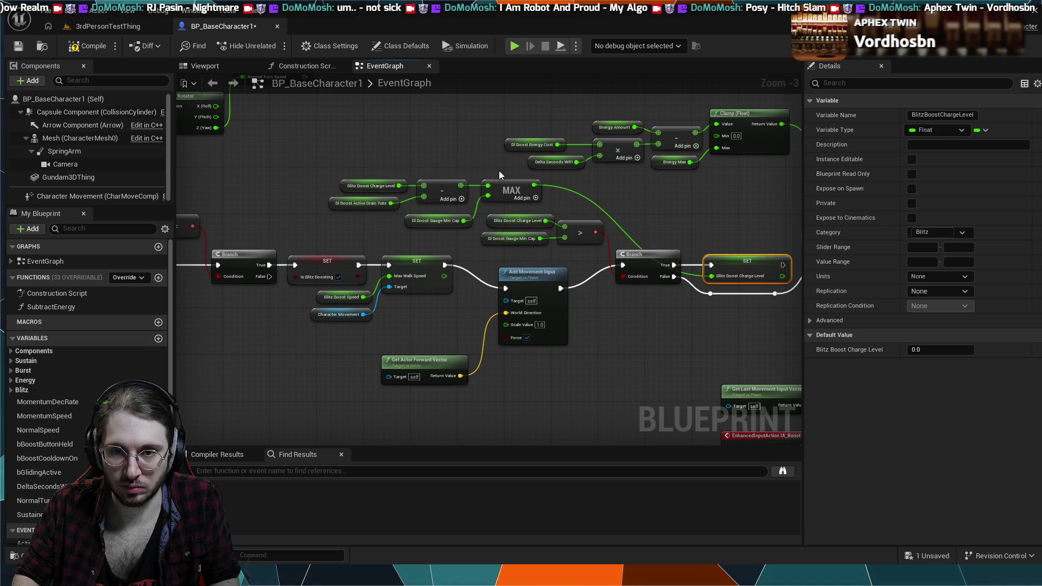
Paste a spare copy of the charge-level minus drain-rate subtraction below the graph.
left_click_drag(376, 220, 377, 221)
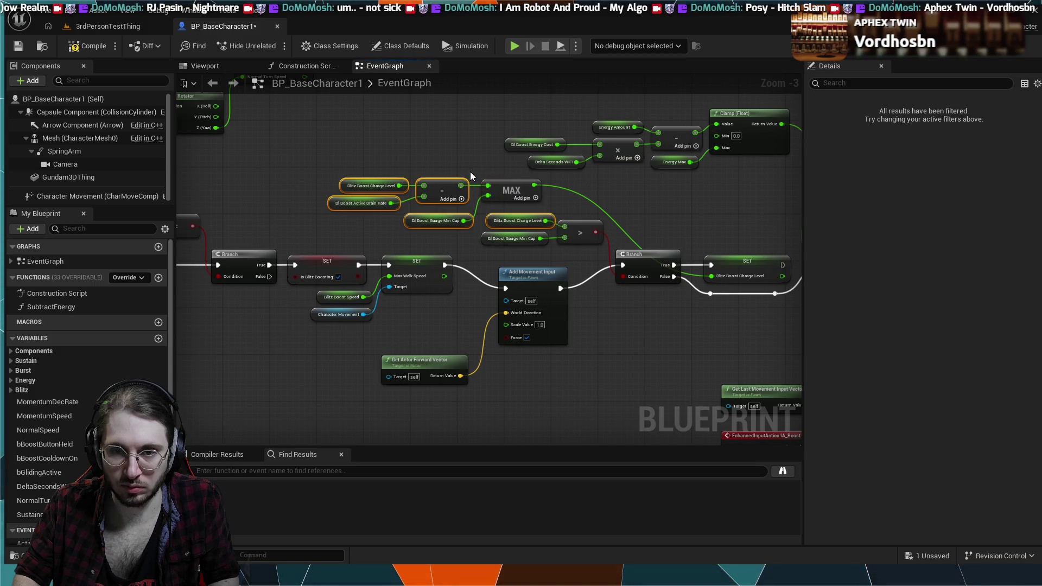
left_click(435, 220, "ctrl")
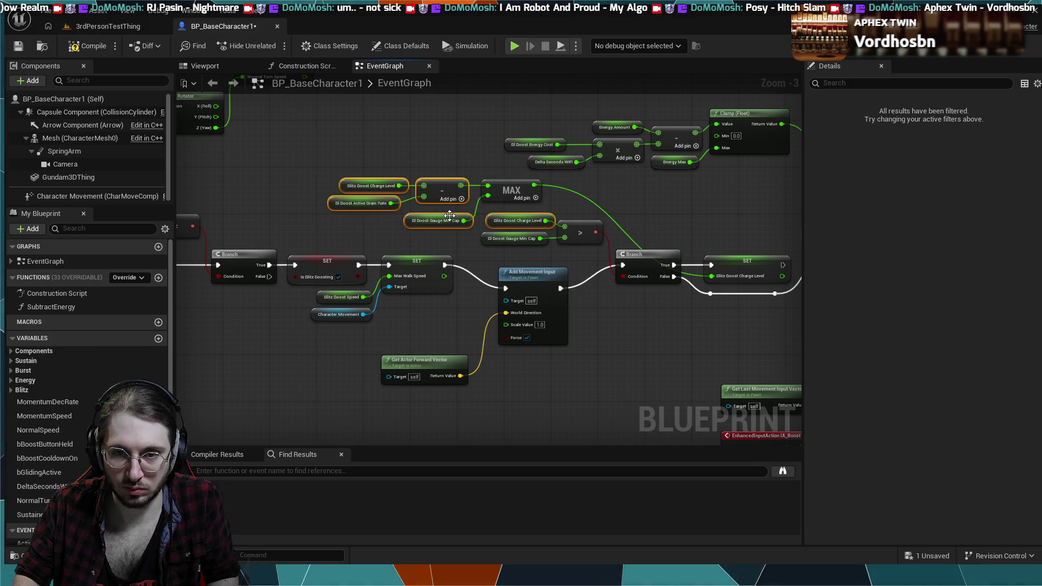
left_click(443, 161)
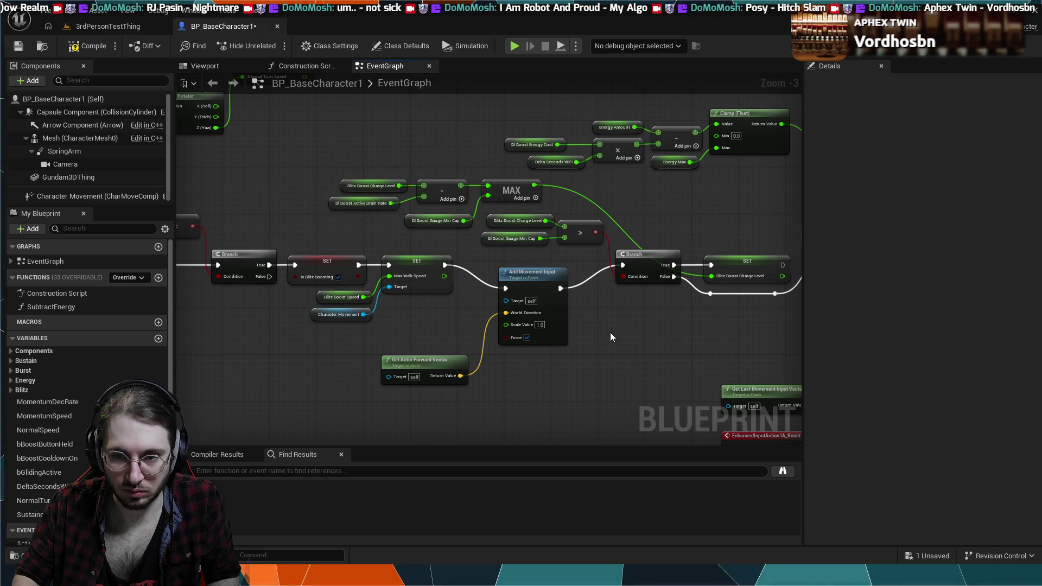
key("ctrl+v")
left_click(593, 357)
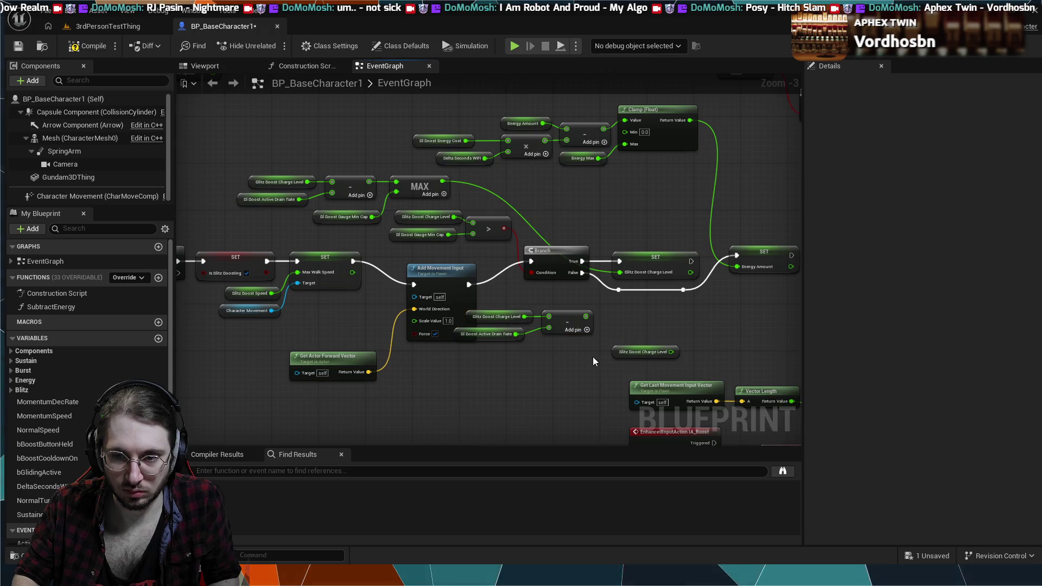
Undo the pasted subtraction and review the SET, Add Movement Input, Branch and Energy Amount nodes.
key("ctrl+z")
scroll(513, 368, "down", 2)
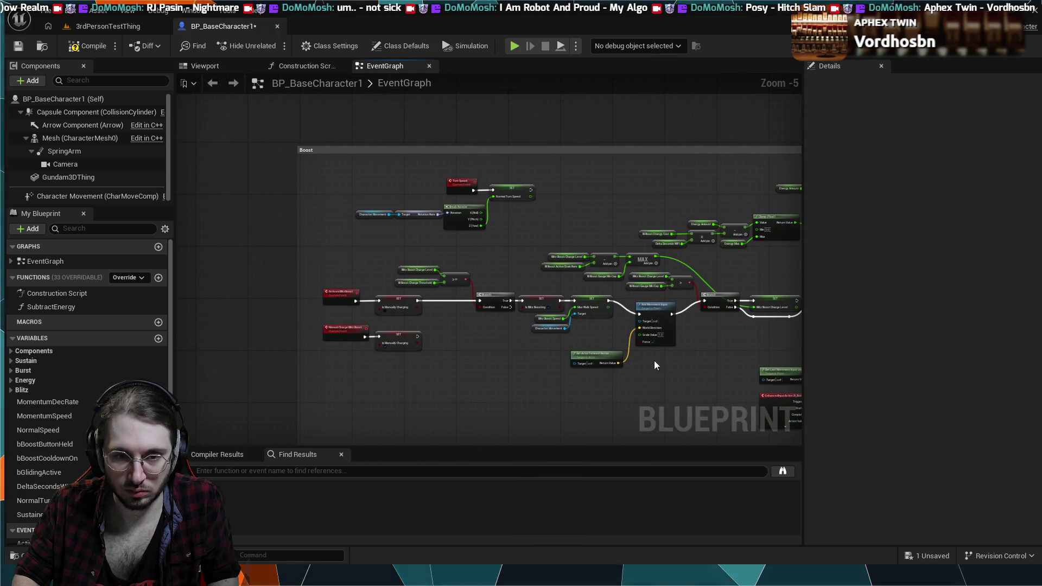
scroll(514, 328, "up", 2)
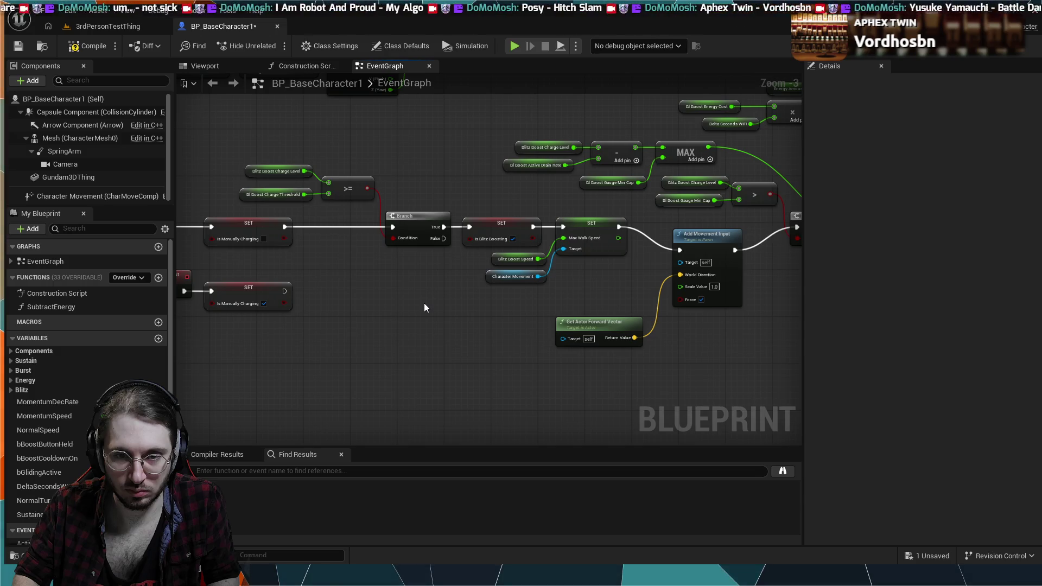
scroll(456, 311, "down", 3)
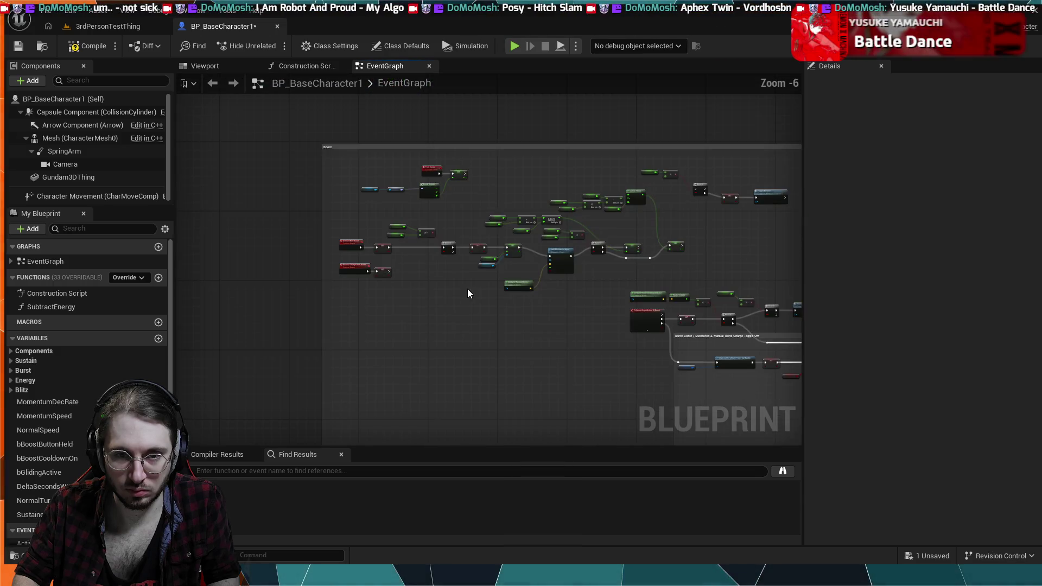
scroll(470, 315, "up", 1)
mouse_move(470, 315)
left_mouse_down()
mouse_move(500, 378)
mouse_move(396, 327)
mouse_move(379, 306)
left_mouse_up()
scroll(380, 306, "up", 2)
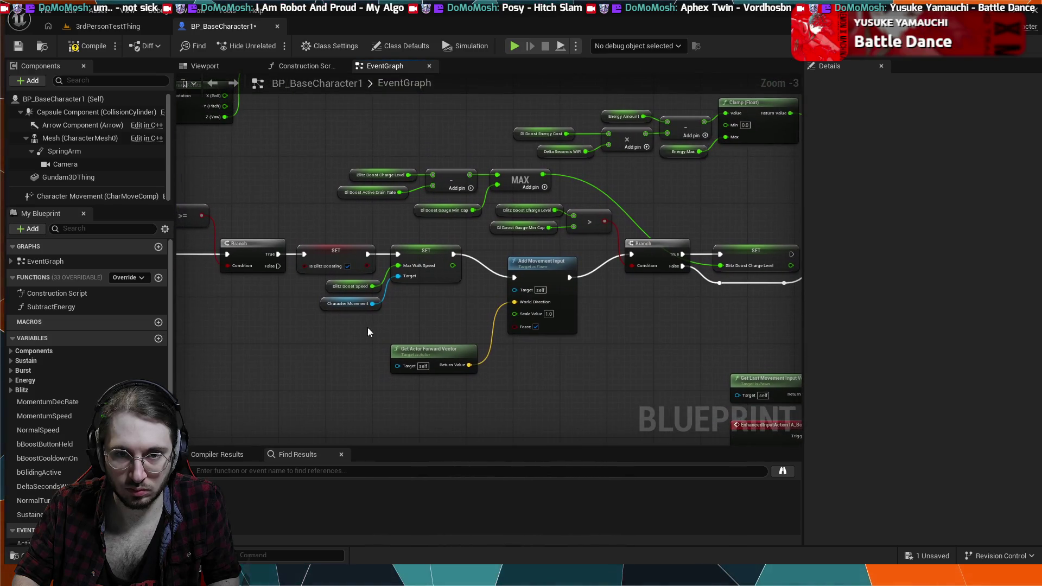
scroll(368, 238, "up", 1)
left_click_drag(368, 238, 285, 257)
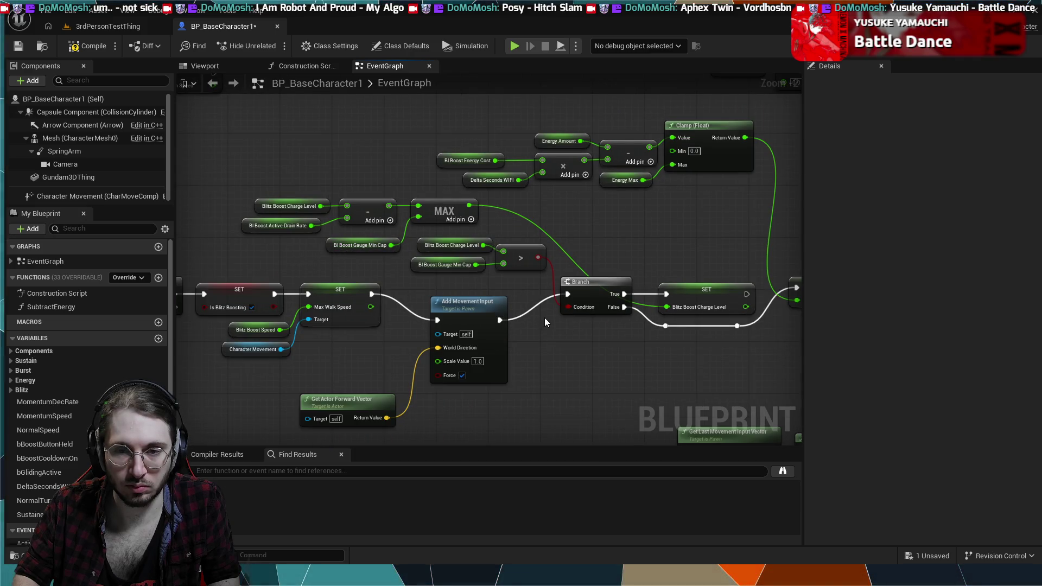
mouse_move(545, 318)
left_mouse_down()
mouse_move(387, 315)
mouse_move(606, 344)
mouse_move(594, 336)
left_mouse_up()
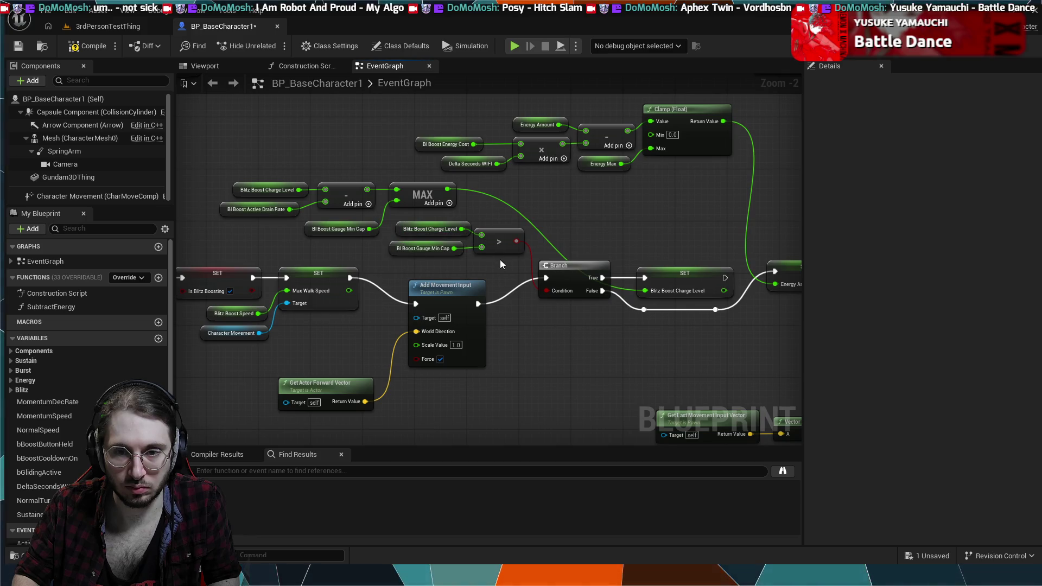
left_click_drag(555, 309, 513, 297)
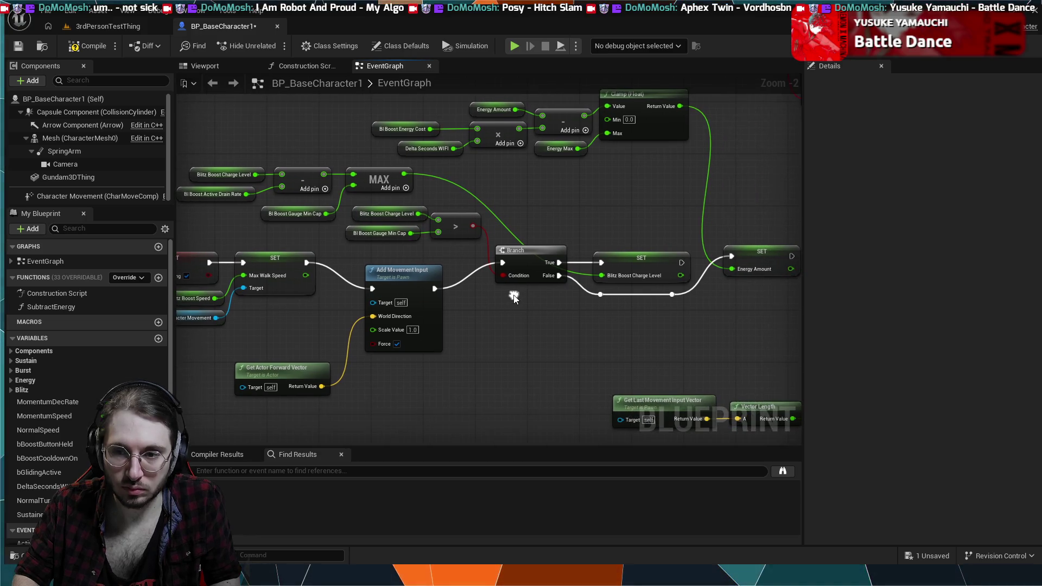
Review the Sustained Boost and Burst Boost cooldown nodes, then briefly run and stop a simulation.
scroll(547, 297, "down", 4)
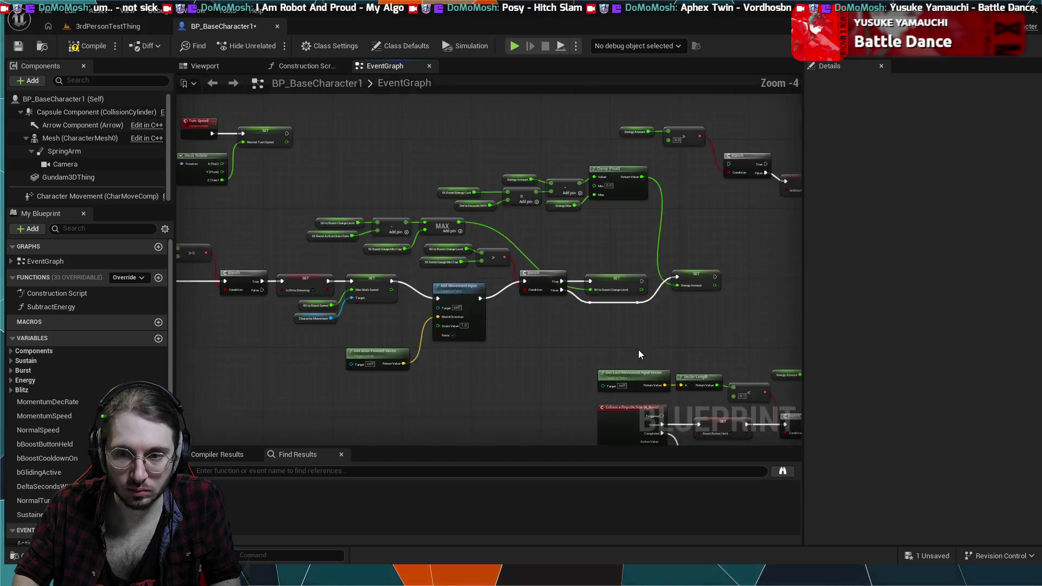
scroll(379, 282, "up", 4)
mouse_move(395, 308)
left_mouse_down()
mouse_move(279, 410)
mouse_move(249, 355)
mouse_move(389, 364)
left_mouse_up()
scroll(454, 334, "down", 3)
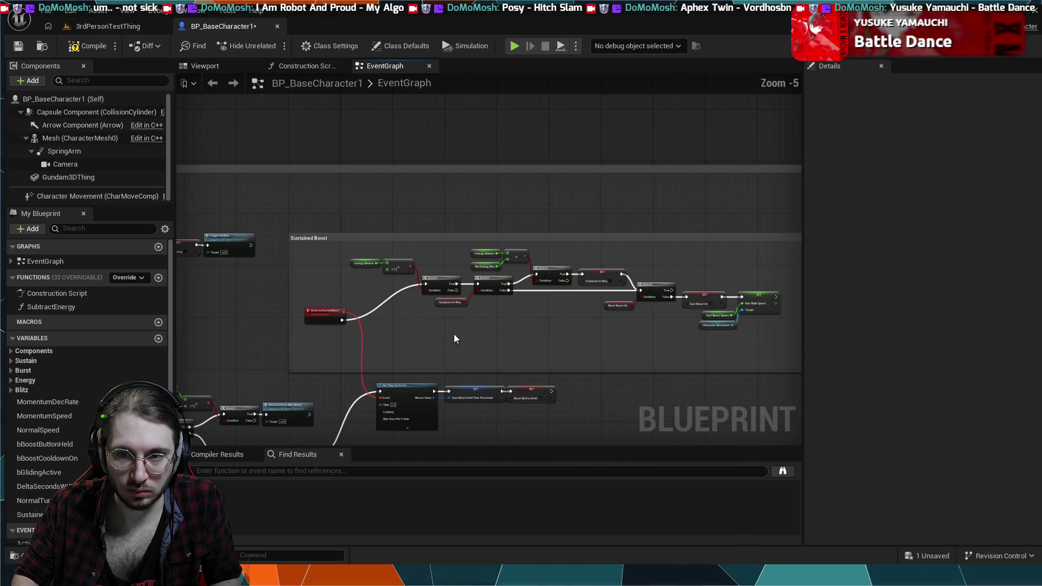
scroll(475, 302, "up", 2)
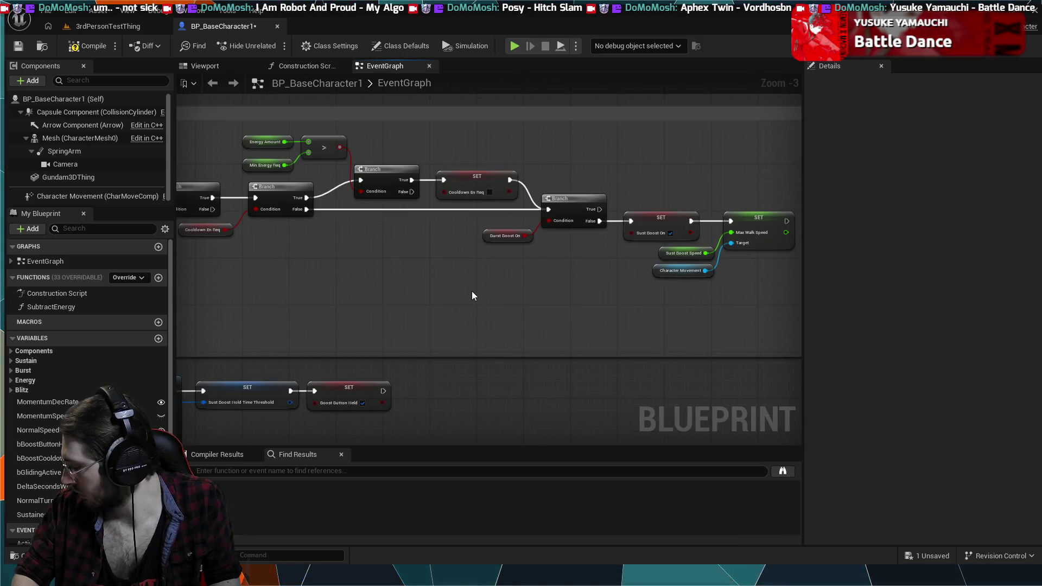
left_click_drag(450, 295, 536, 295)
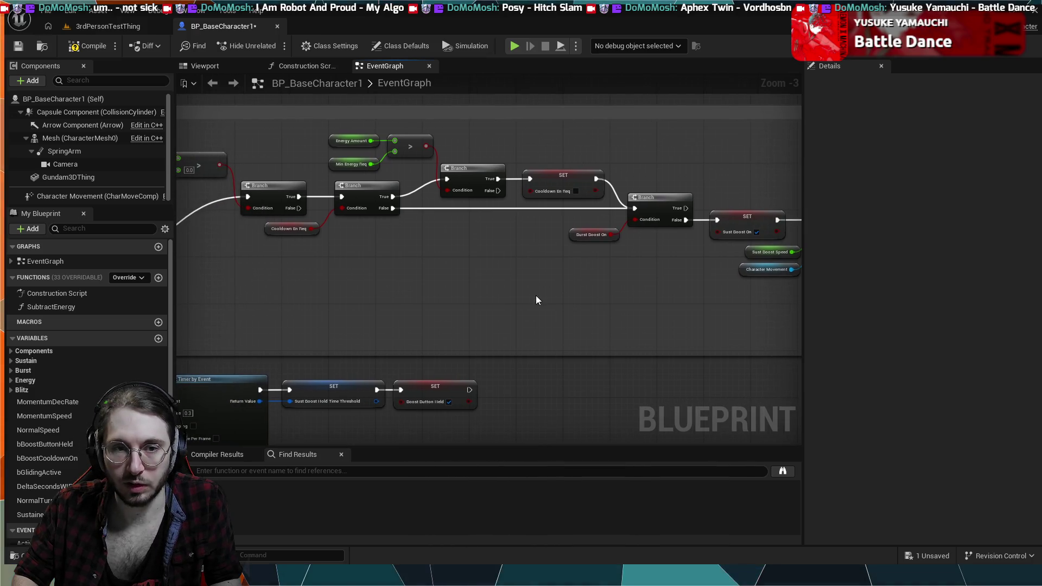
scroll(530, 313, "down", 1)
left_click_drag(519, 341, 503, 291)
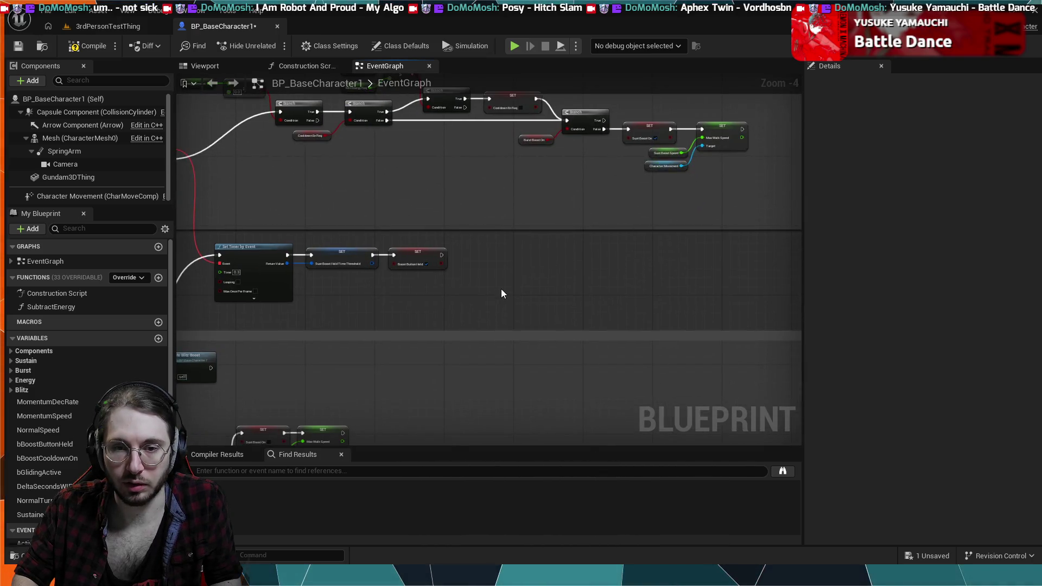
scroll(493, 275, "down", 2)
scroll(494, 275, "up", 4)
mouse_move(668, 288)
left_mouse_down()
mouse_move(472, 285)
mouse_move(363, 247)
mouse_move(288, 244)
left_mouse_up()
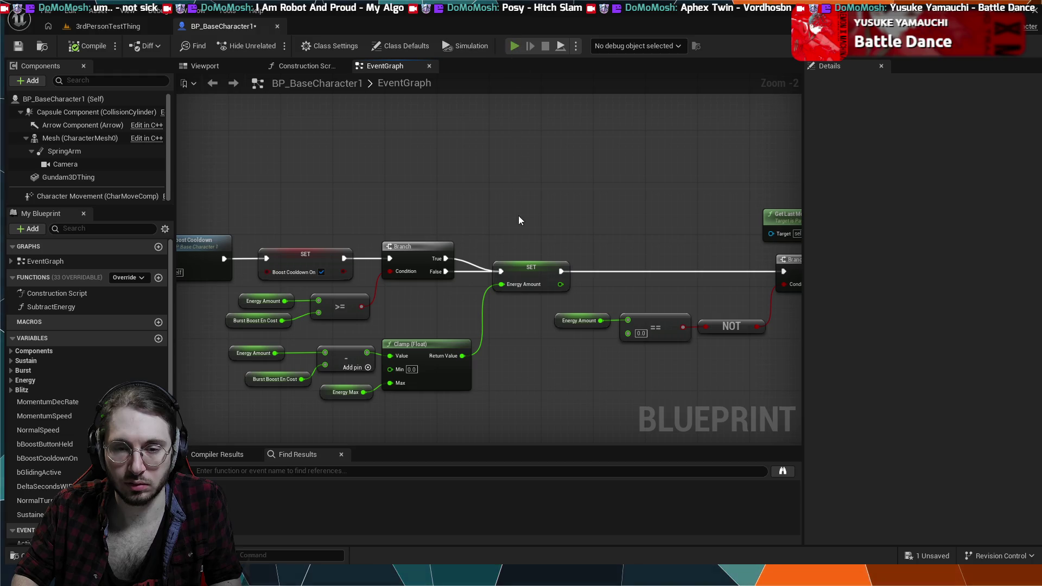
key("alt+s")
key("Escape")
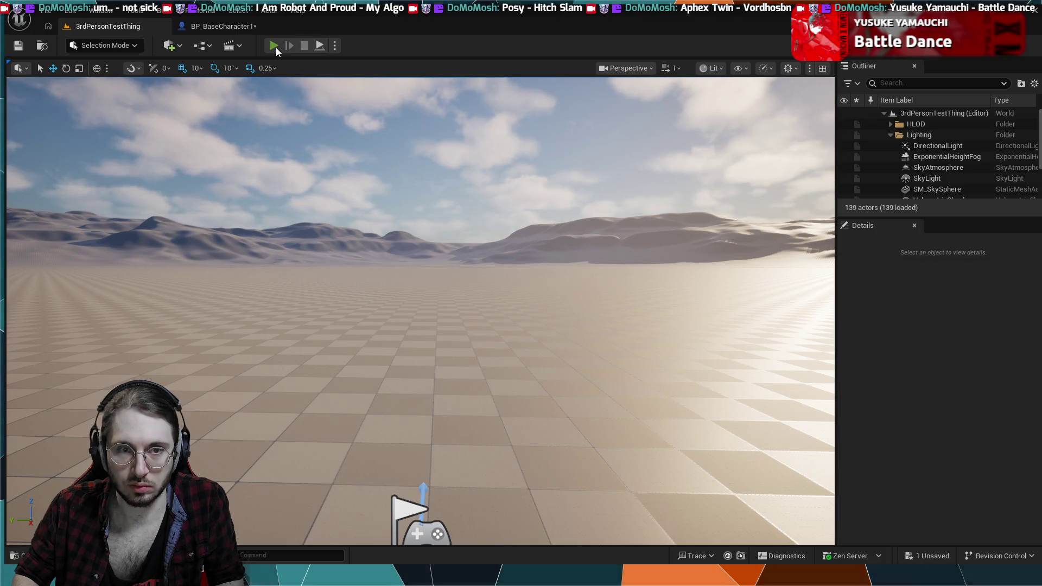
Play-test 3rdPersonTestThing controlling the green robot, then stop and return to BP_BaseCharacter1.
left_click(275, 46)
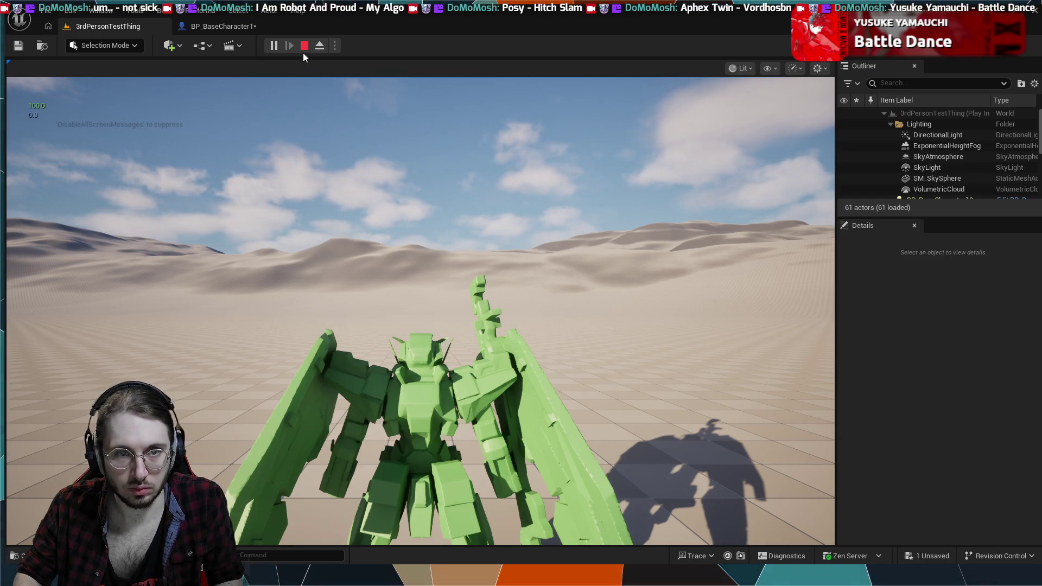
left_click(314, 128)
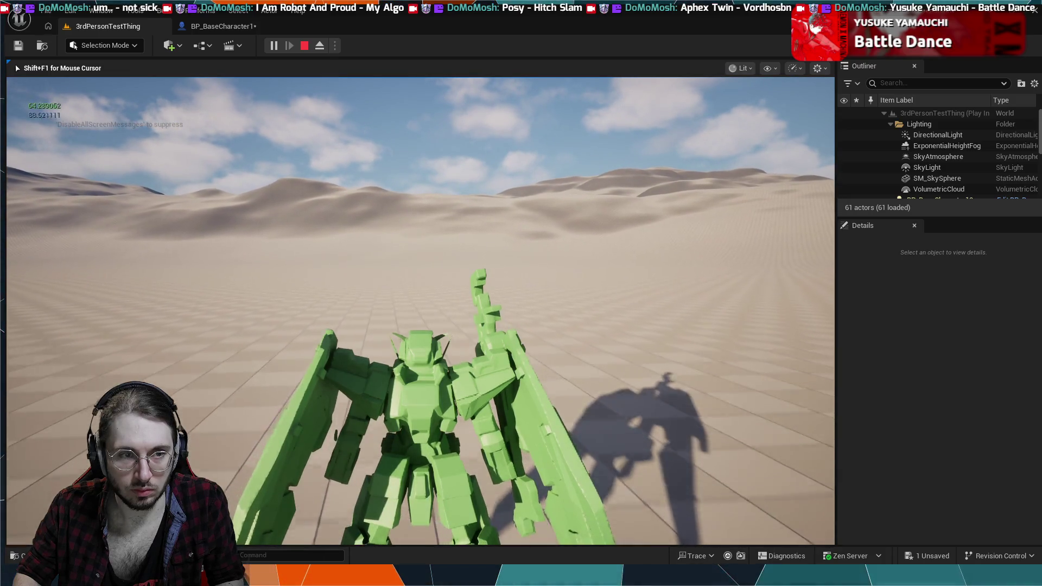
key("Escape")
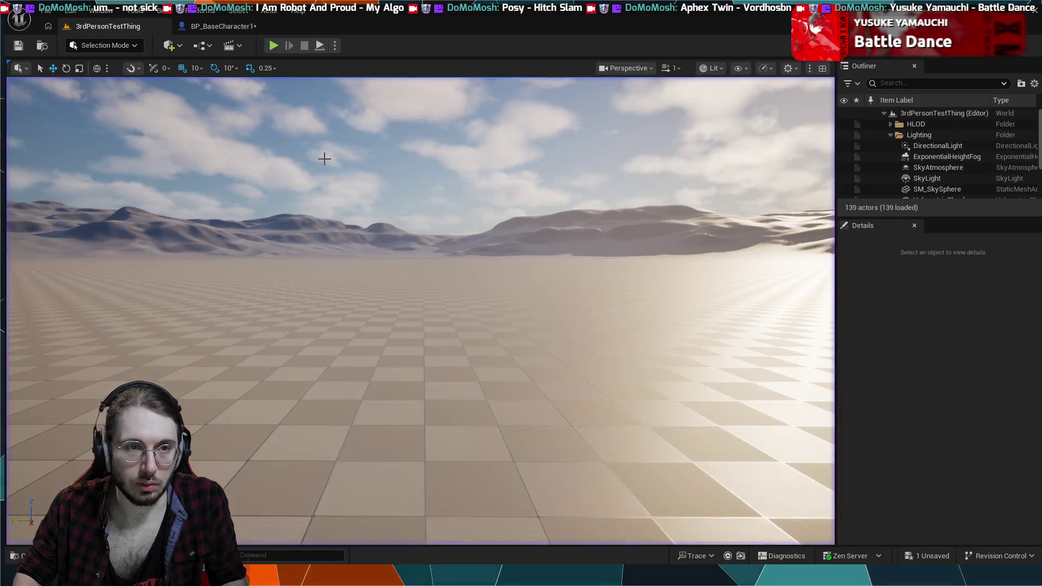
left_click(224, 27)
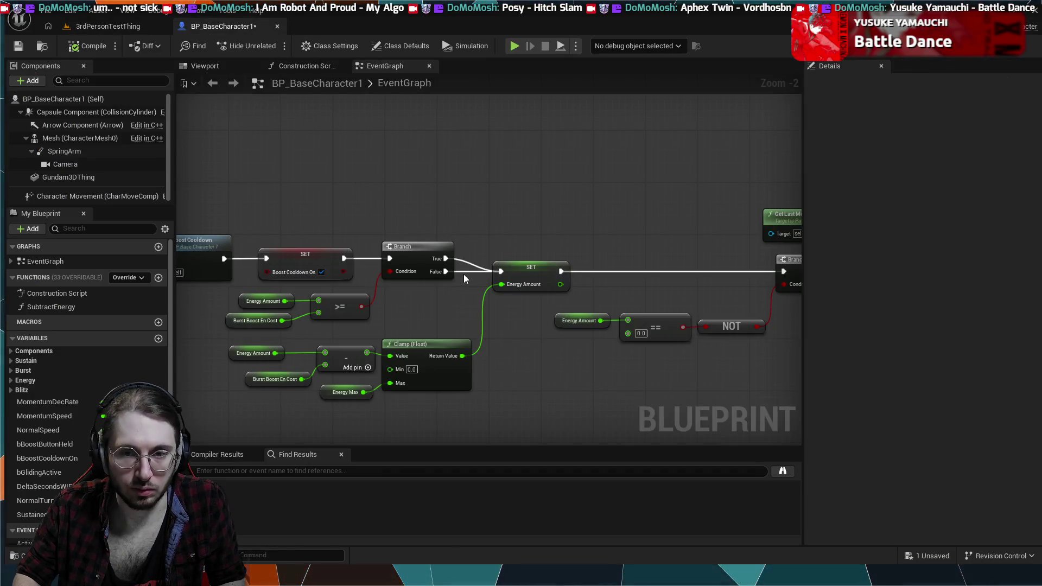
Nudge the Energy Amount SET node slightly right beside the Branch.
scroll(372, 180, "down", 2)
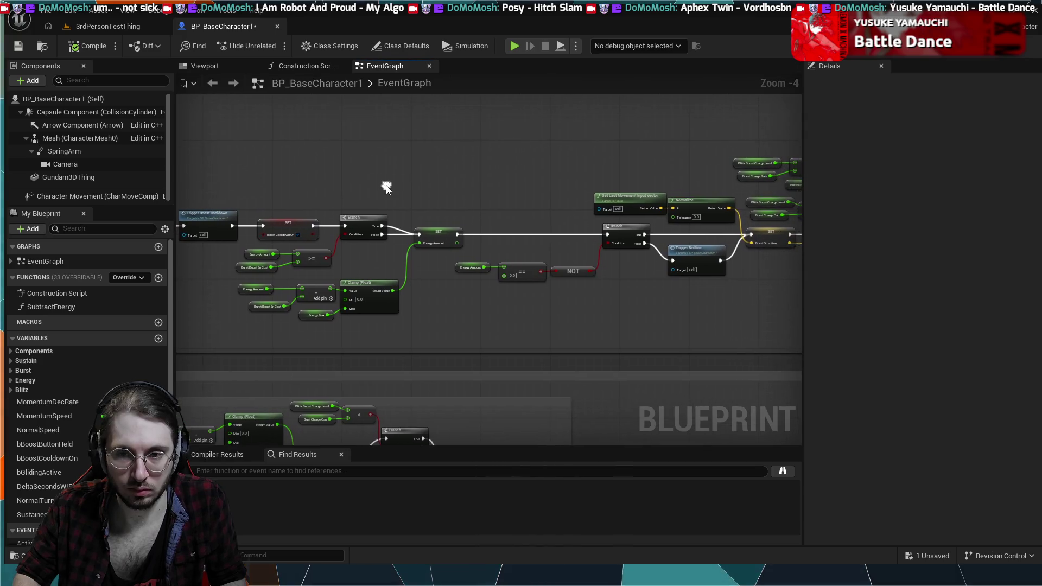
mouse_move(382, 187)
left_mouse_down()
mouse_move(263, 197)
mouse_move(538, 230)
left_mouse_up()
scroll(538, 225, "down", 4)
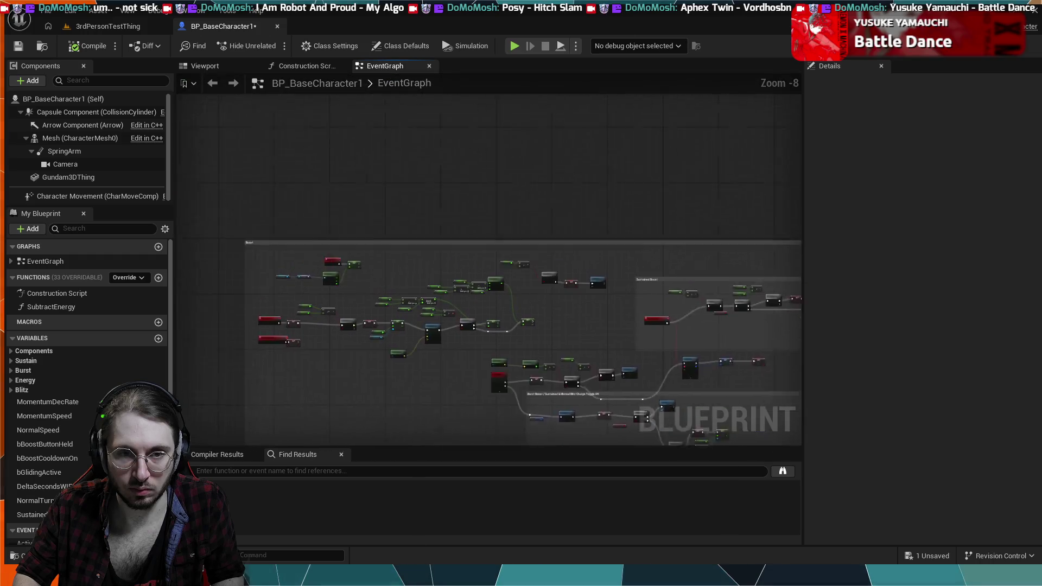
scroll(612, 357, "up", 5)
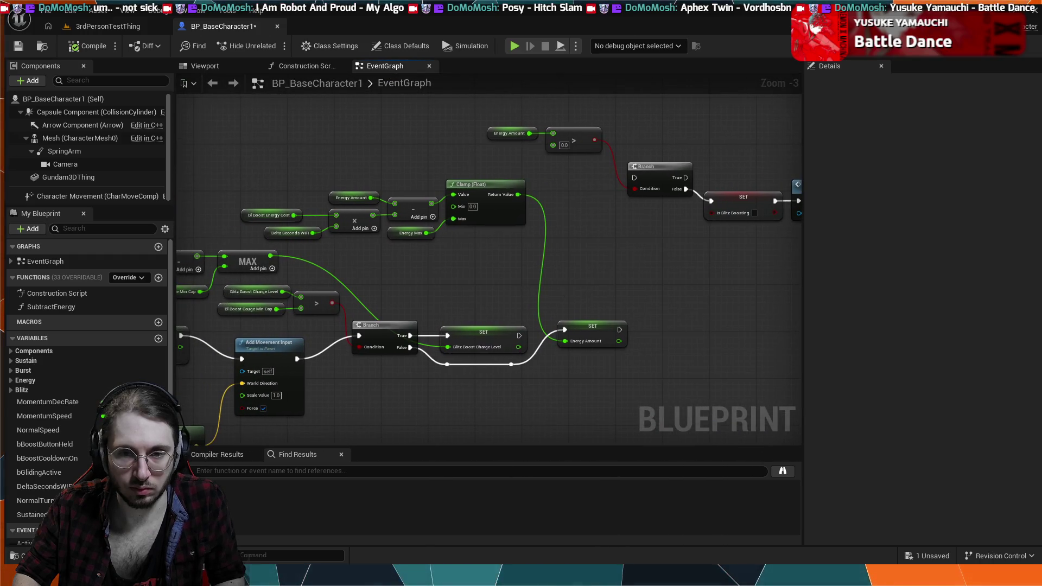
mouse_move(561, 275)
left_mouse_down()
mouse_move(568, 252)
mouse_move(551, 209)
left_mouse_up()
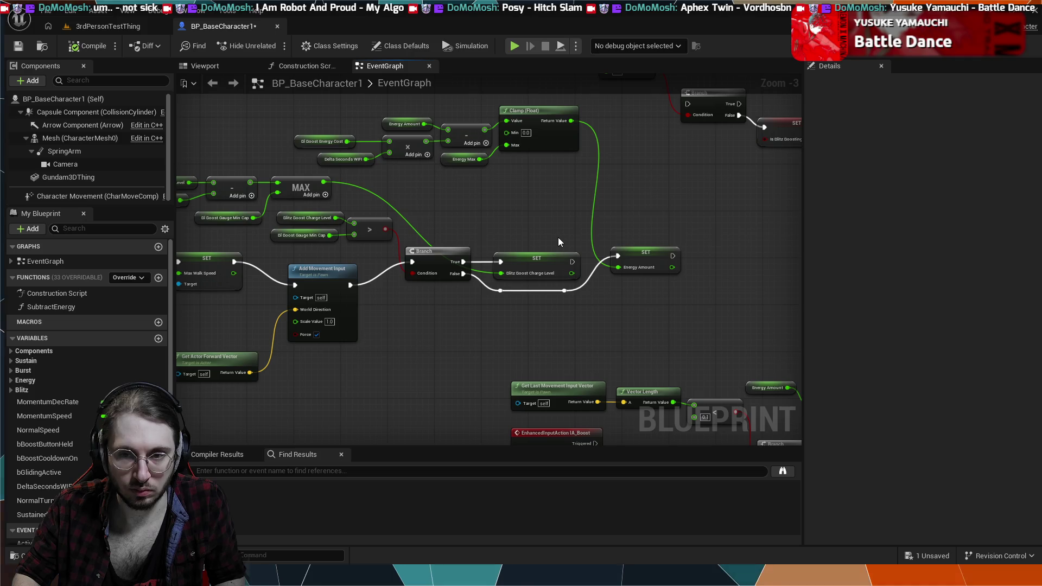
mouse_move(575, 270)
left_mouse_down()
mouse_move(581, 298)
mouse_move(579, 272)
mouse_move(568, 319)
left_mouse_up()
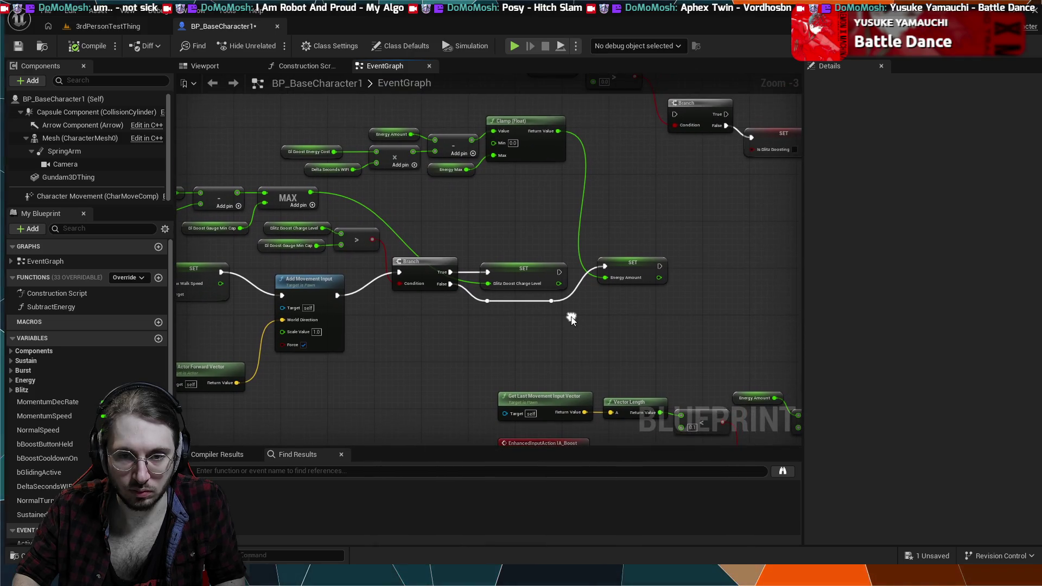
scroll(490, 236, "up", 2)
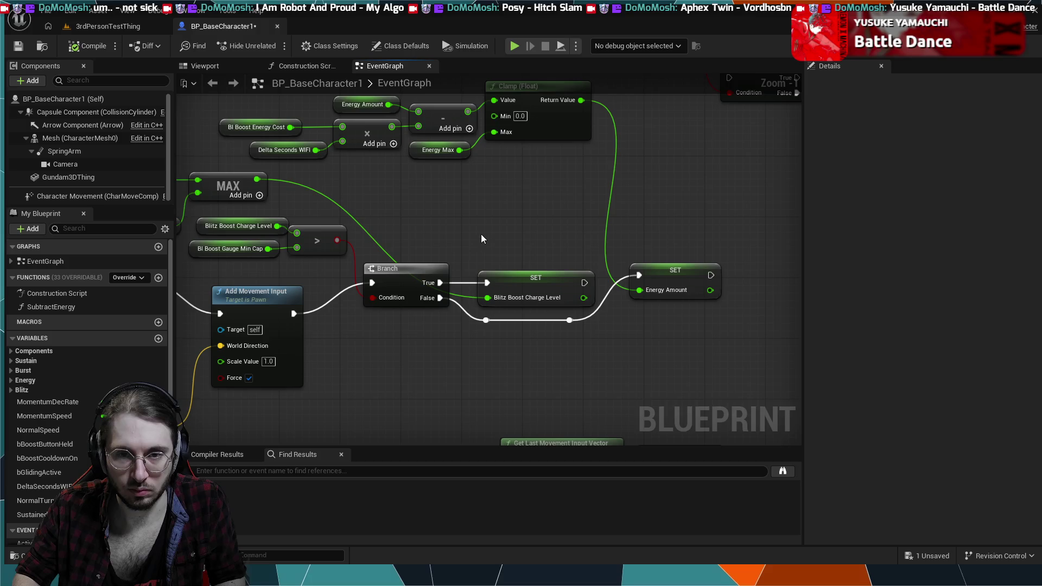
left_click_drag(481, 233, 512, 251)
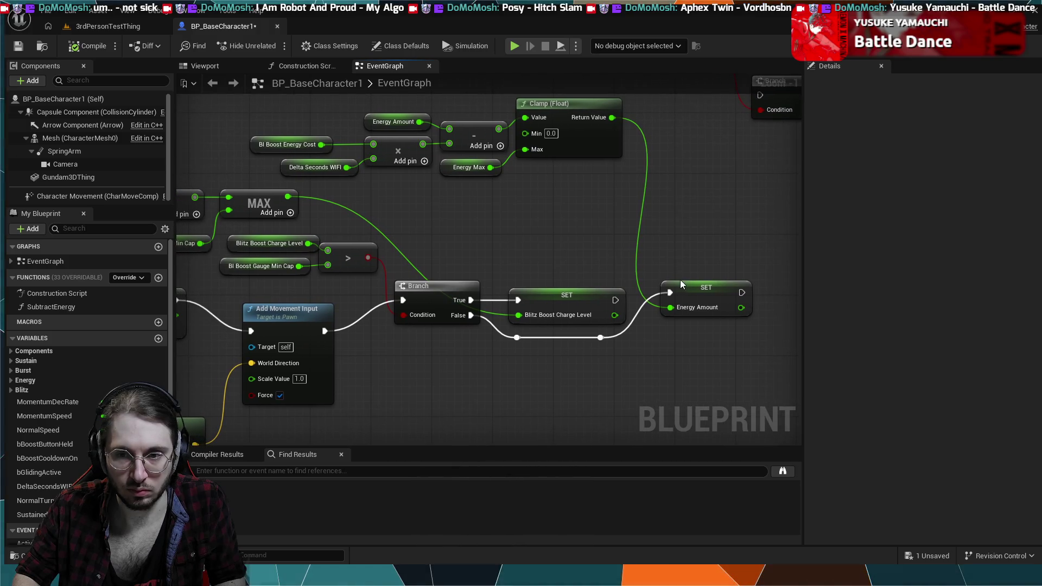
left_click_drag(693, 283, 727, 285)
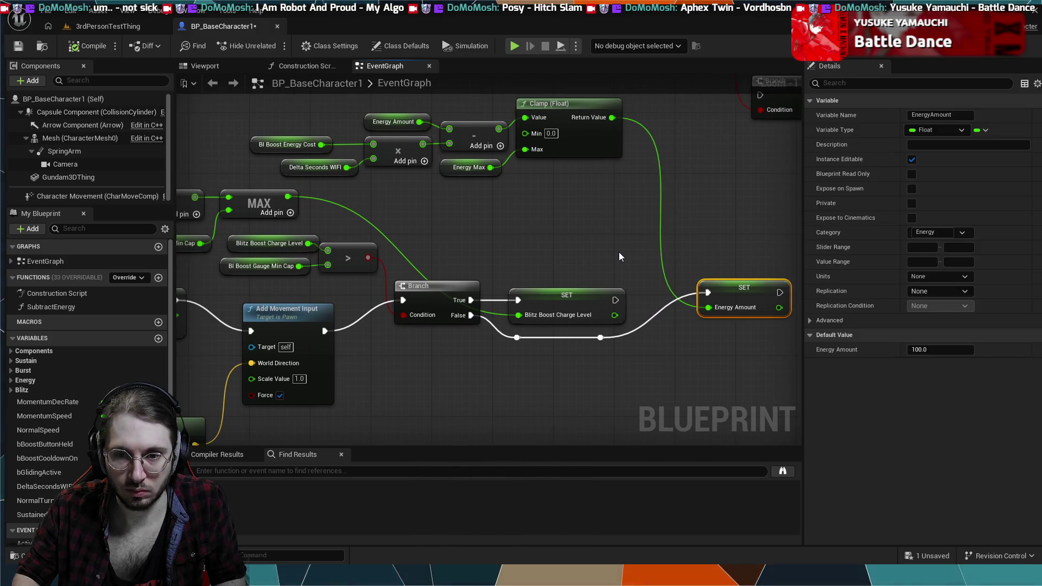
Select and then deselect the MAX node to inspect it.
scroll(621, 257, "down", 1)
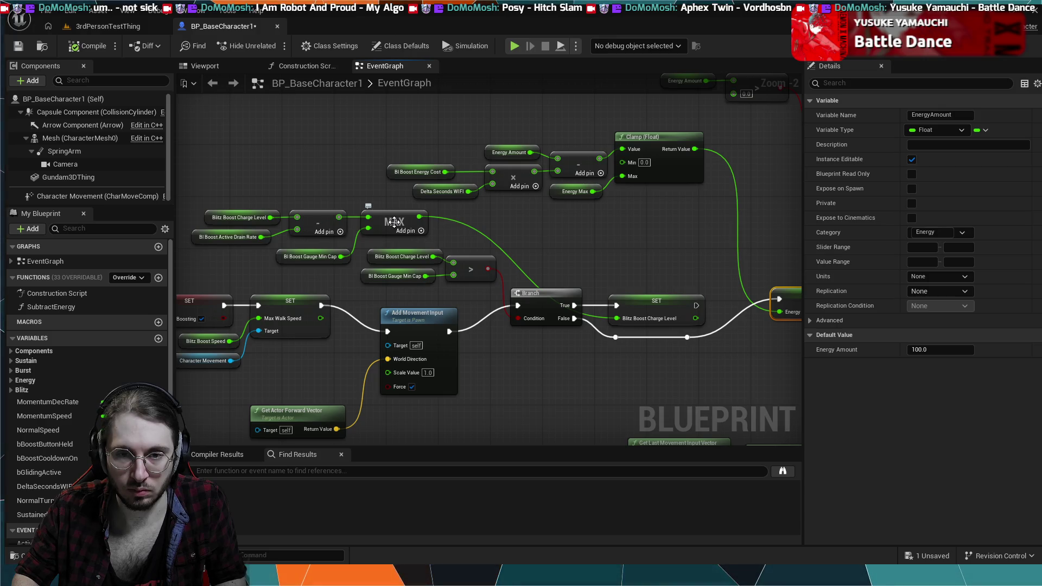
left_click(395, 222)
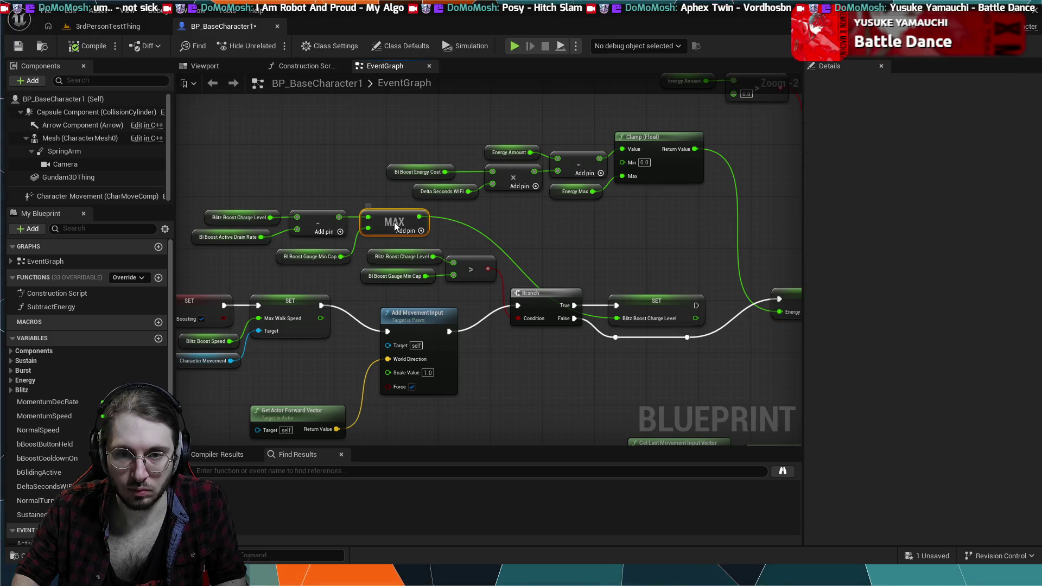
left_click(367, 190)
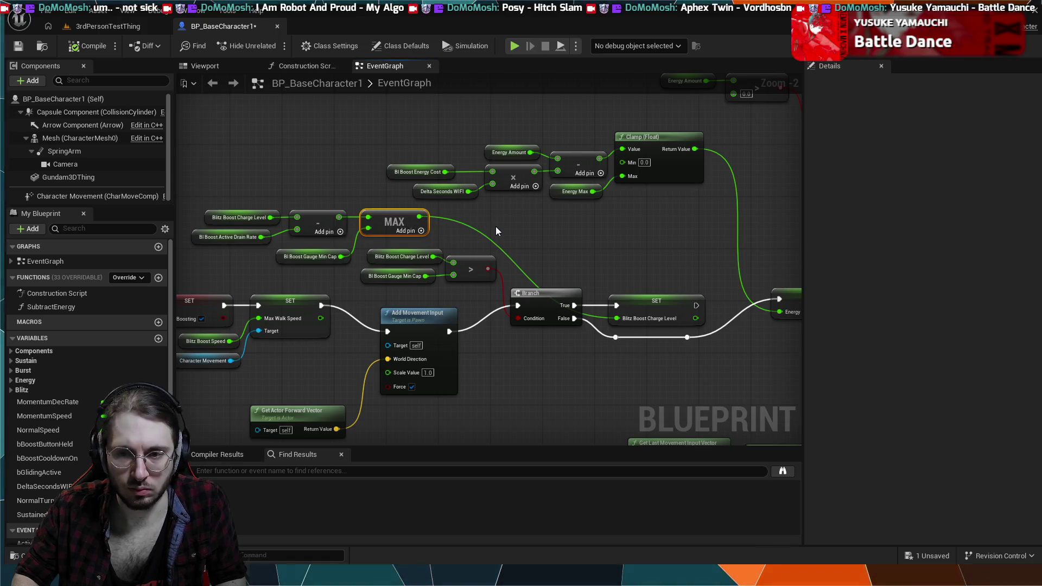
scroll(496, 228, "down", 4)
scroll(448, 203, "up", 5)
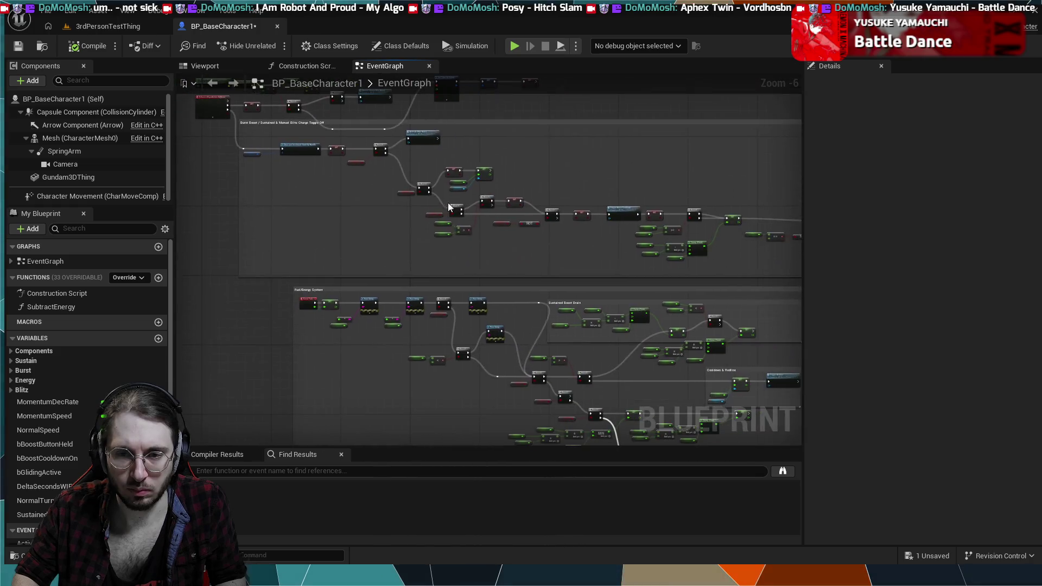
scroll(525, 284, "down", 4)
scroll(465, 232, "up", 2)
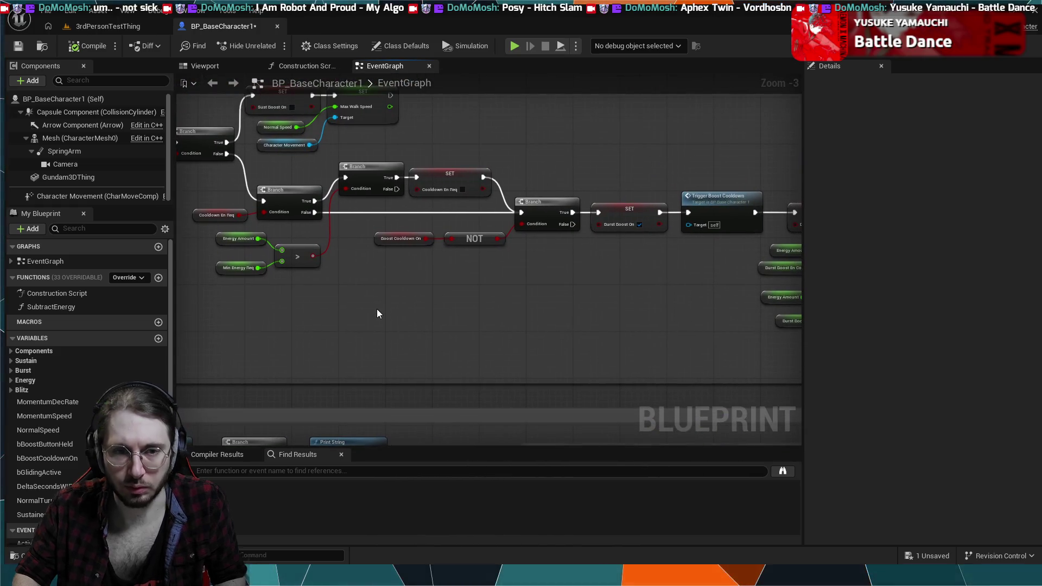
mouse_move(470, 278)
left_mouse_down()
mouse_move(437, 297)
mouse_move(376, 275)
left_mouse_up()
scroll(398, 266, "down", 4)
scroll(402, 280, "up", 2)
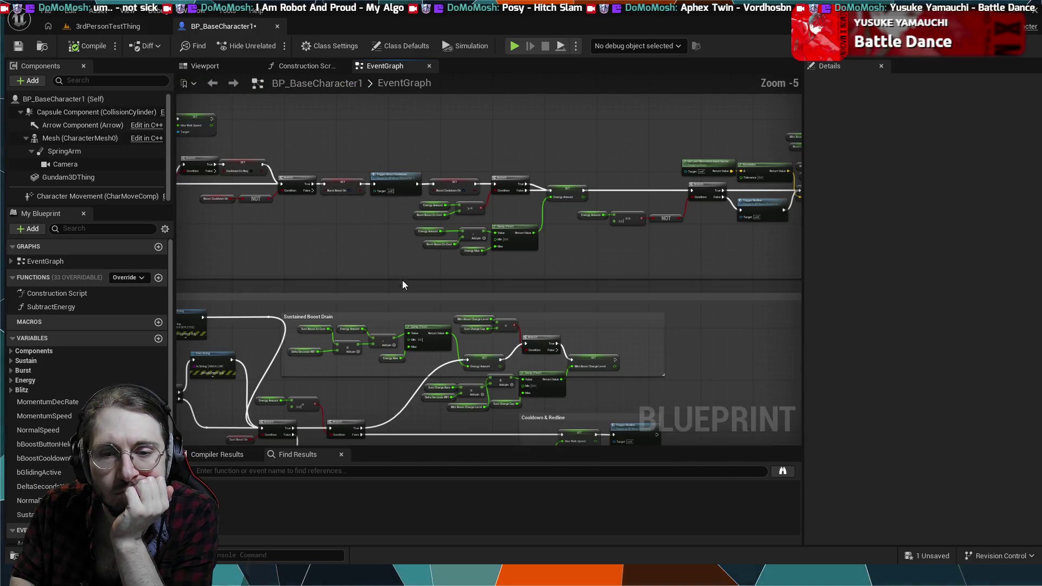
scroll(471, 321, "up", 4)
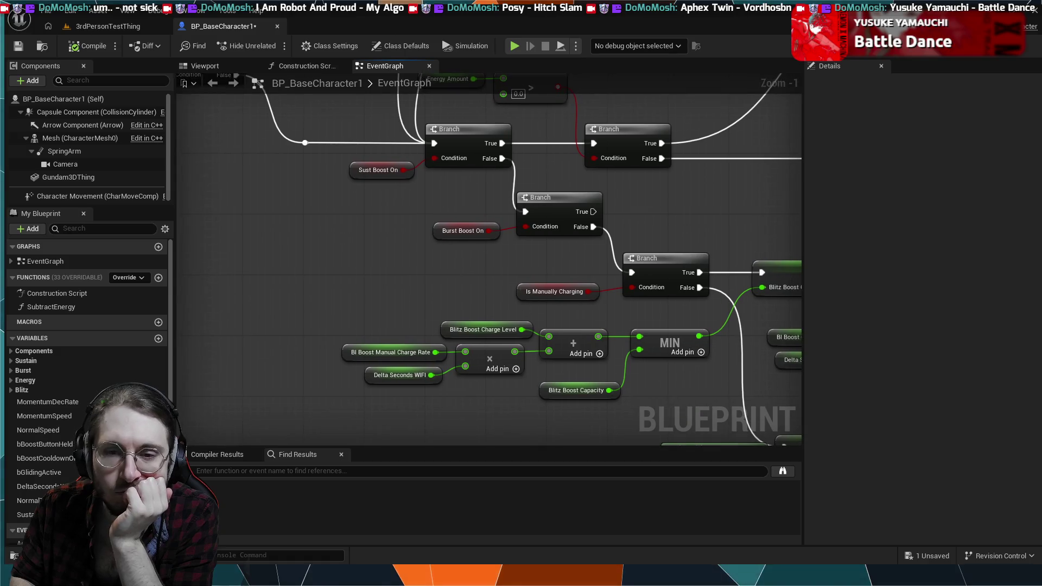
scroll(357, 286, "down", 3)
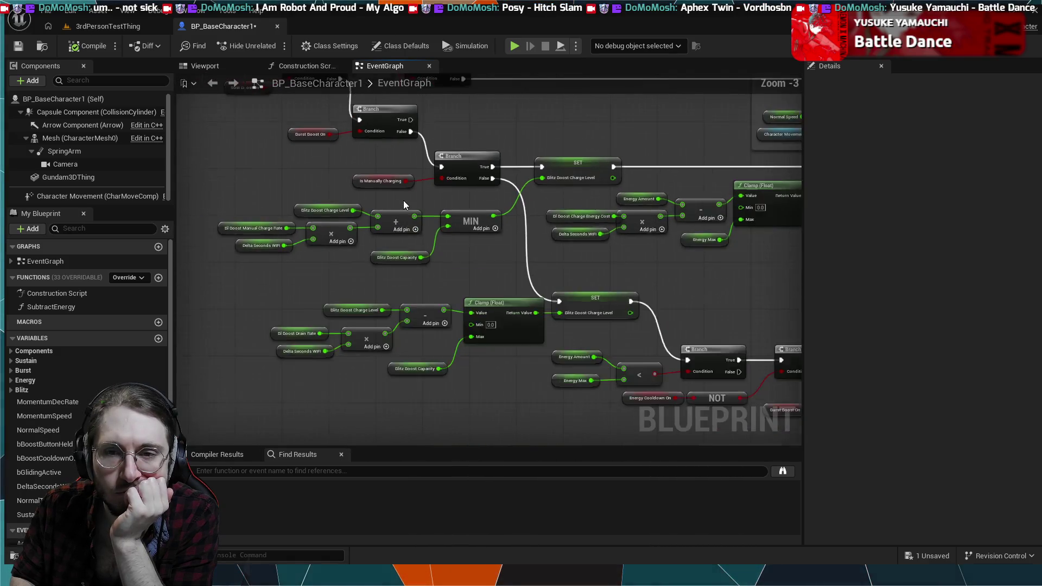
mouse_move(356, 286)
left_mouse_down()
mouse_move(365, 343)
mouse_move(513, 358)
mouse_move(519, 369)
left_mouse_up()
scroll(365, 343, "up", 5)
scroll(548, 343, "down", 6)
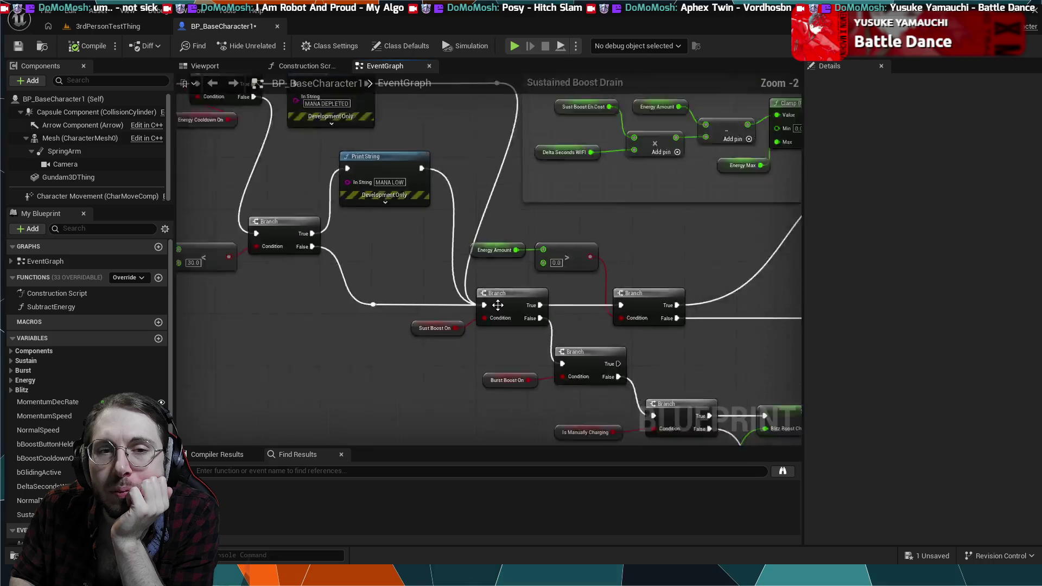
scroll(489, 314, "up", 1)
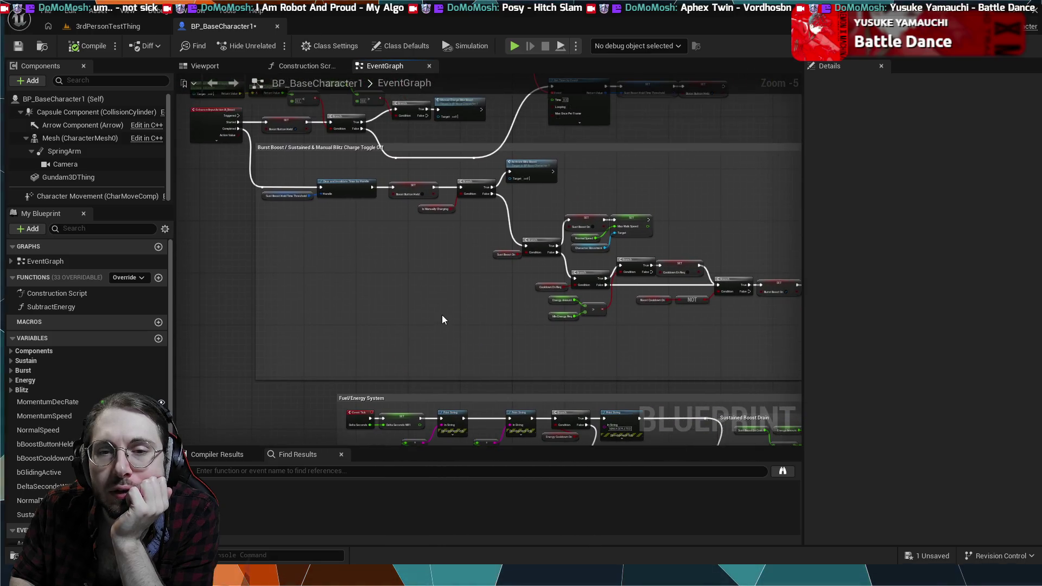
scroll(442, 318, "up", 1)
left_click_drag(421, 280, 395, 292)
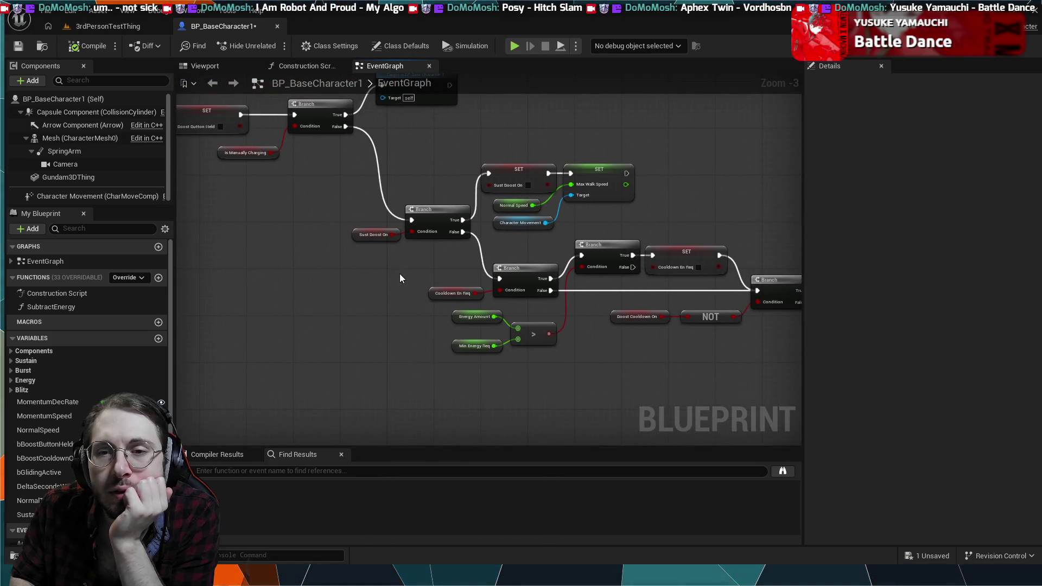
scroll(404, 268, "up", 1)
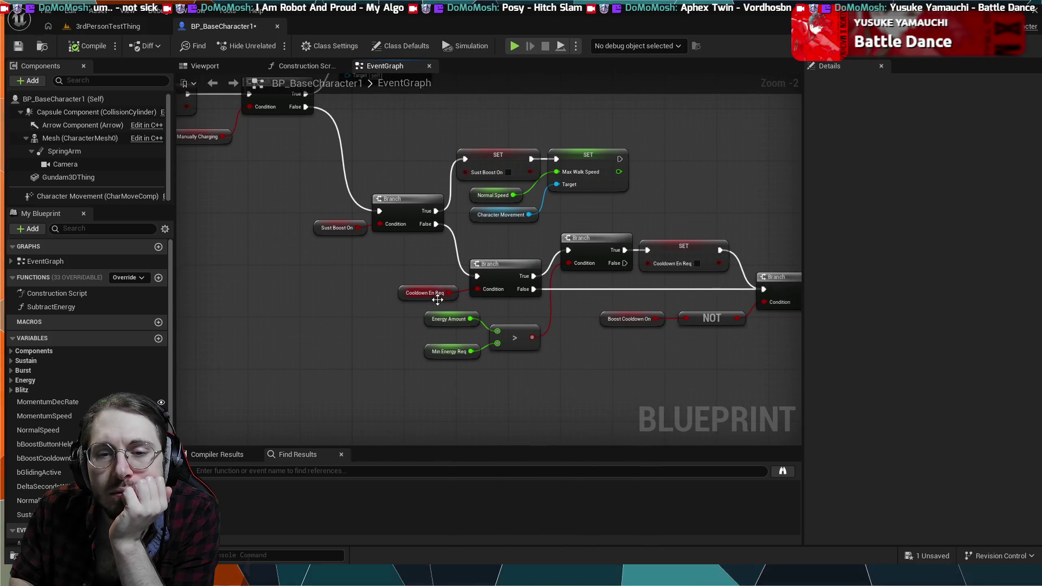
left_click_drag(570, 355, 303, 301)
left_click_drag(396, 296, 212, 261)
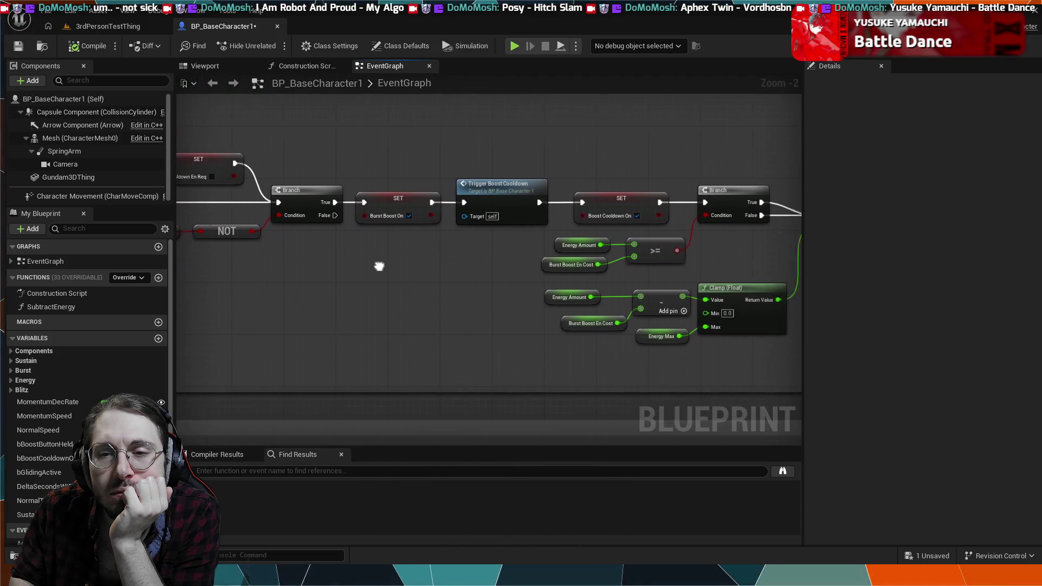
left_click_drag(379, 268, 147, 260)
scroll(428, 252, "down", 2)
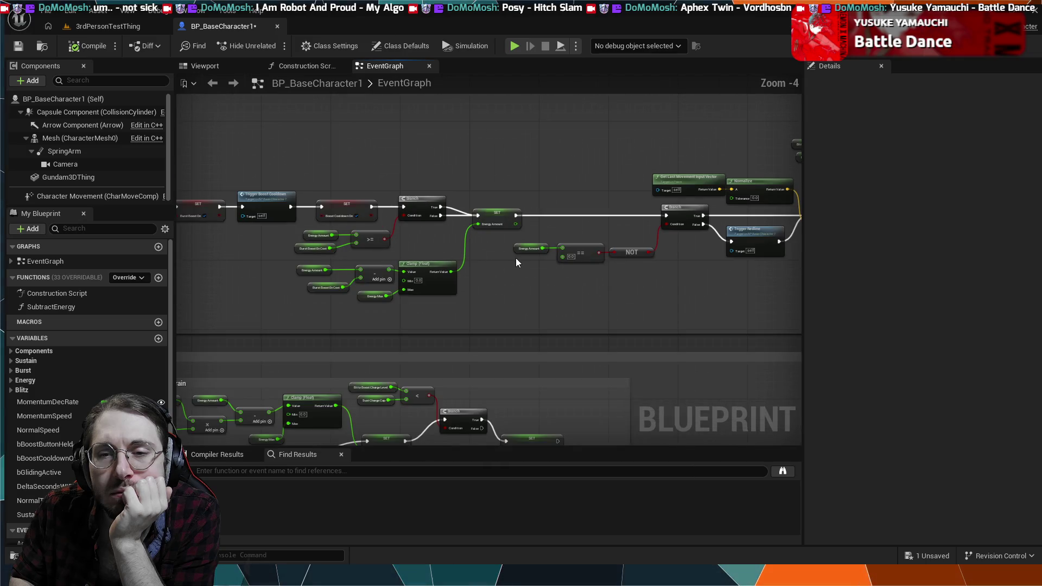
scroll(451, 263, "up", 3)
left_click_drag(453, 257, 596, 256)
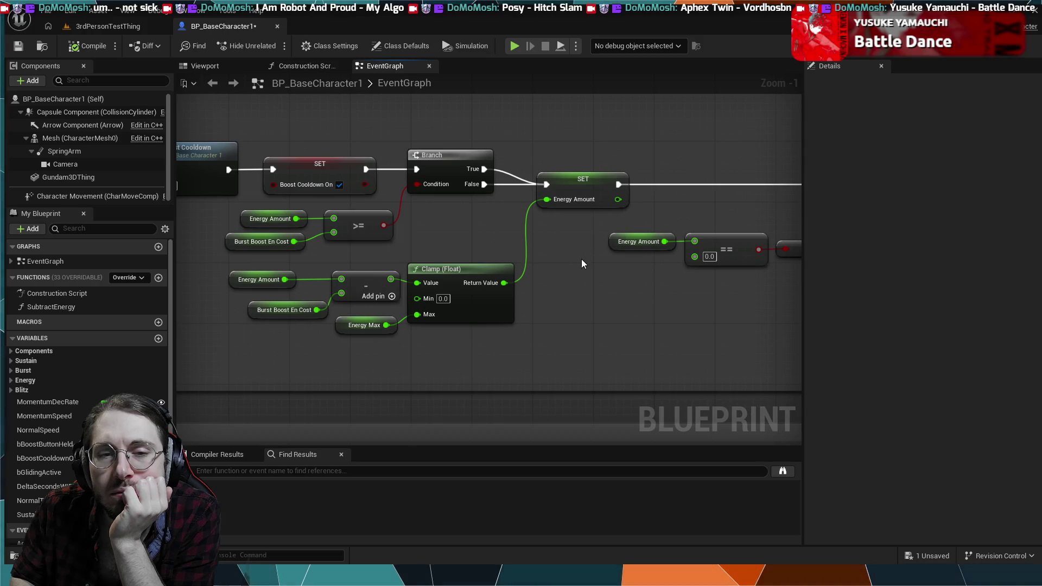
scroll(581, 259, "down", 4)
scroll(442, 254, "up", 3)
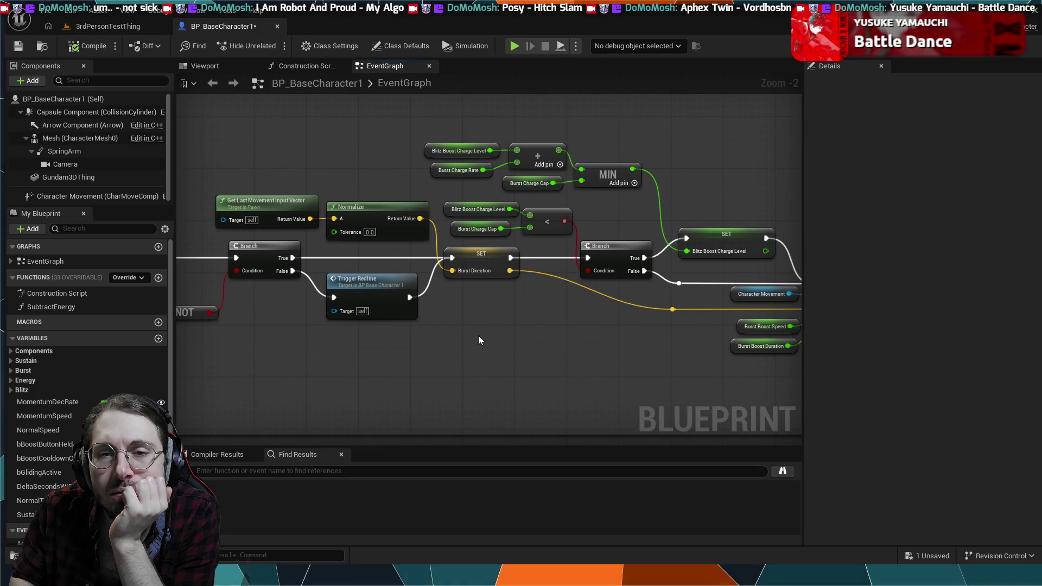
mouse_move(492, 335)
left_mouse_down()
mouse_move(397, 319)
mouse_move(424, 320)
left_mouse_up()
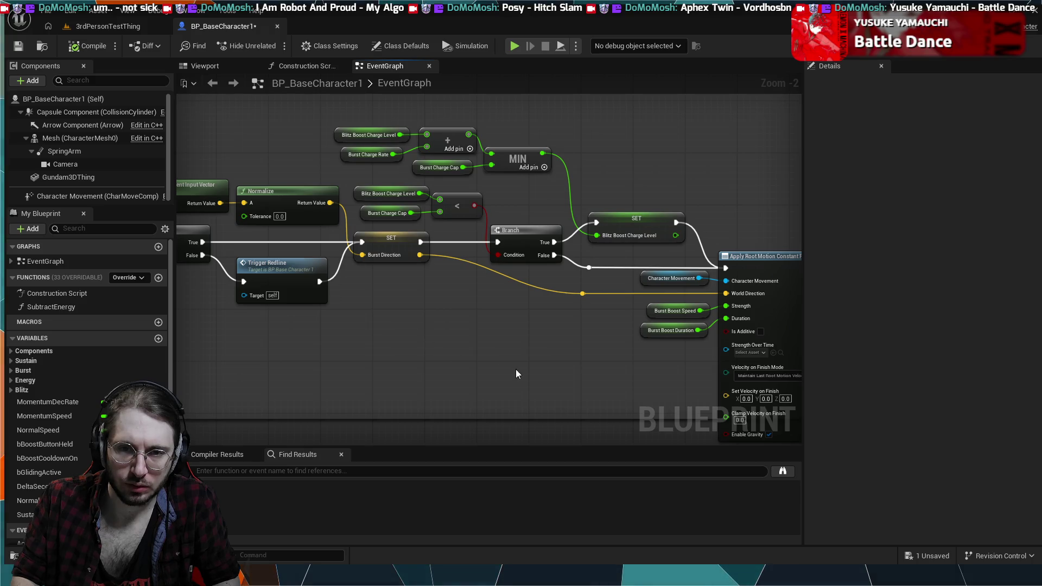
scroll(440, 348, "down", 4)
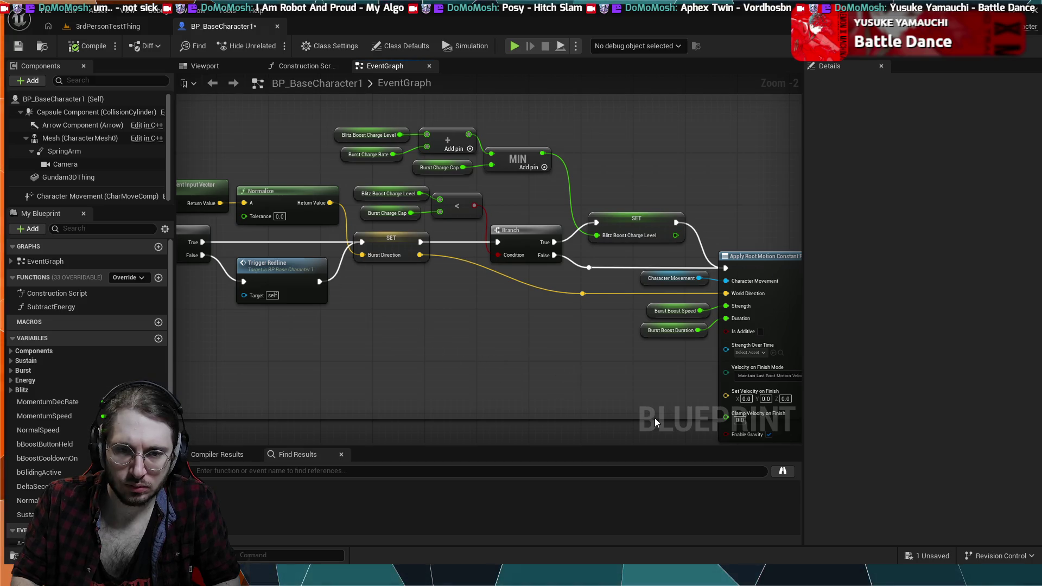
Delete the MAX node feeding Blitz Boost Charge Level.
left_click(496, 284)
left_click_drag(427, 280, 342, 249)
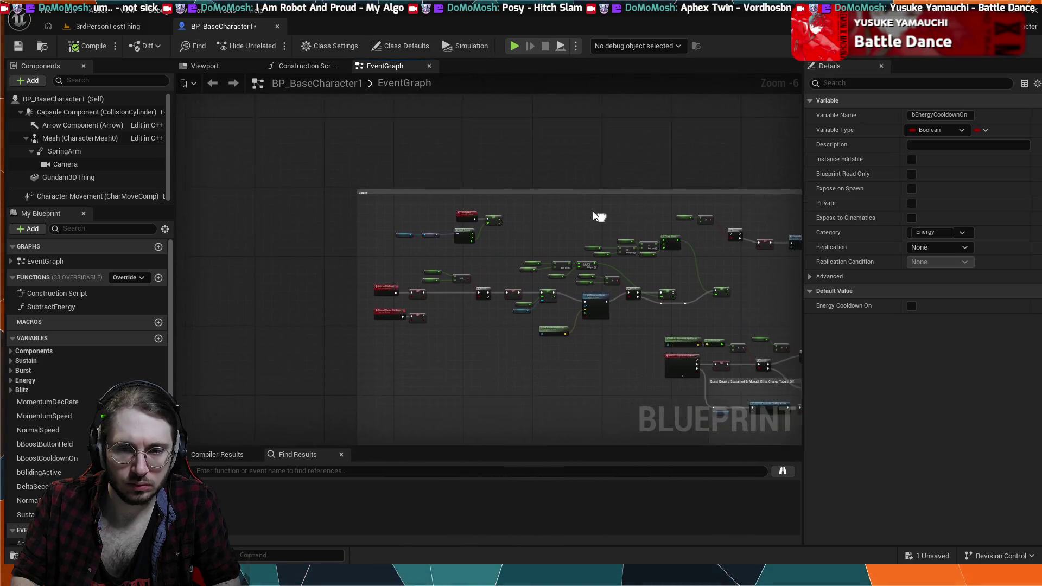
scroll(584, 220, "up", 5)
left_click_drag(584, 220, 427, 136)
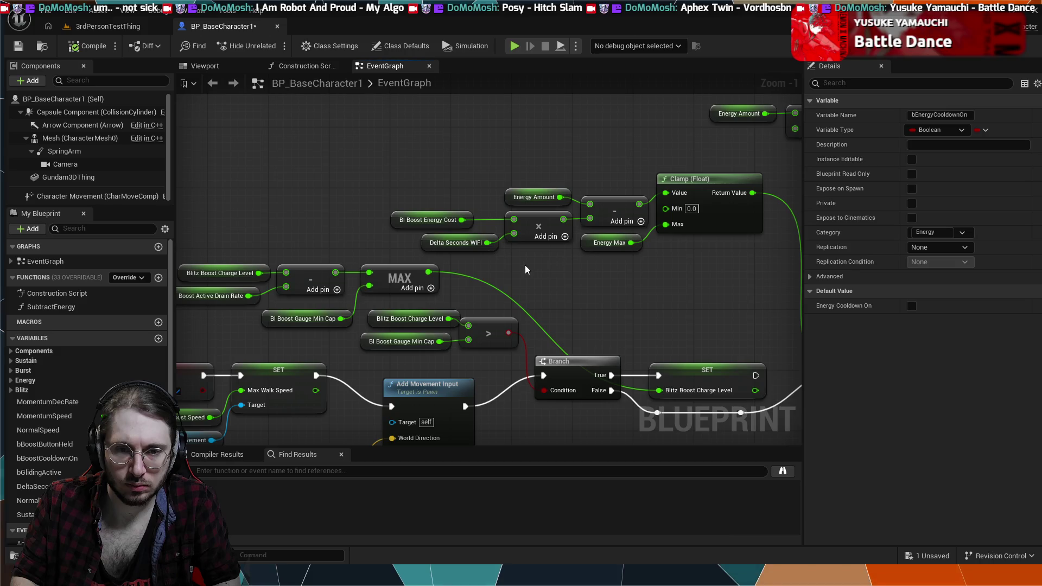
left_click_drag(526, 270, 601, 242)
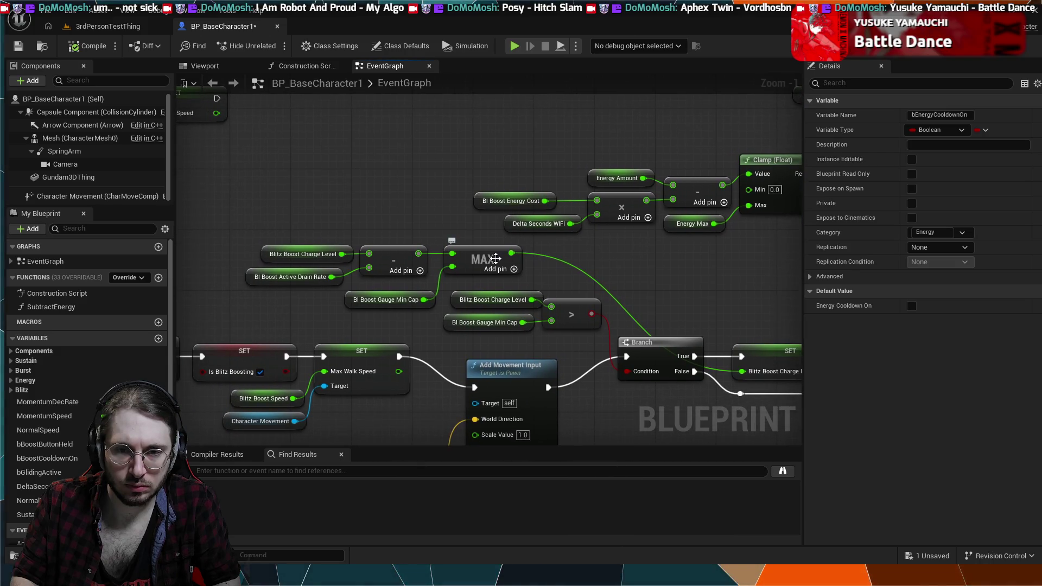
left_click(496, 259)
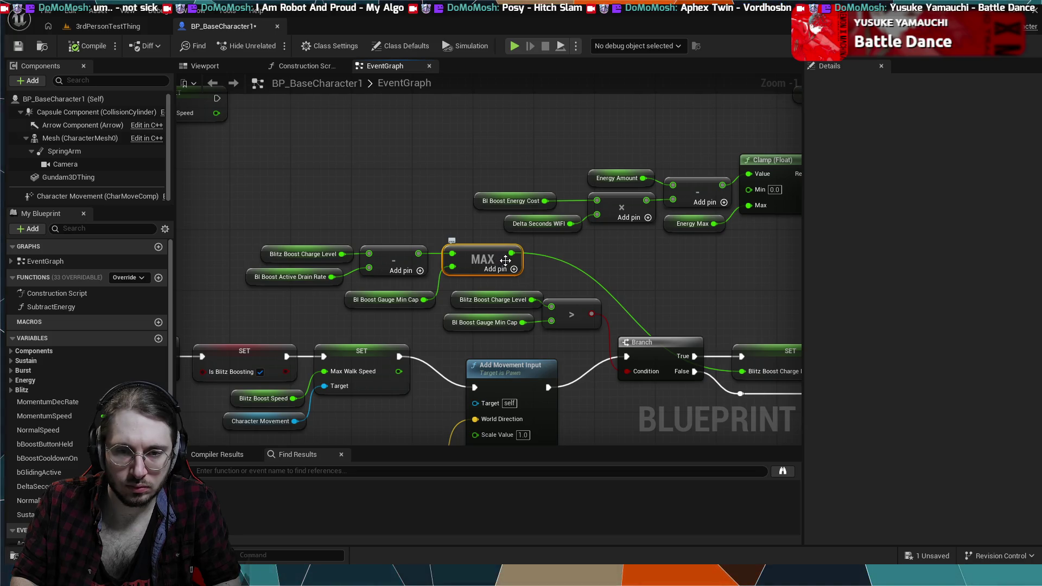
key("Delete")
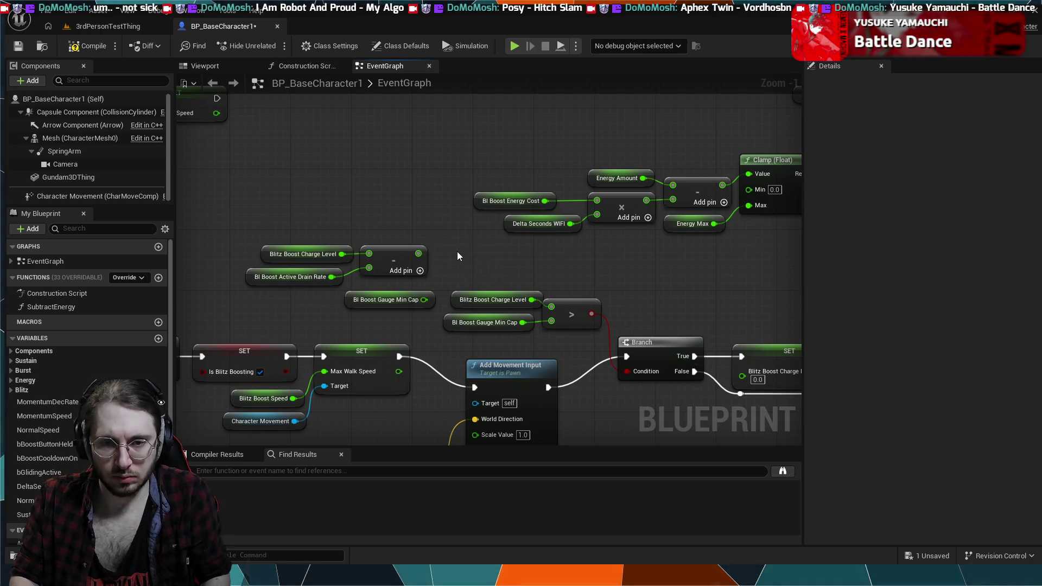
Add a MIN node with BI Boost Gauge Min Cap, wire it into Blitz Boost Charge Level, and simulate.
key("ctrl+v")
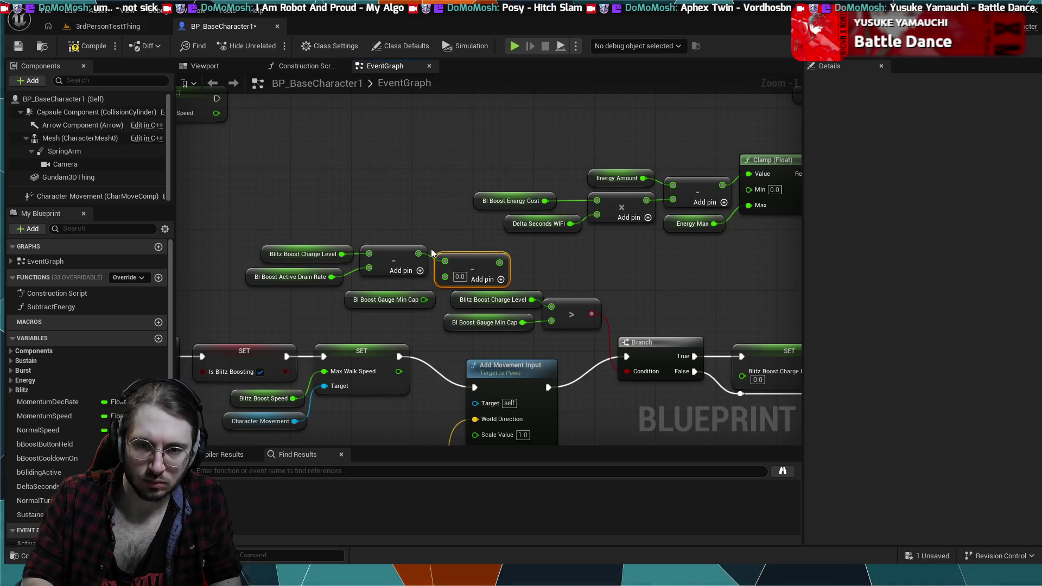
key("ctrl+v")
key("Delete")
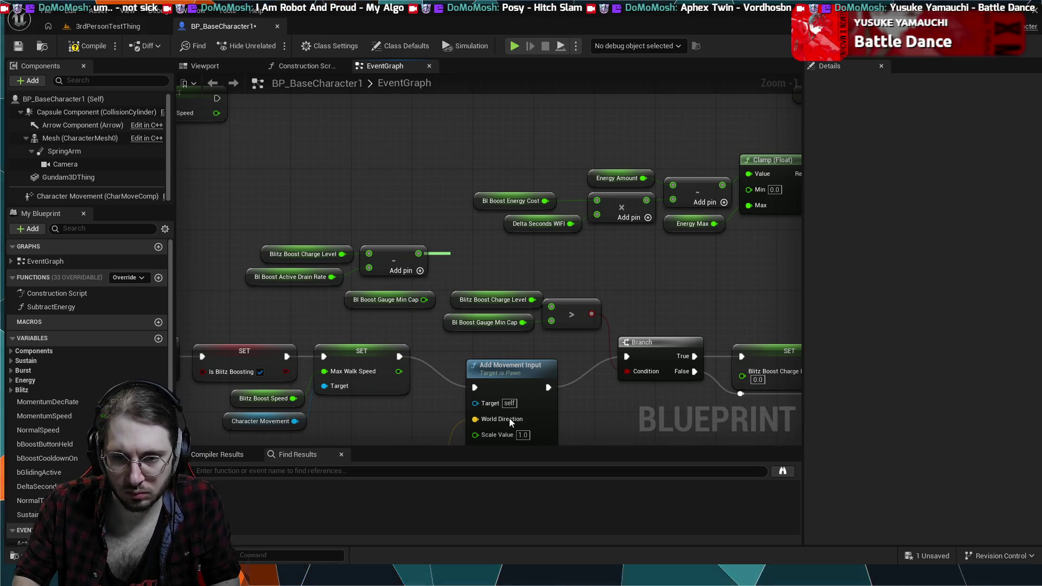
key("ctrl+z")
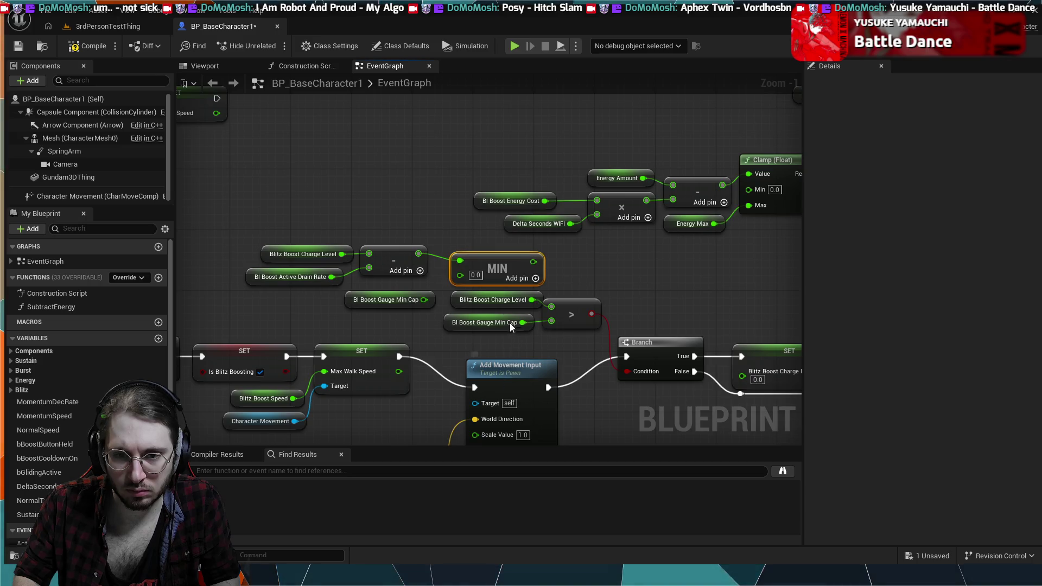
left_click_drag(505, 255, 504, 263)
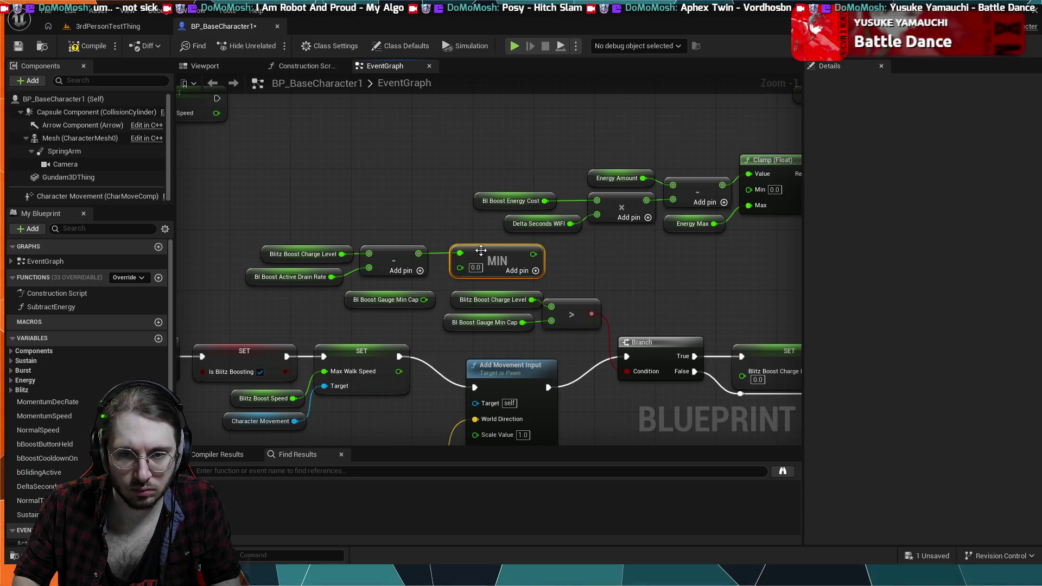
left_click_drag(424, 300, 461, 267)
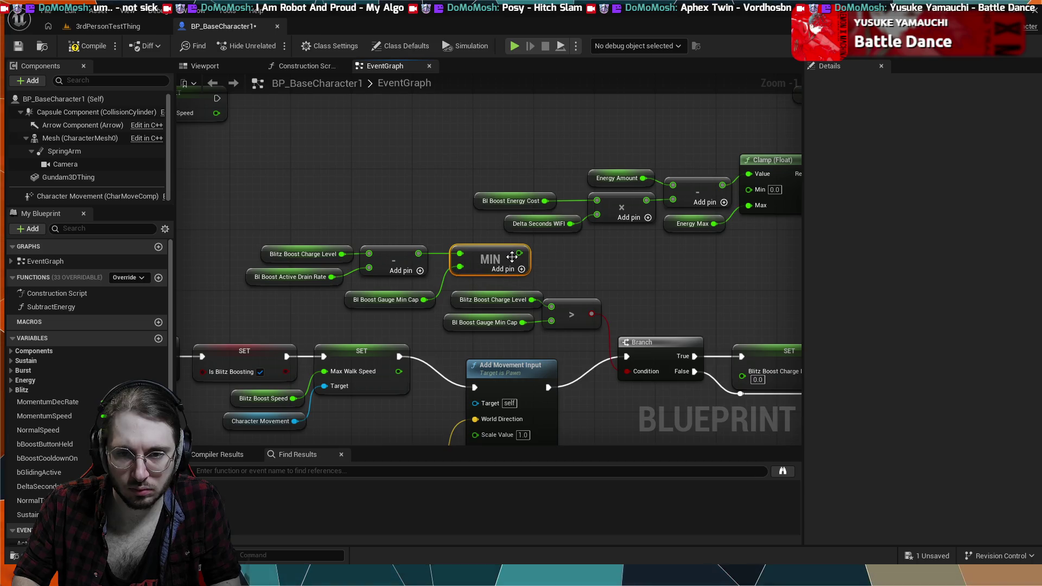
mouse_move(520, 253)
left_mouse_down()
mouse_move(605, 296)
mouse_move(607, 317)
mouse_move(714, 373)
mouse_move(742, 371)
left_mouse_up()
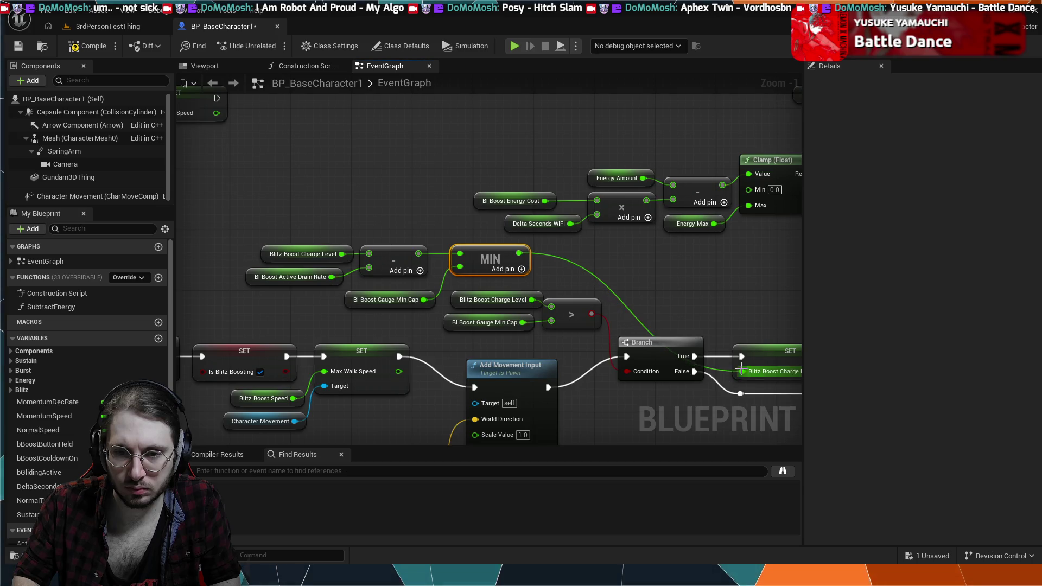
mouse_move(666, 307)
left_mouse_down()
mouse_move(559, 251)
mouse_move(496, 196)
left_mouse_up()
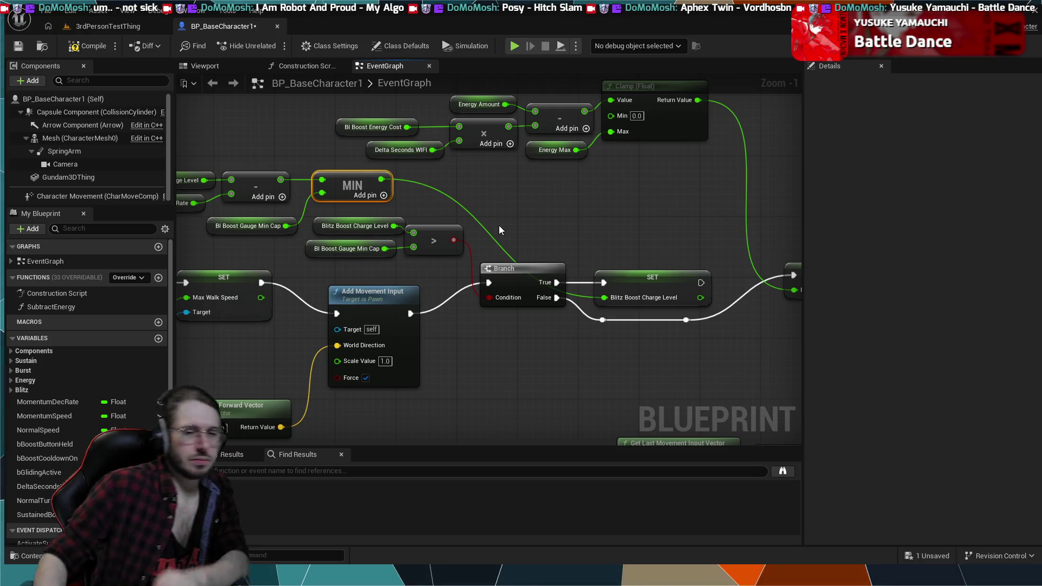
left_click(515, 46)
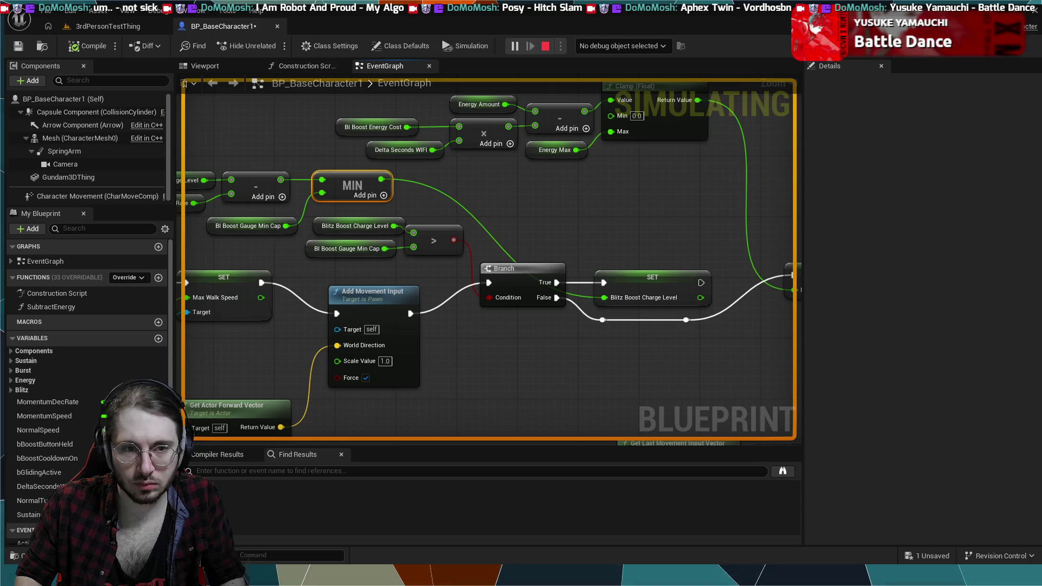
Stop the simulation, return to BP_BaseCharacter1, and restore the original MAX node.
key("Escape")
left_click(136, 25)
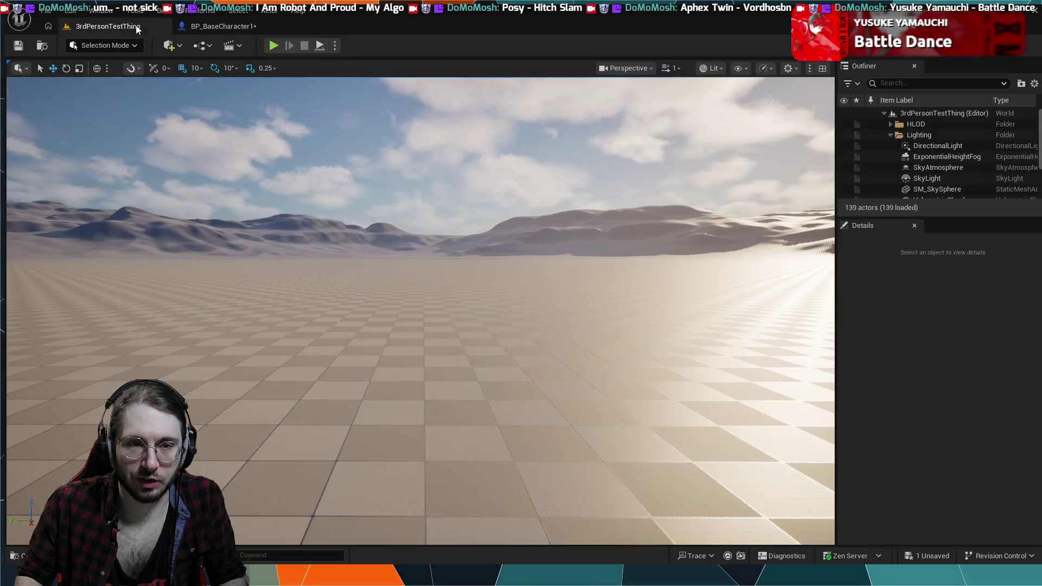
left_click(195, 28)
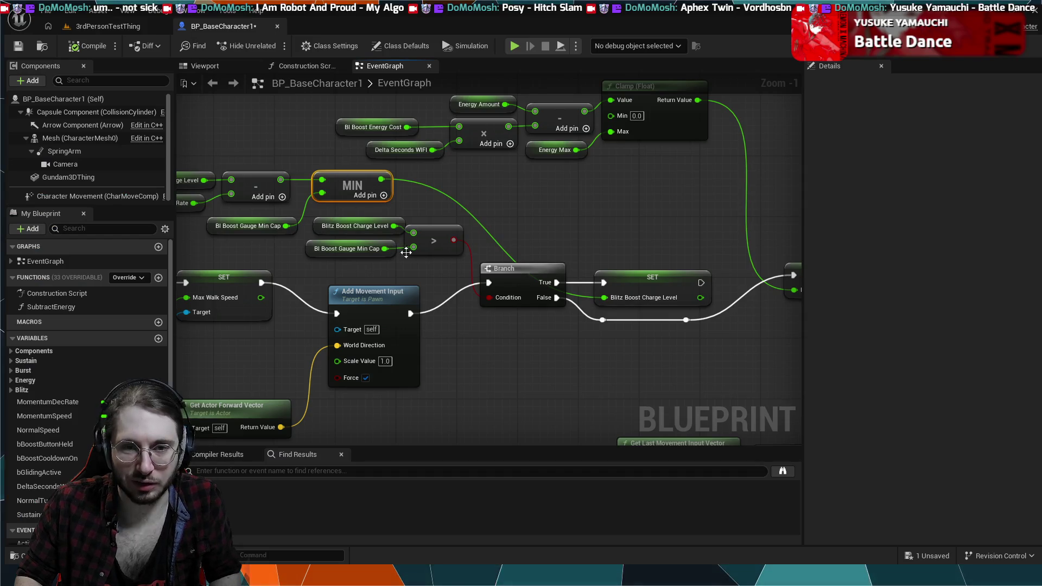
key("ctrl+z")
key("ctrl+z")
key("ctrl+z")
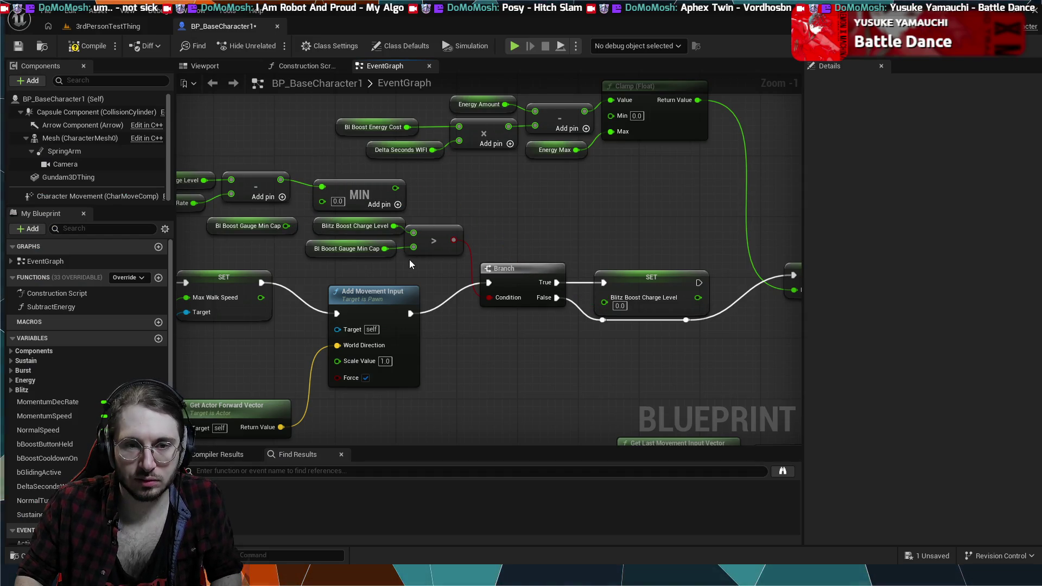
key("ctrl+y")
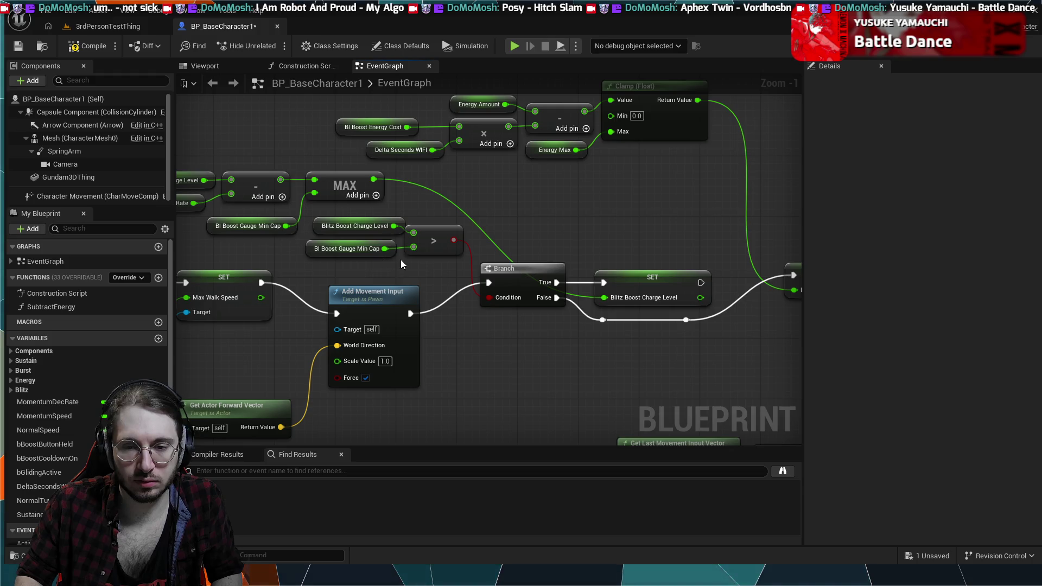
Chain the Blitz Boost Charge Level SET's execution output into the Energy Amount SET.
left_click_drag(214, 228, 415, 251)
left_click(448, 250)
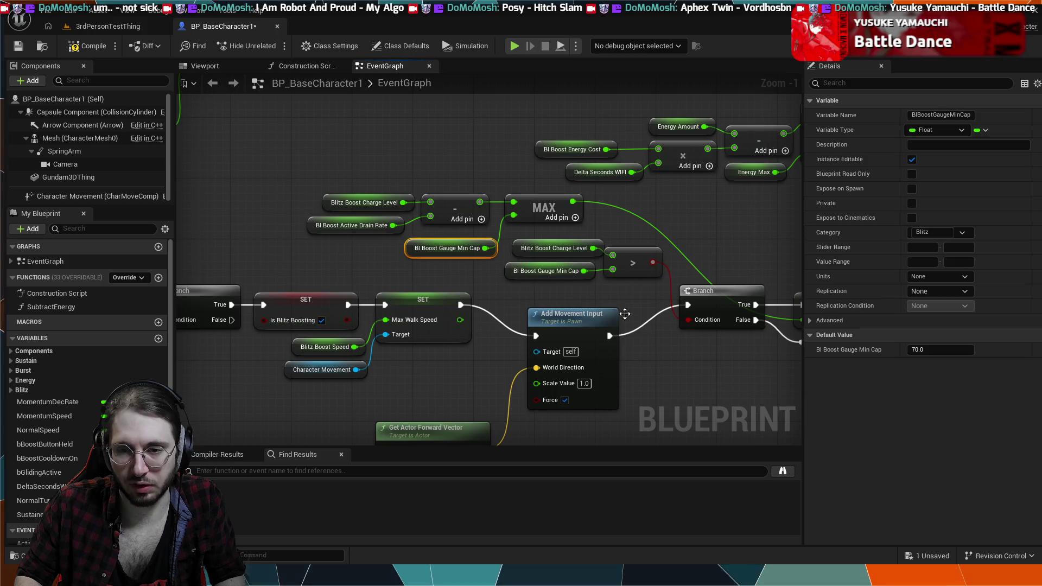
left_click_drag(718, 362, 564, 350)
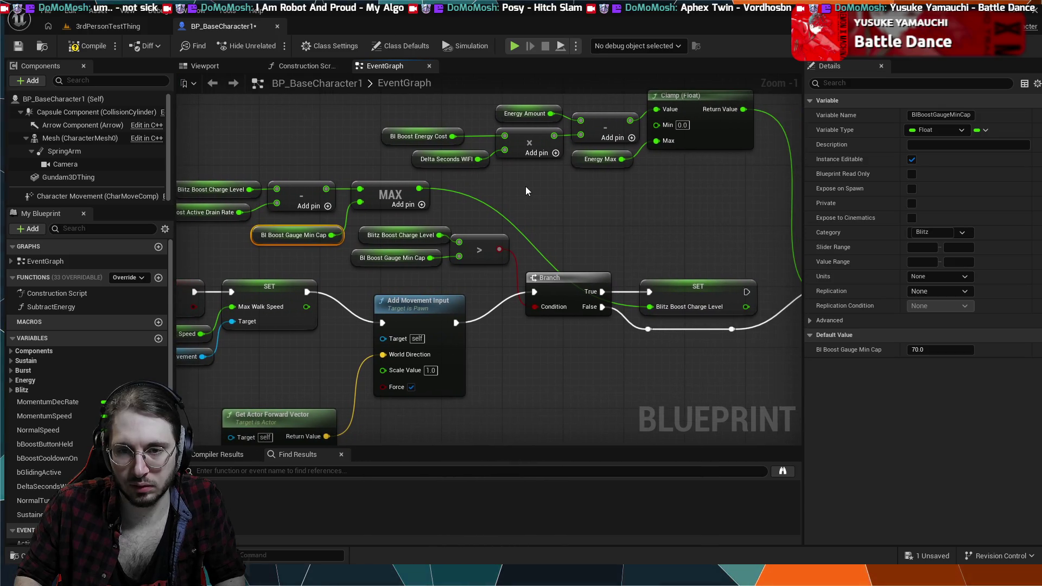
mouse_move(700, 264)
left_mouse_down()
mouse_move(475, 241)
mouse_move(608, 262)
left_mouse_up()
left_click(546, 233)
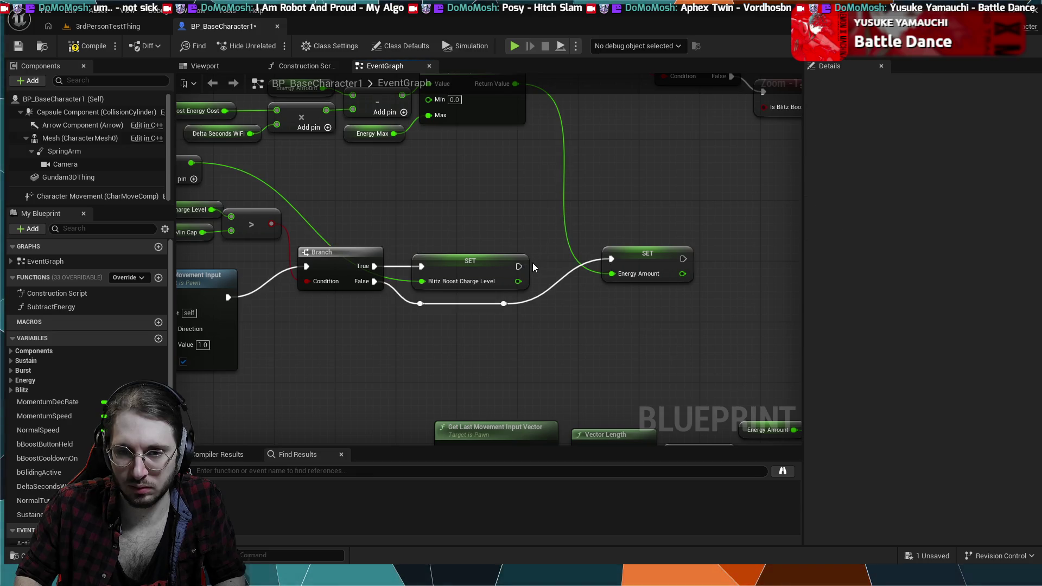
left_click(519, 266, "alt")
left_click_drag(519, 266, 633, 255)
left_click(633, 259)
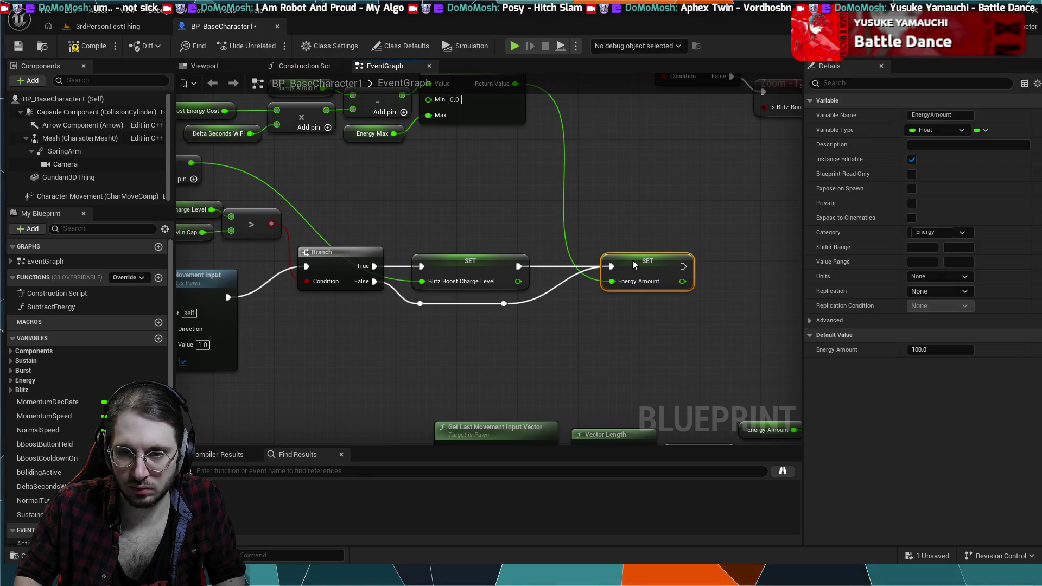
mouse_move(386, 291)
left_mouse_down()
mouse_move(762, 273)
mouse_move(385, 291)
left_mouse_up()
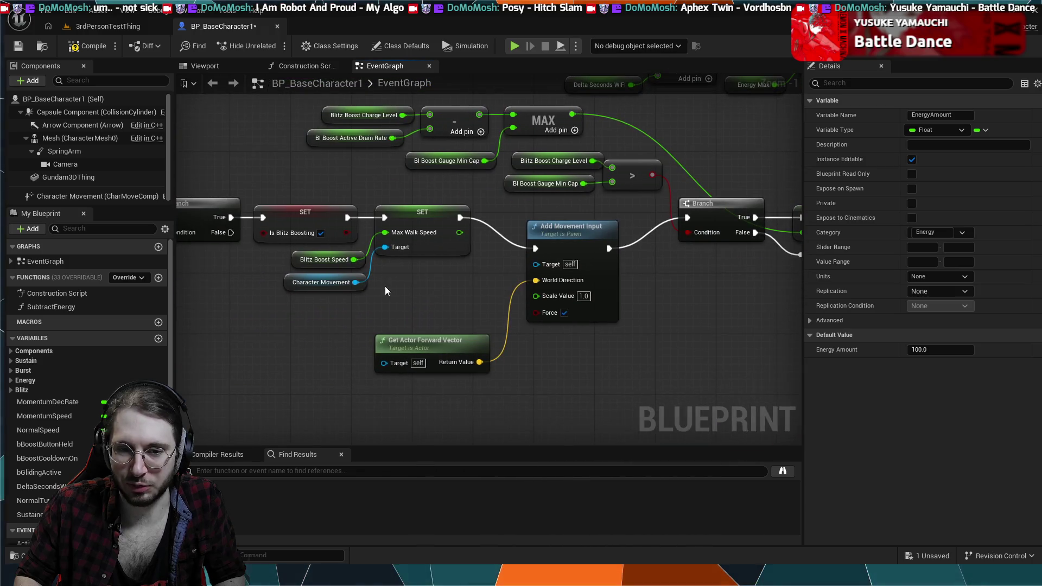
left_click(535, 289)
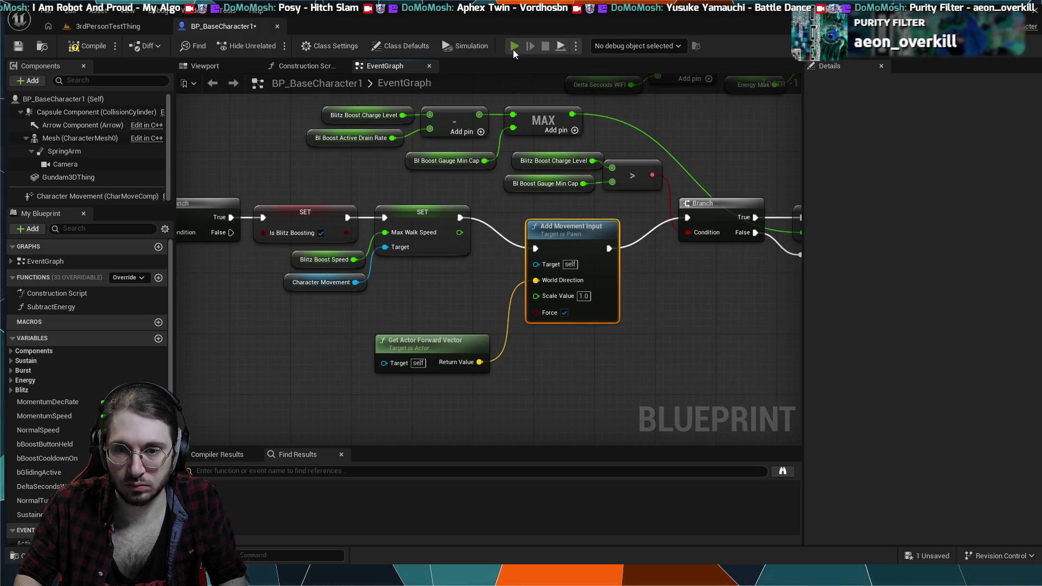
left_click(515, 47)
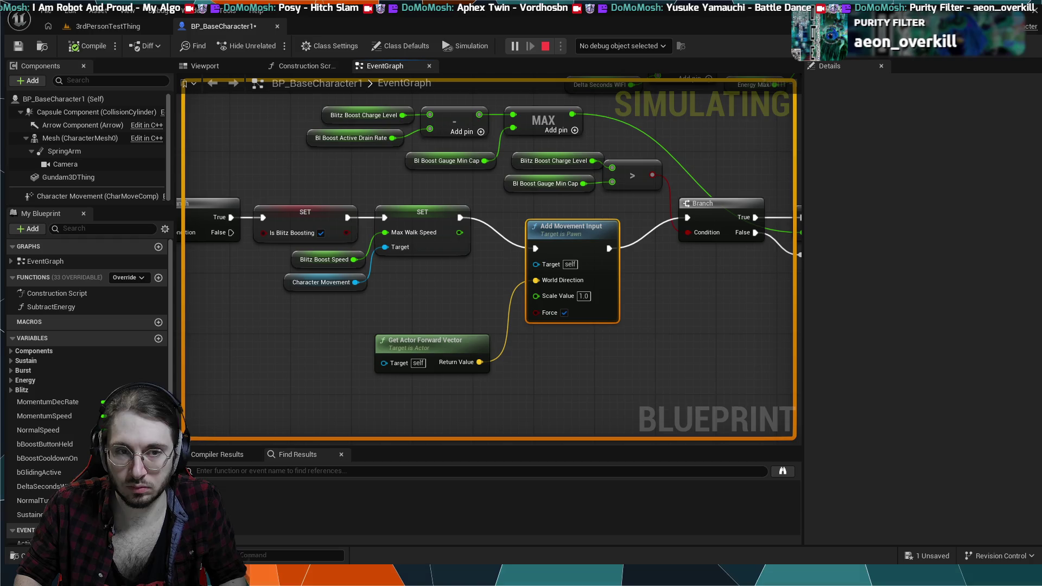
key("Escape")
mouse_move(470, 252)
left_mouse_down()
mouse_move(465, 303)
mouse_move(347, 351)
left_mouse_up()
mouse_move(570, 203)
left_mouse_down()
mouse_move(512, 227)
mouse_move(514, 251)
mouse_move(604, 245)
left_mouse_up()
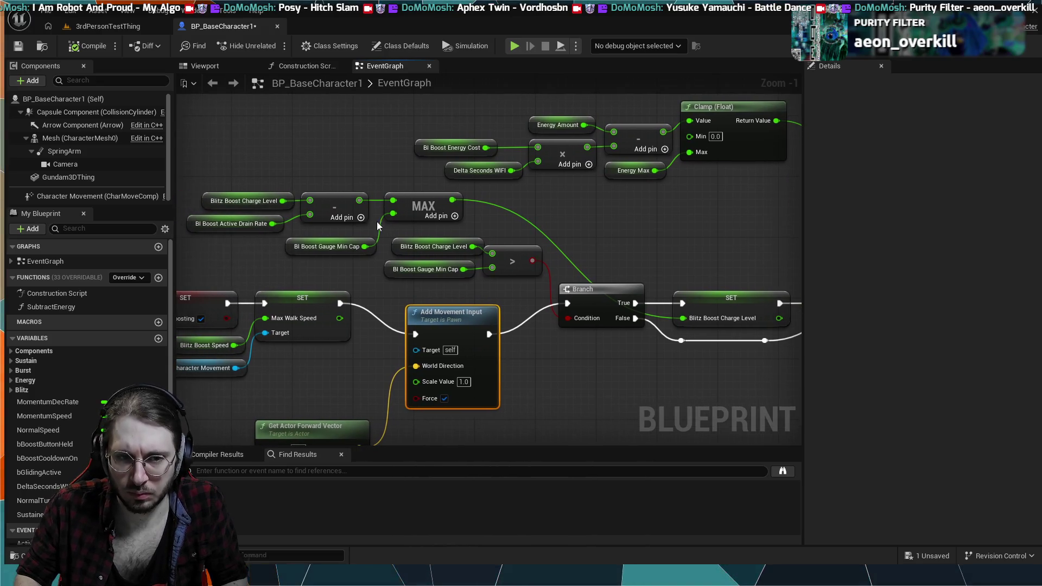
Check the BI Boost Active Drain Rate value, then nudge the Energy Amount SET node slightly left.
left_click(249, 200)
left_click(242, 225)
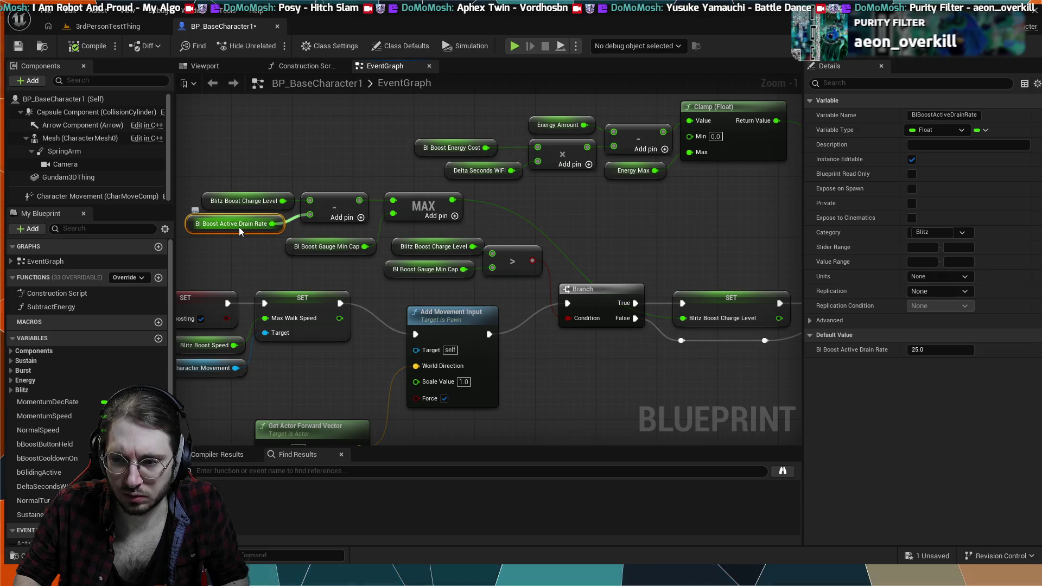
mouse_move(242, 173)
left_mouse_down()
mouse_move(318, 179)
mouse_move(309, 199)
mouse_move(142, 120)
mouse_move(270, 126)
left_mouse_up()
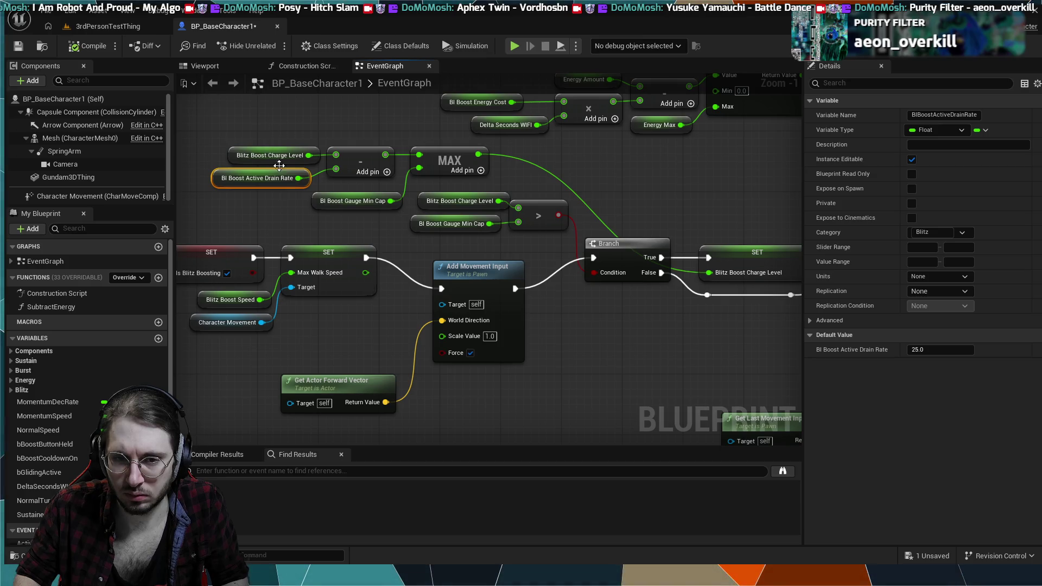
scroll(278, 220, "down", 2)
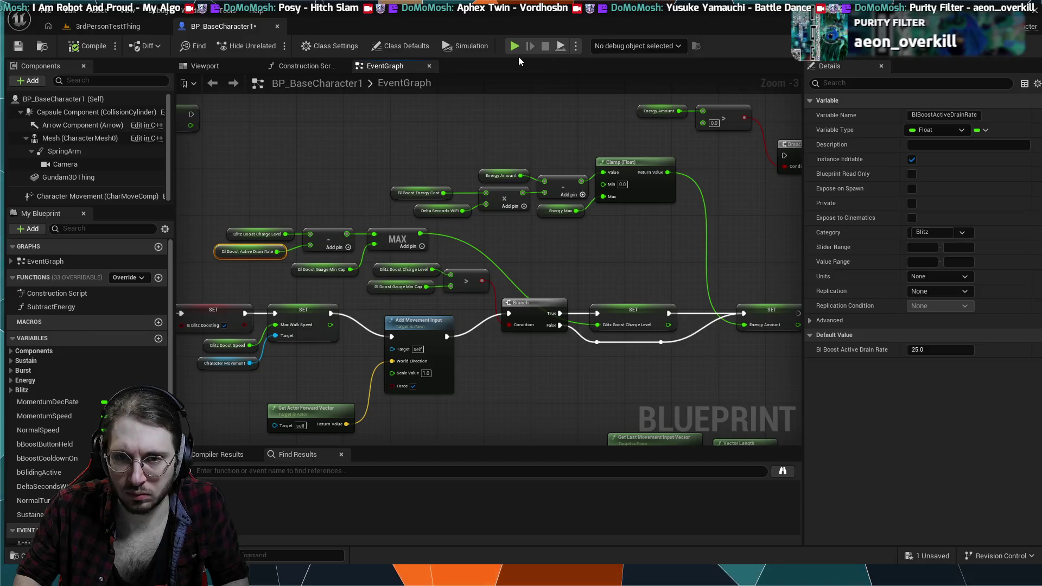
left_click_drag(613, 216, 497, 214)
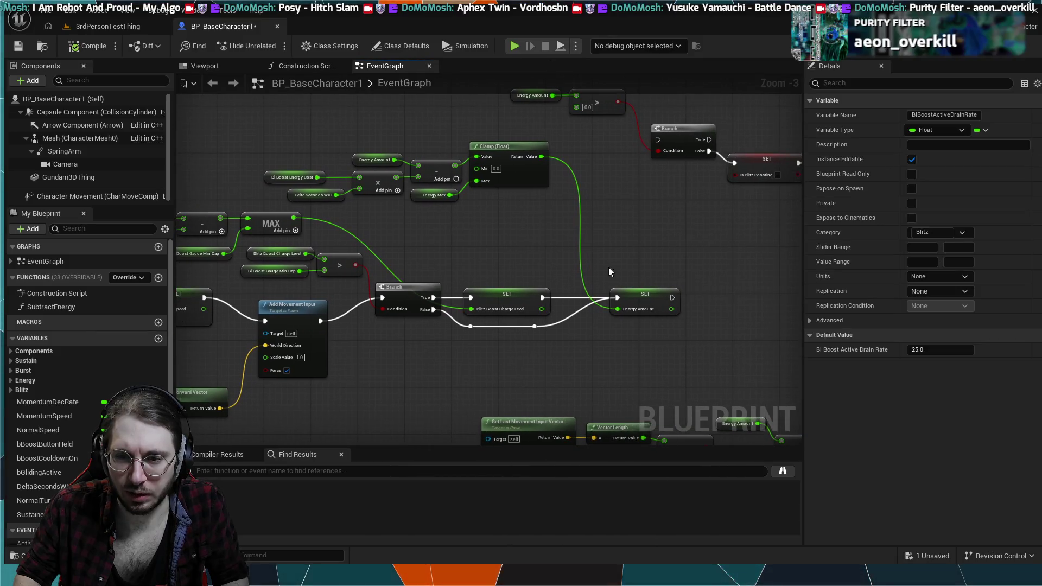
left_click_drag(642, 293, 617, 291)
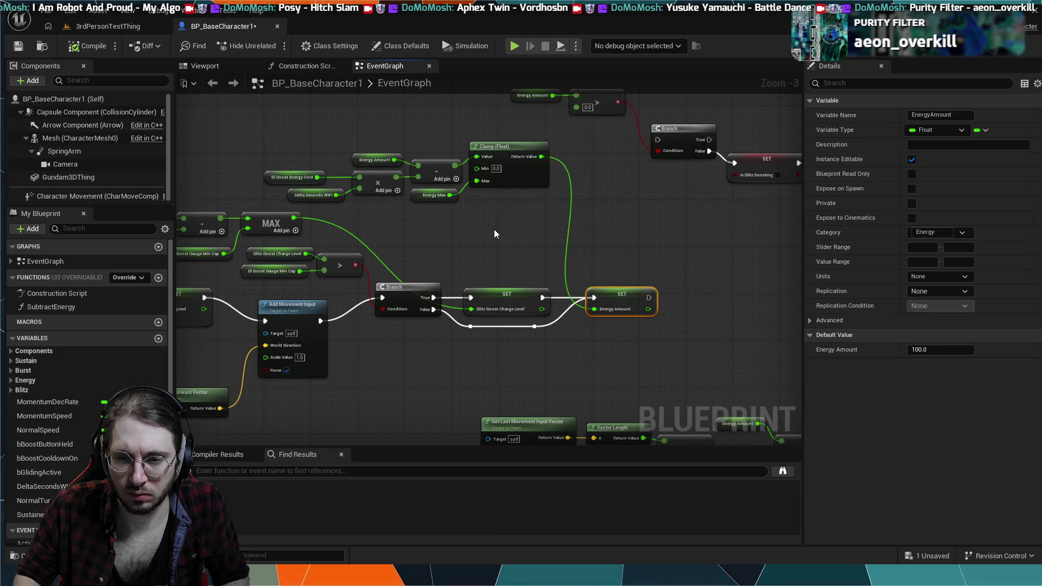
scroll(494, 234, "down", 2)
mouse_move(494, 234)
left_mouse_down()
mouse_move(513, 196)
mouse_move(591, 300)
mouse_move(549, 354)
mouse_move(490, 257)
left_mouse_up()
scroll(549, 342, "up", 3)
mouse_move(536, 337)
left_mouse_down()
mouse_move(422, 324)
mouse_move(408, 407)
mouse_move(415, 324)
mouse_move(293, 260)
mouse_move(41, 223)
mouse_move(222, 251)
mouse_move(395, 295)
mouse_move(442, 323)
mouse_move(488, 421)
left_mouse_up()
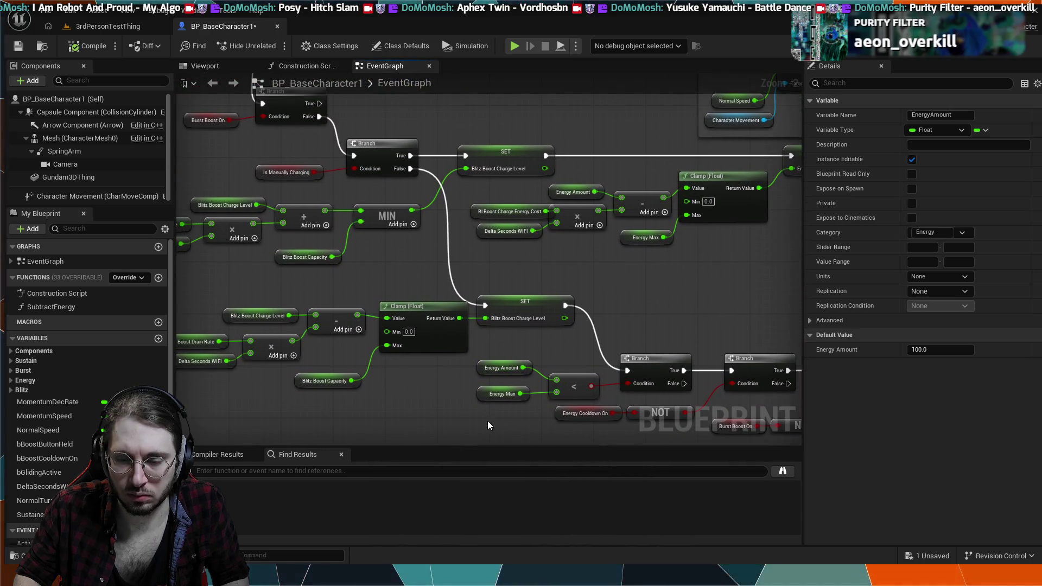
Break the wire between the first two Branches and reconnect the first Branch's True to the second.
mouse_move(610, 325)
left_mouse_down()
mouse_move(666, 329)
mouse_move(454, 283)
mouse_move(437, 290)
mouse_move(375, 217)
mouse_move(354, 267)
left_mouse_up()
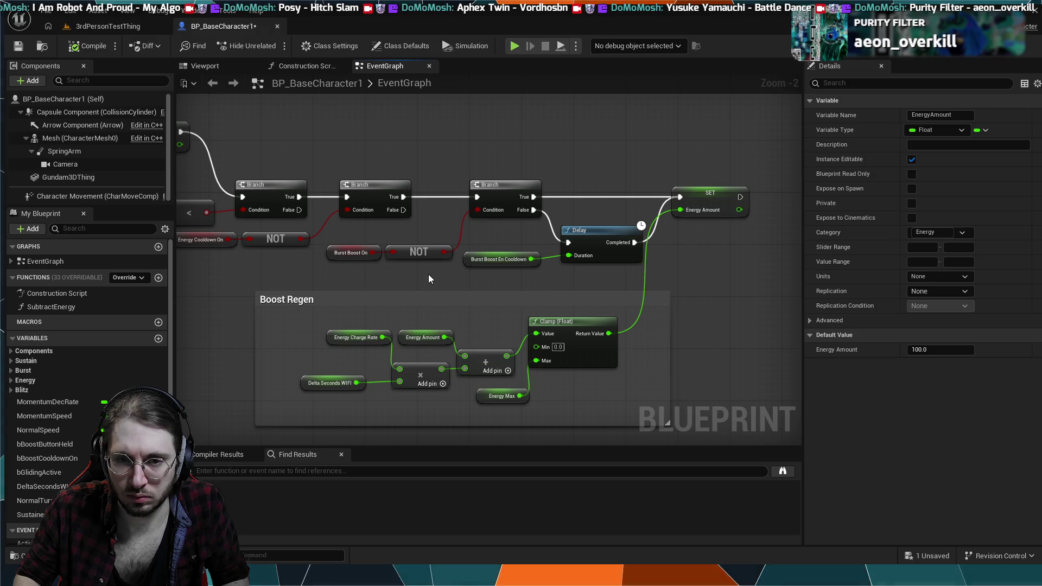
mouse_move(428, 274)
left_mouse_down()
mouse_move(543, 287)
mouse_move(471, 261)
left_mouse_up()
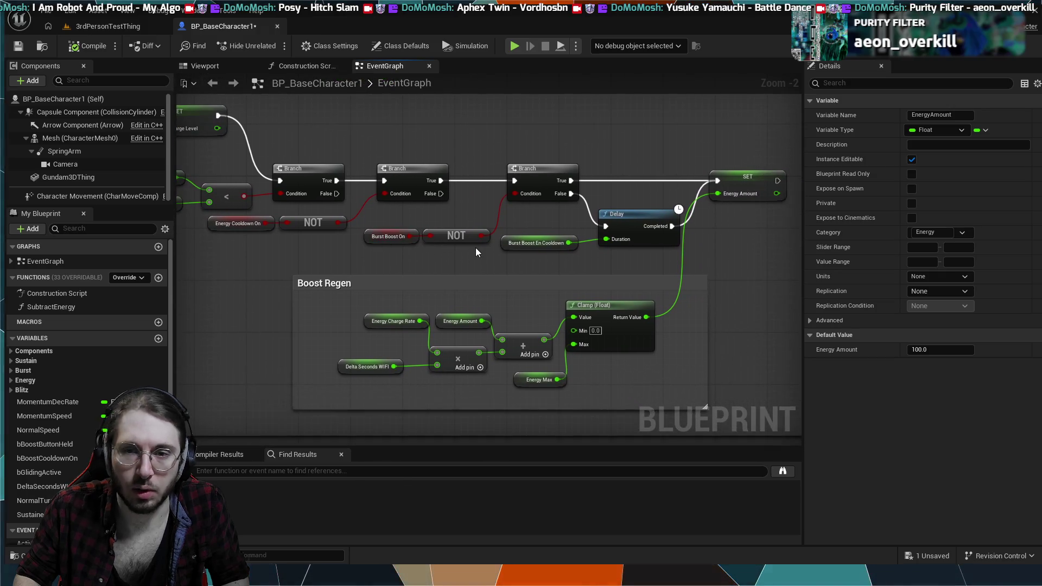
scroll(476, 248, "down", 1)
mouse_move(544, 234)
left_mouse_down()
mouse_move(443, 252)
mouse_move(403, 276)
left_mouse_up()
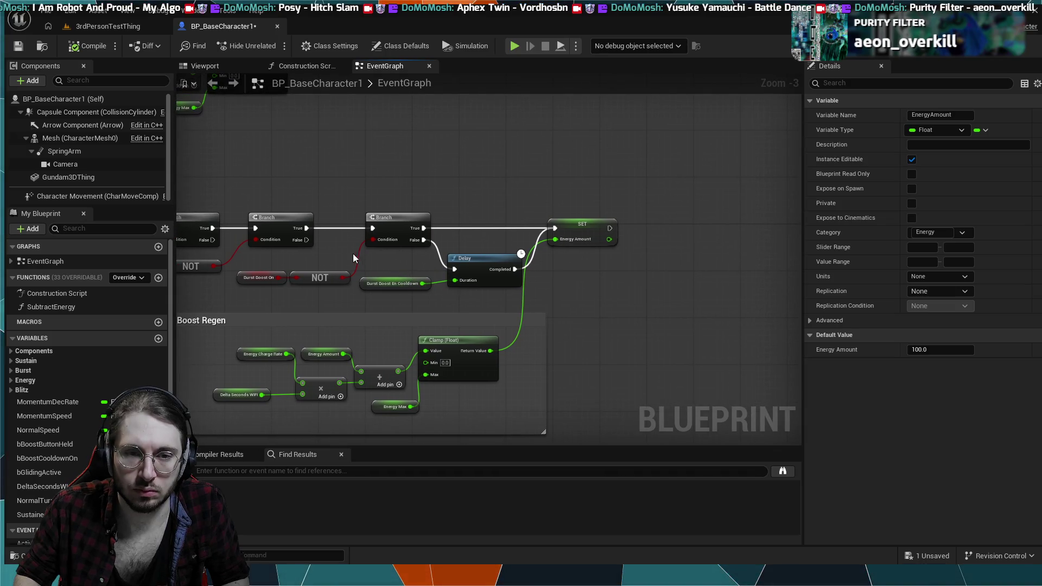
left_click_drag(353, 253, 504, 270)
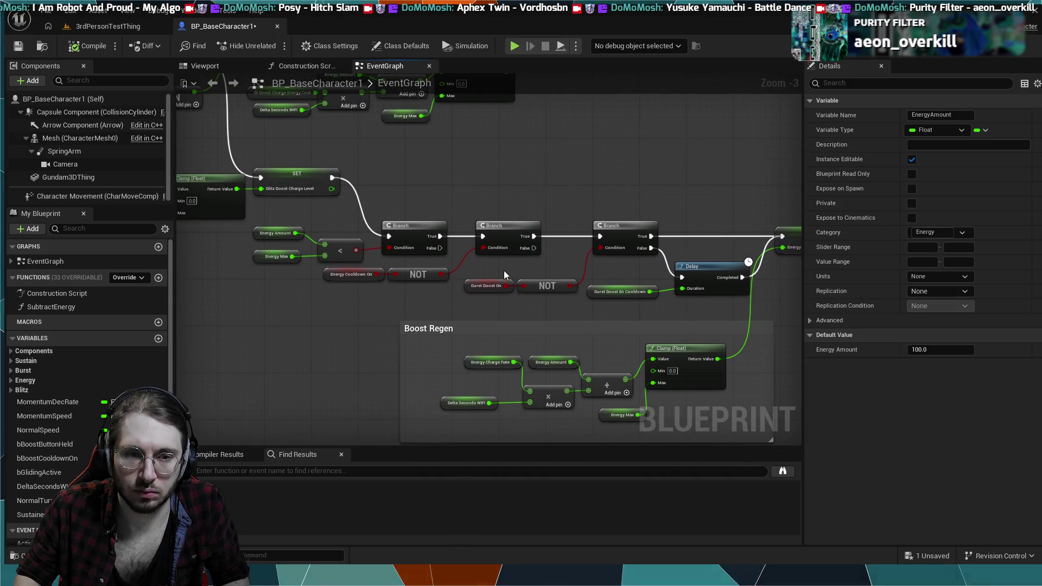
left_click(461, 235)
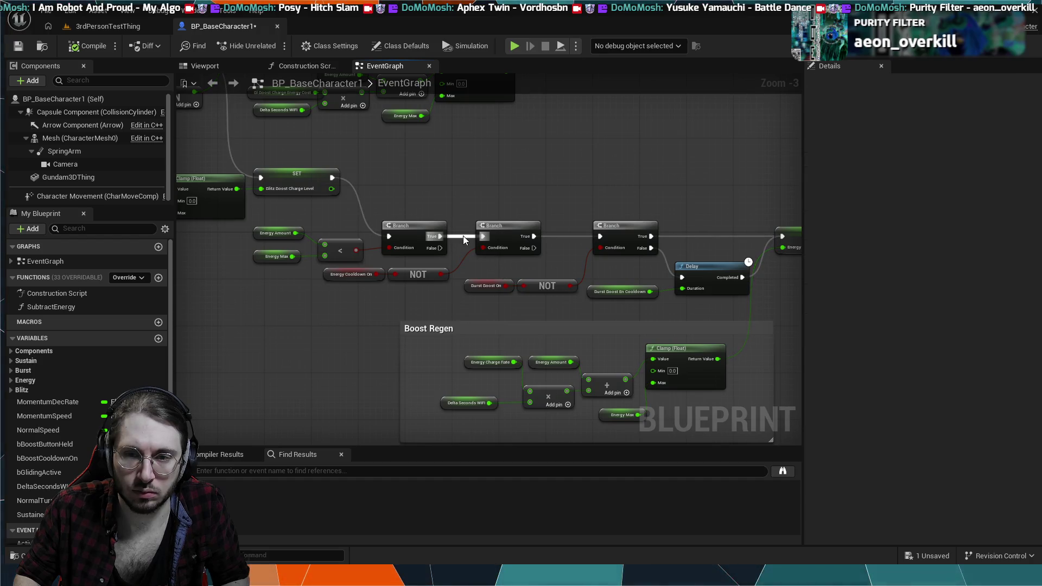
left_click(464, 236, "alt")
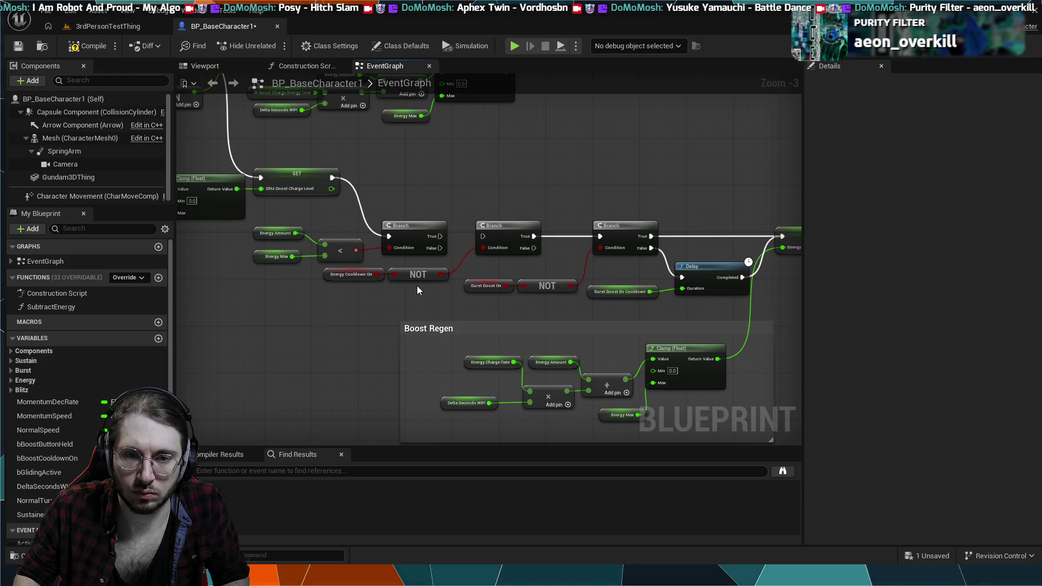
left_click_drag(440, 236, 483, 236)
left_click_drag(596, 255, 393, 240)
Disconnect the Branch wires to the Delay and SET, widen the Boost Regen comment, and select that group.
left_click(455, 243, "alt")
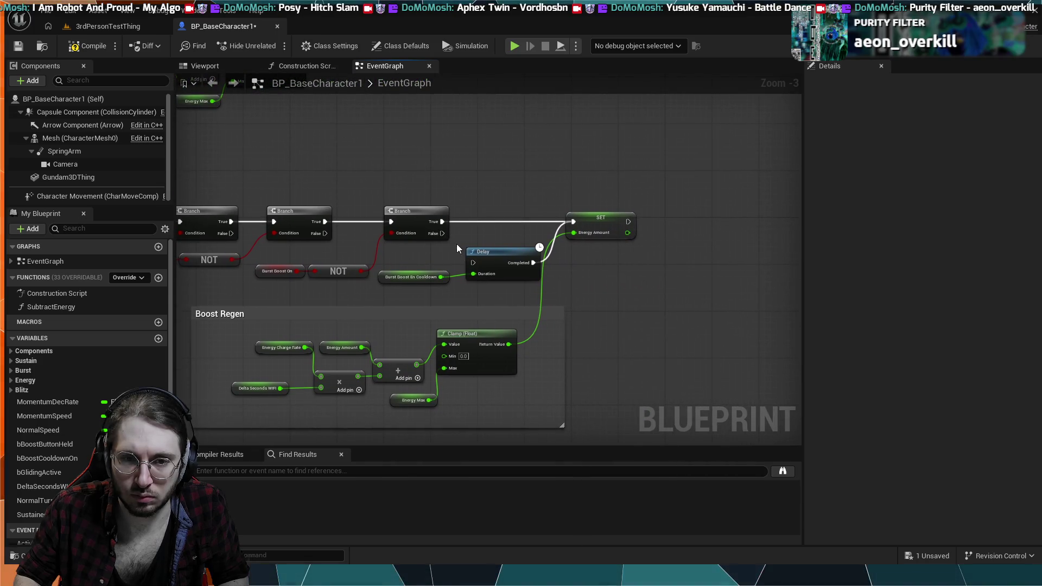
left_click(468, 223, "alt")
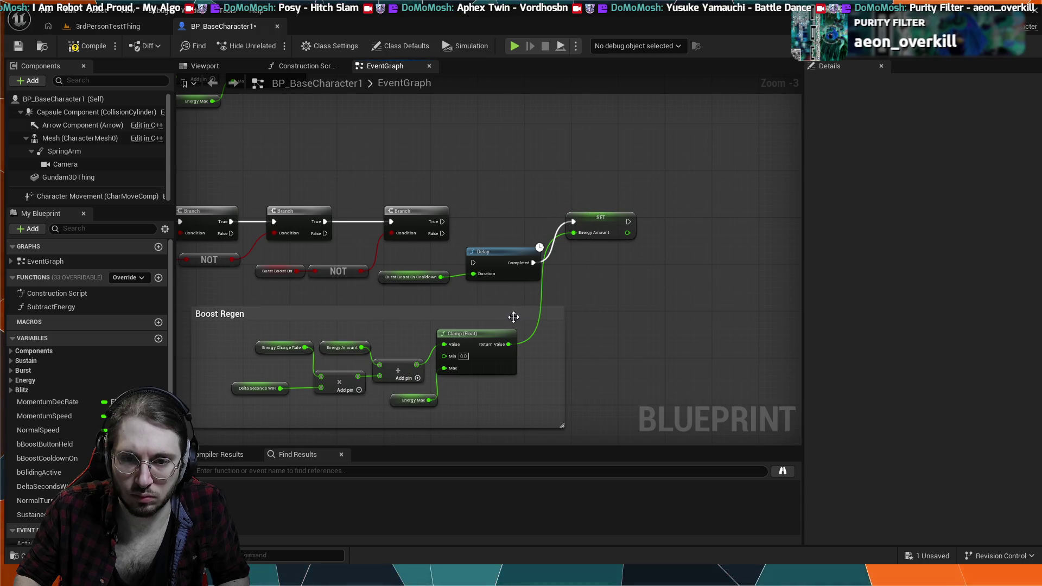
left_click_drag(565, 348, 651, 351)
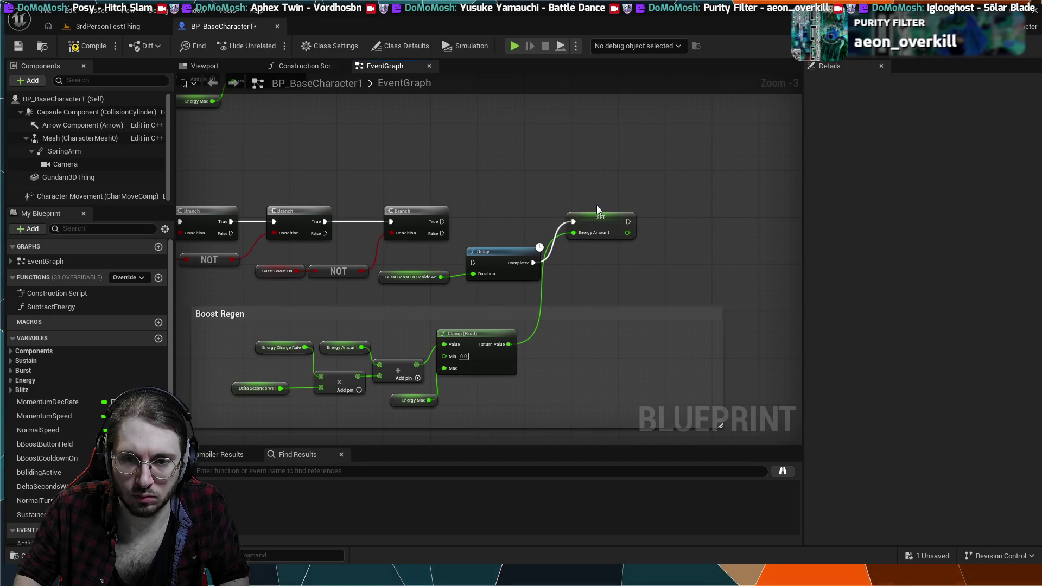
mouse_move(249, 414)
left_mouse_down()
mouse_move(594, 337)
mouse_move(637, 283)
left_mouse_up()
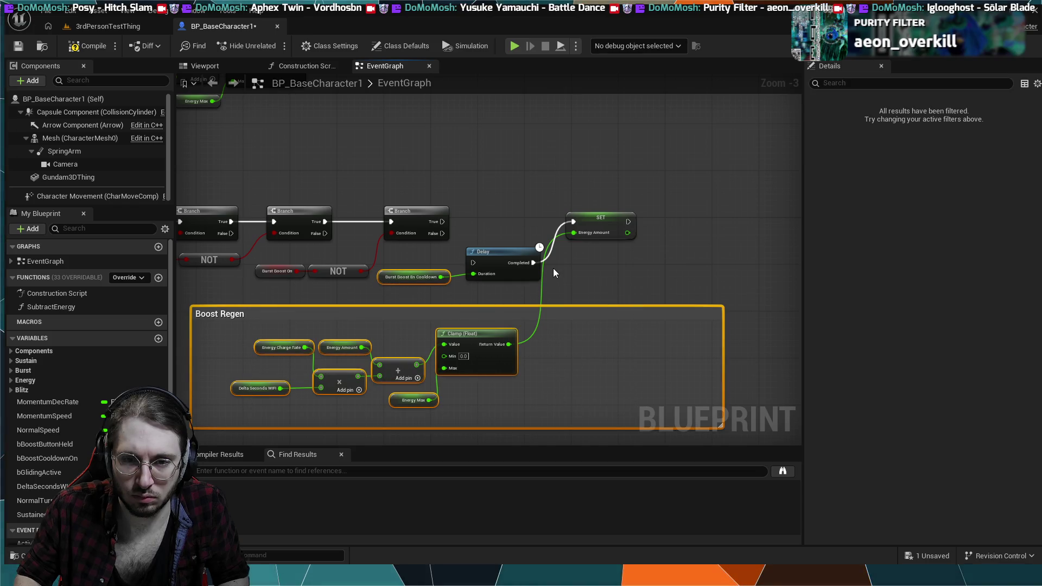
Move the Delay, SET and Boost Regen group right and add a fourth Branch after the third Branch's True.
left_click(519, 256, "shift")
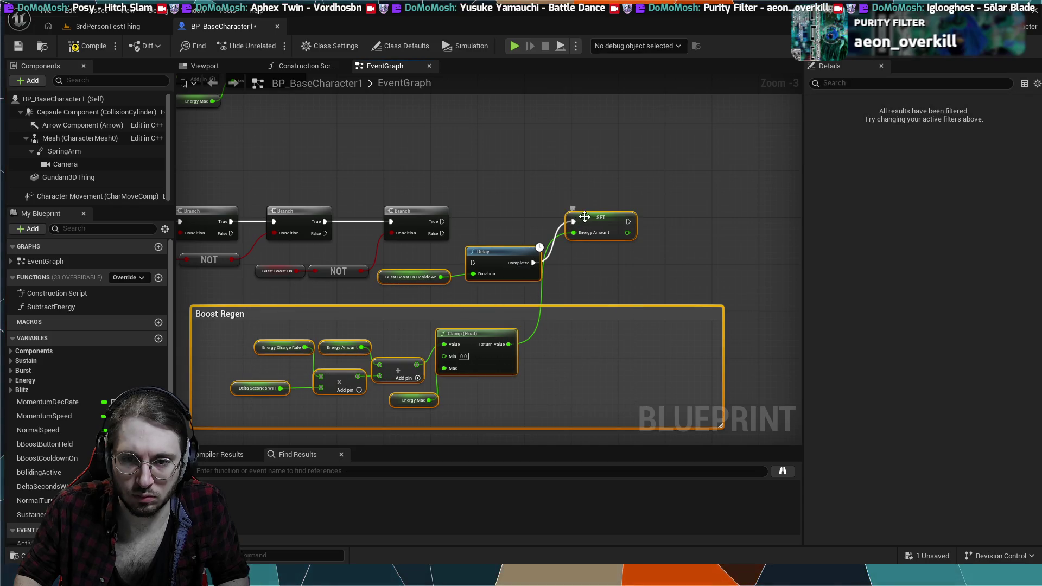
left_click_drag(520, 253, 624, 255)
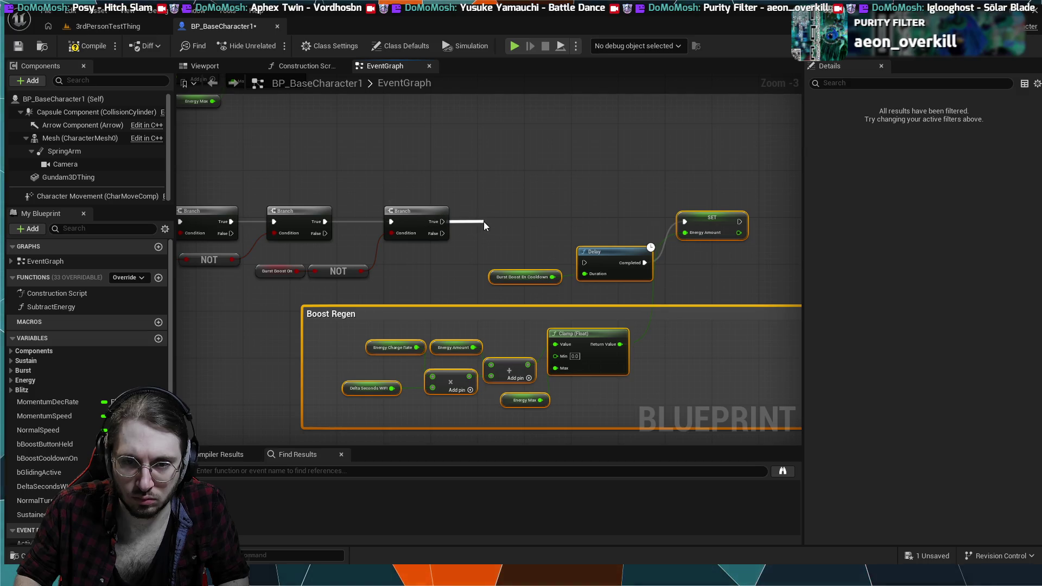
mouse_move(486, 222)
left_mouse_down()
mouse_move(491, 211)
mouse_move(450, 254)
left_mouse_up()
key("b")
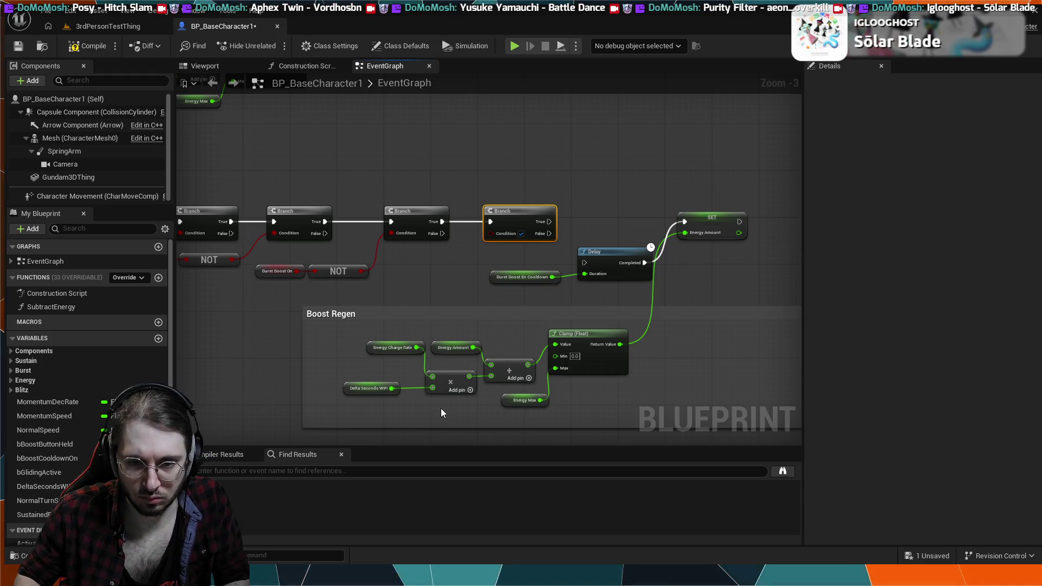
Paste an Is Blitz Boosting getter below the Branches and rename bBurstBoostOn to bIsBurstBoosting.
key("ctrl+v")
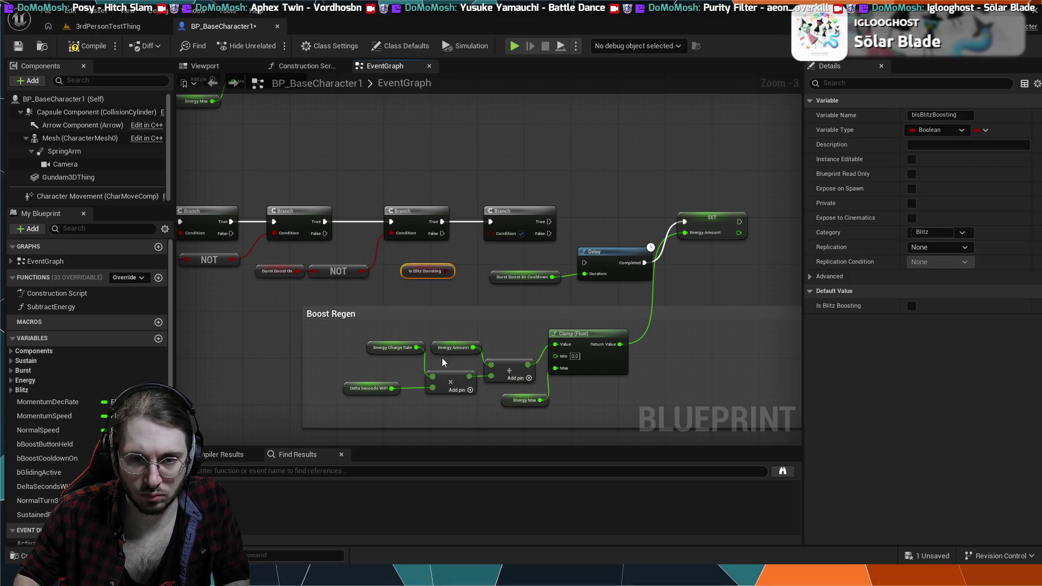
left_click_drag(439, 359, 425, 276)
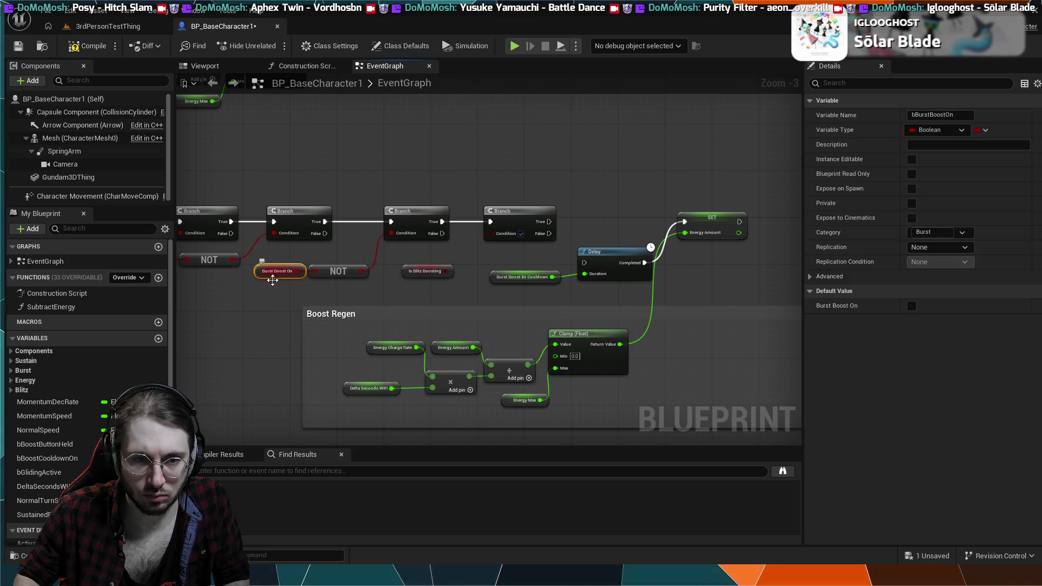
left_click(11, 370)
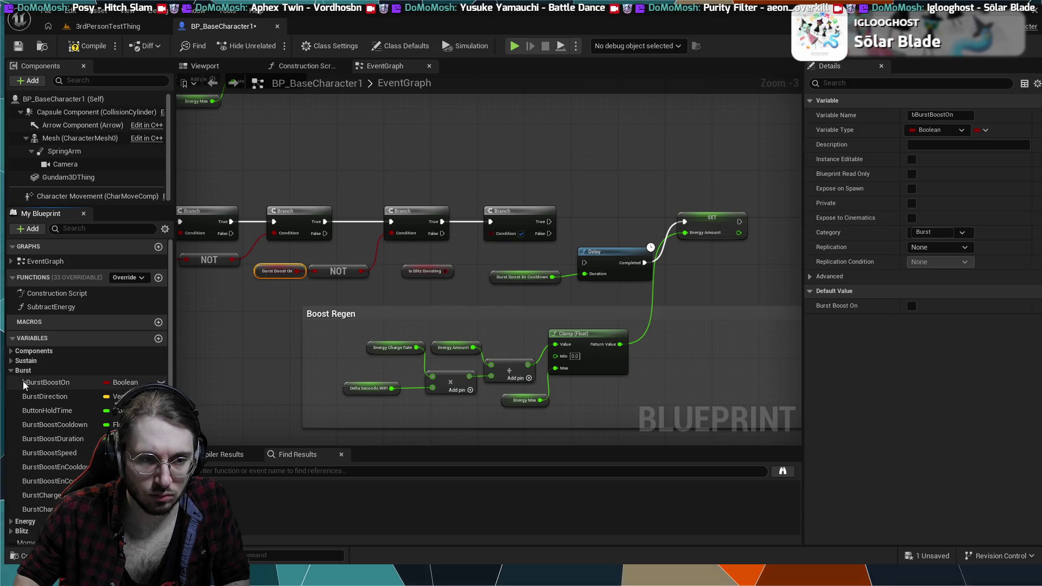
double_click(32, 383)
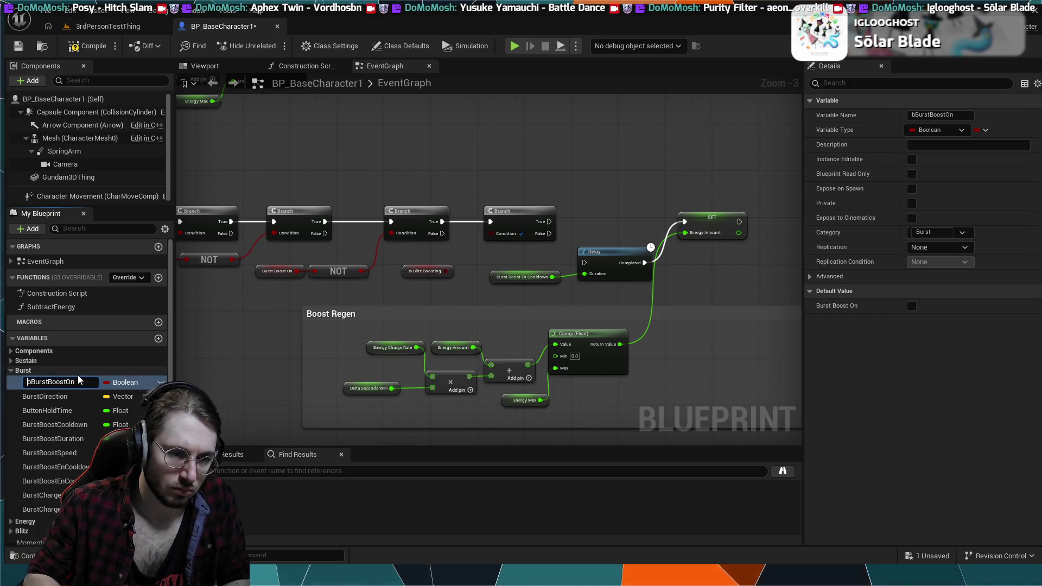
key("Right")
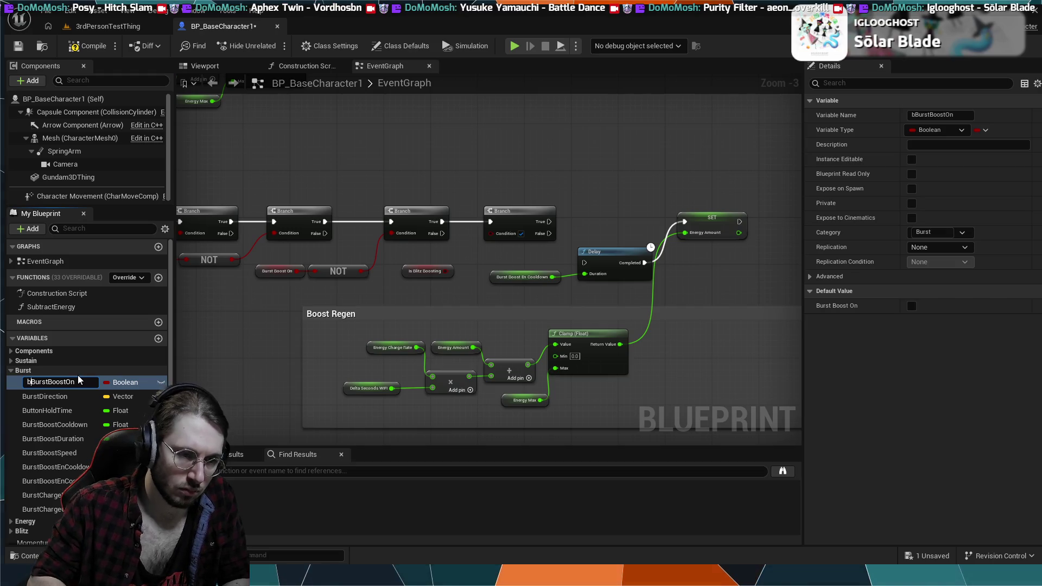
type("Is")
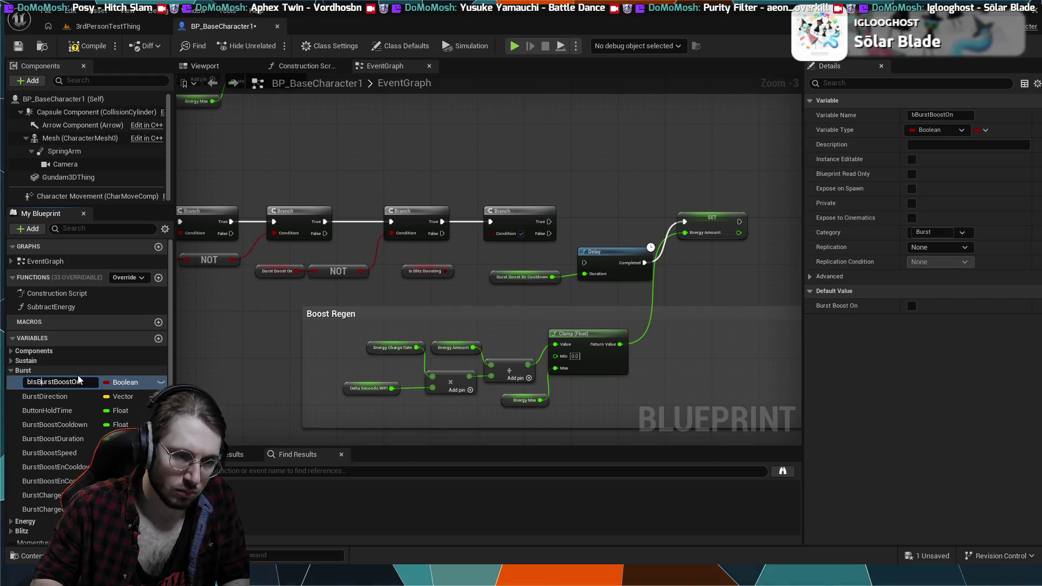
key("BackSpace")
key("BackSpace")
type("ing")
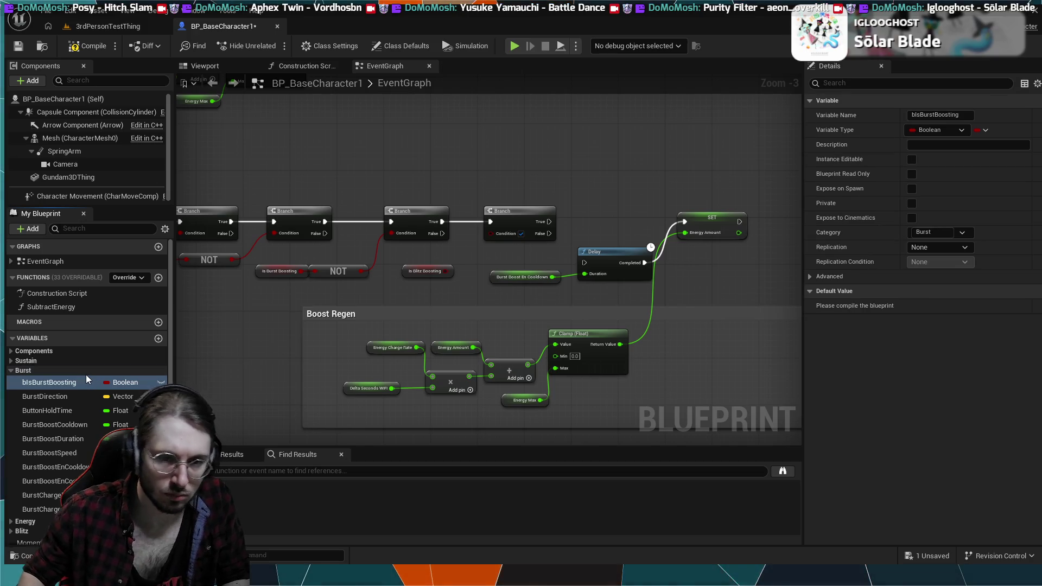
Add a NOT node inverting Is Blitz Boosting and shift both nodes left.
left_click_drag(445, 271, 464, 263)
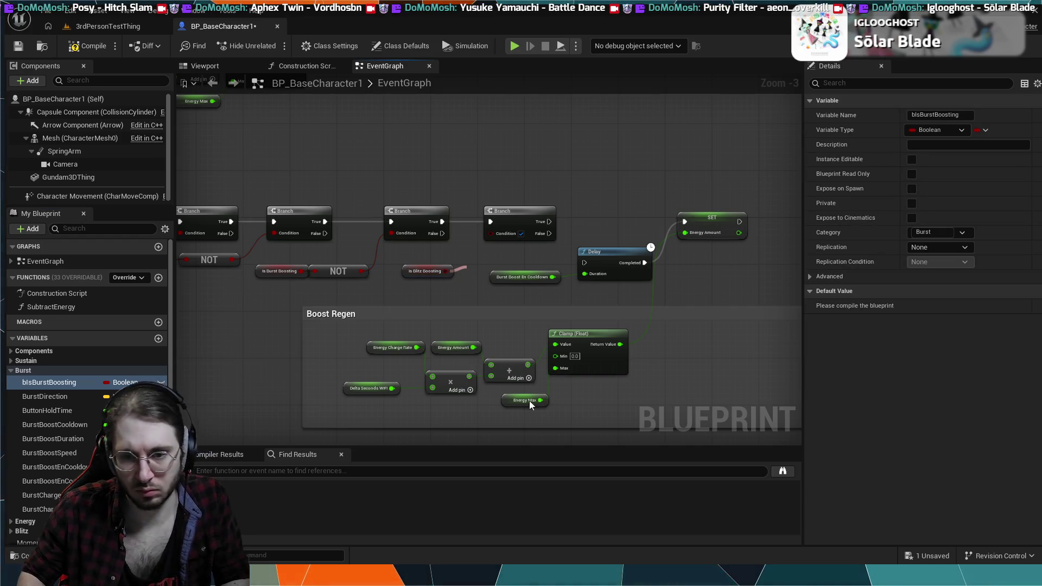
left_click(539, 328)
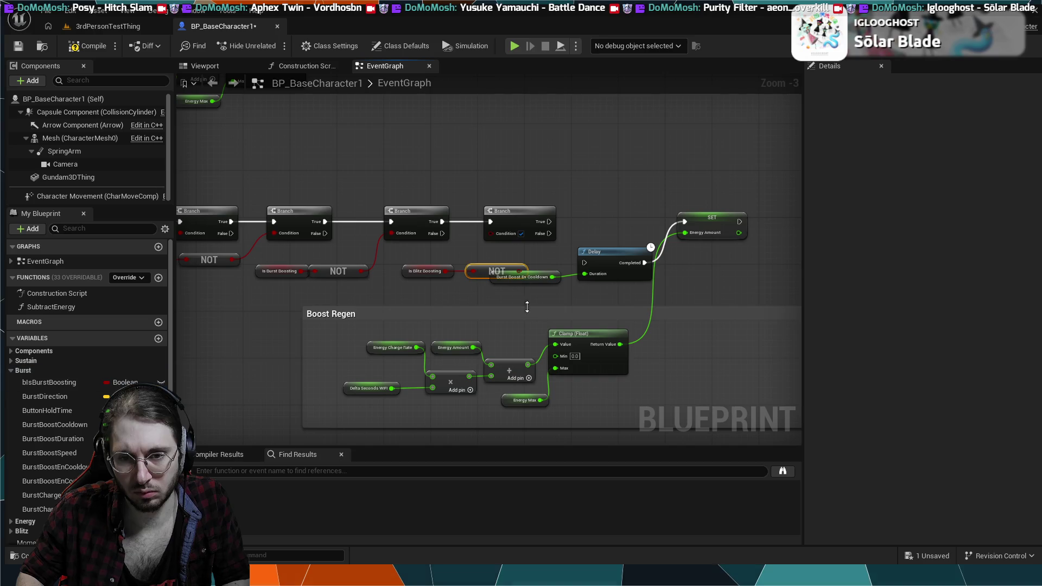
left_click_drag(432, 266, 414, 266)
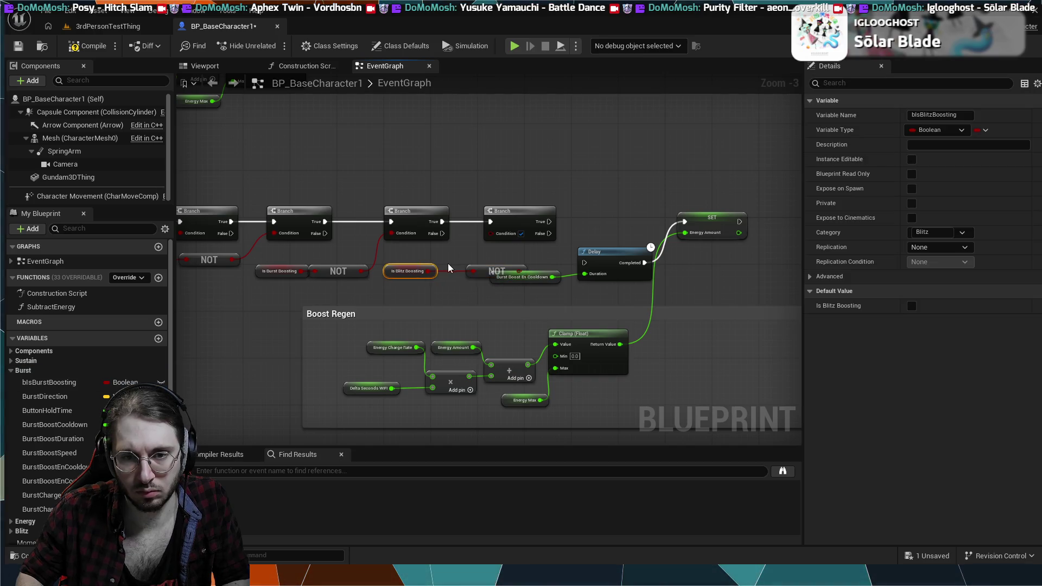
left_click_drag(479, 272, 451, 268)
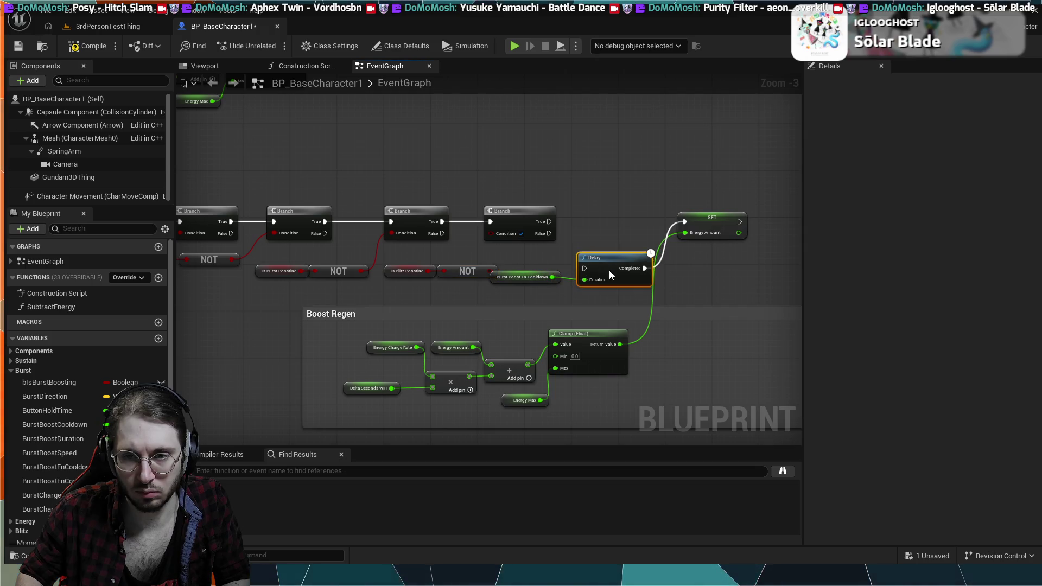
Lower the Delay and Burst Boost En Cooldown nodes and feed the NOT into the fourth Branch's Condition.
mouse_move(614, 272)
left_mouse_down()
mouse_move(627, 284)
mouse_move(617, 262)
left_mouse_up()
left_click_drag(545, 276, 547, 294)
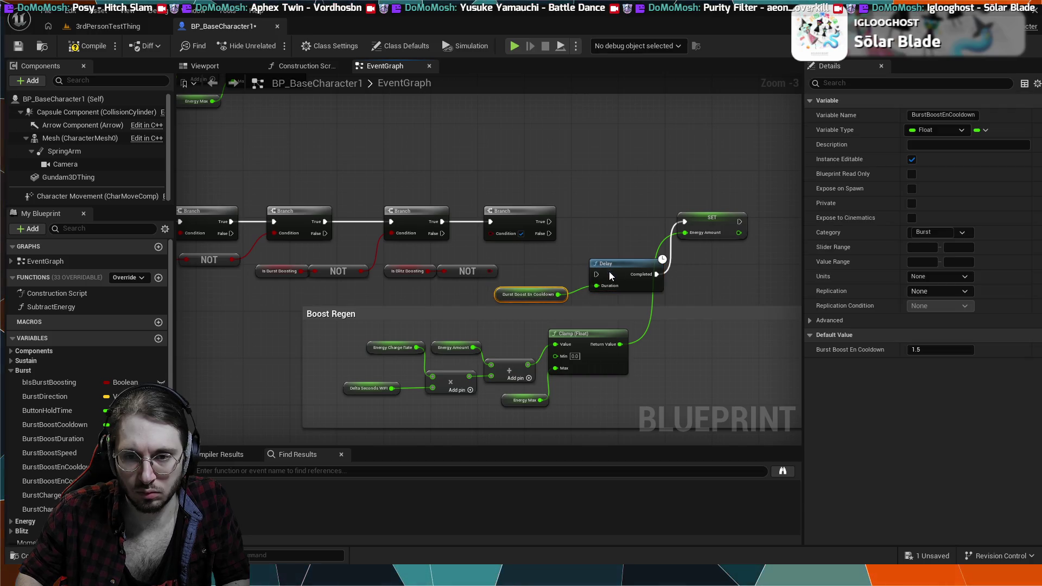
left_click_drag(611, 276, 609, 287)
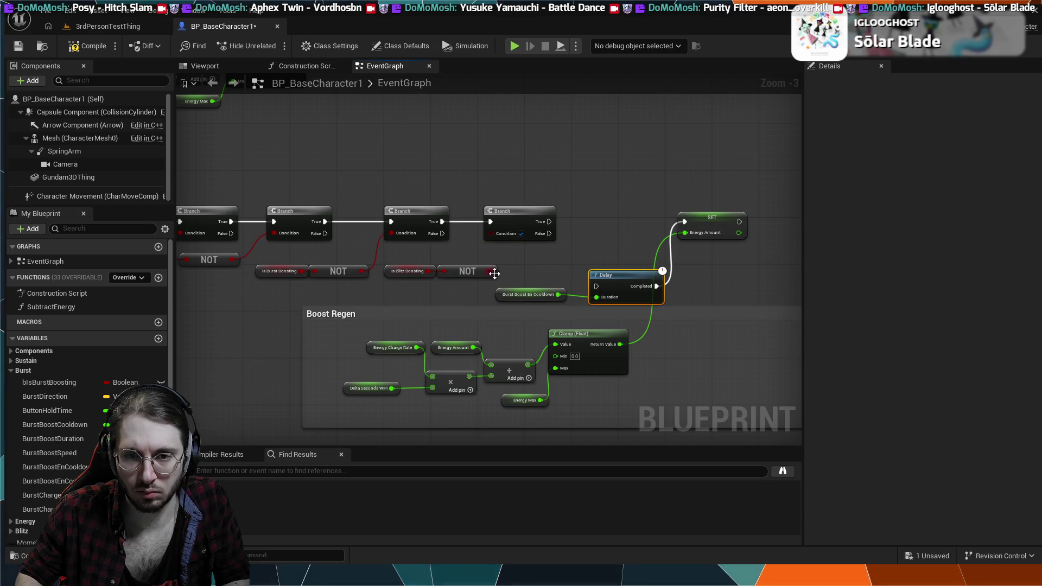
mouse_move(488, 239)
left_mouse_down()
mouse_move(531, 216)
mouse_move(684, 222)
left_mouse_up()
left_click(701, 290)
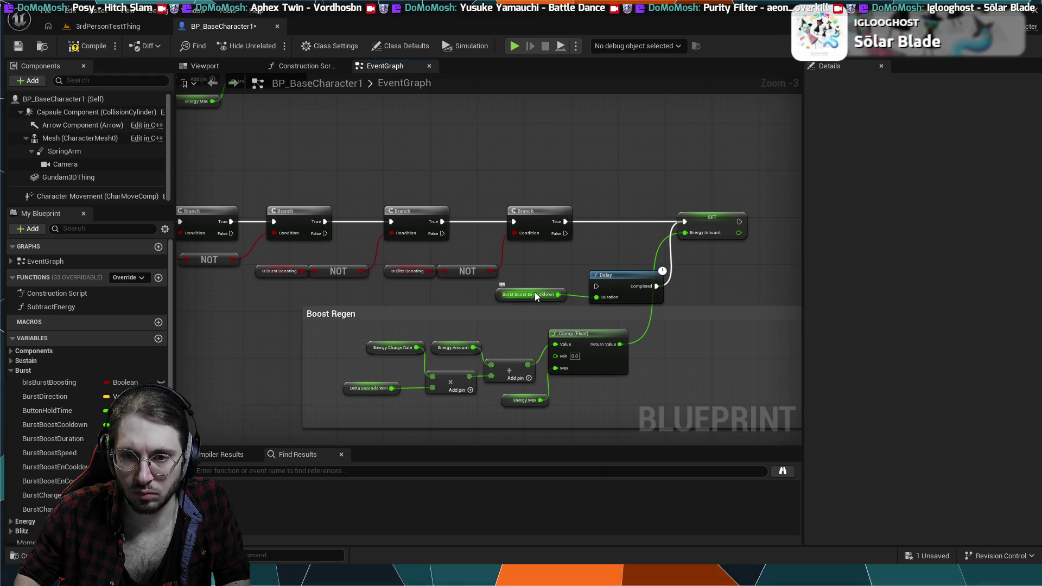
Line up the Burst Boost En Cooldown node beside the Delay after the fourth Branch.
left_click(543, 289)
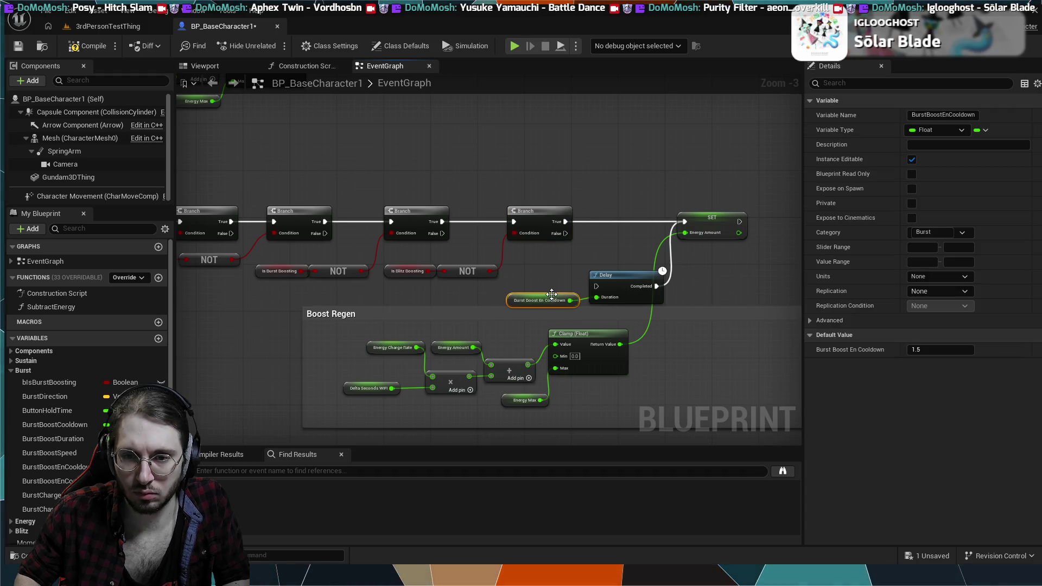
left_click_drag(552, 294, 562, 300)
left_click(677, 332)
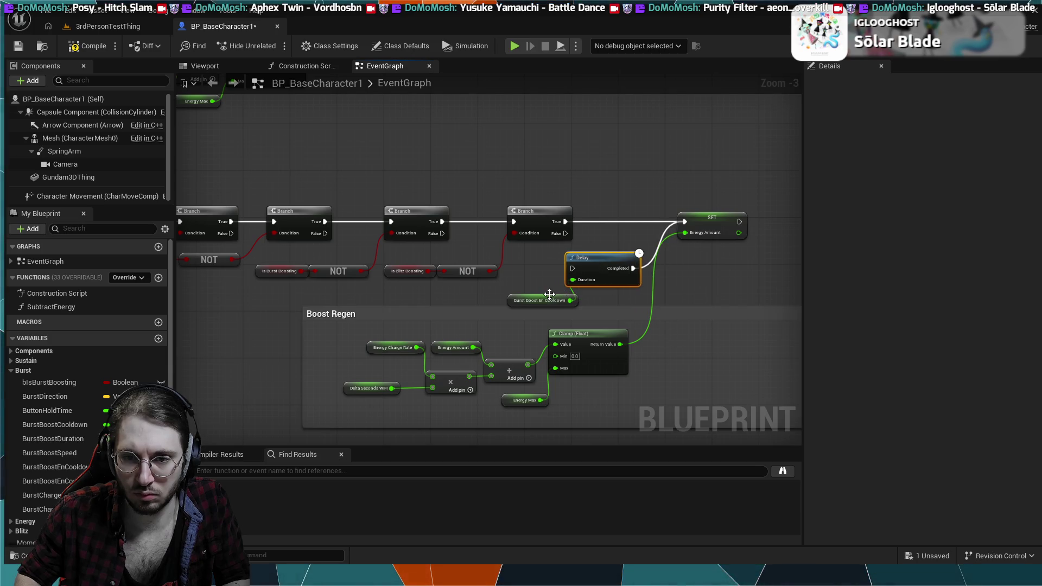
left_click_drag(550, 294, 528, 291)
left_click(532, 270)
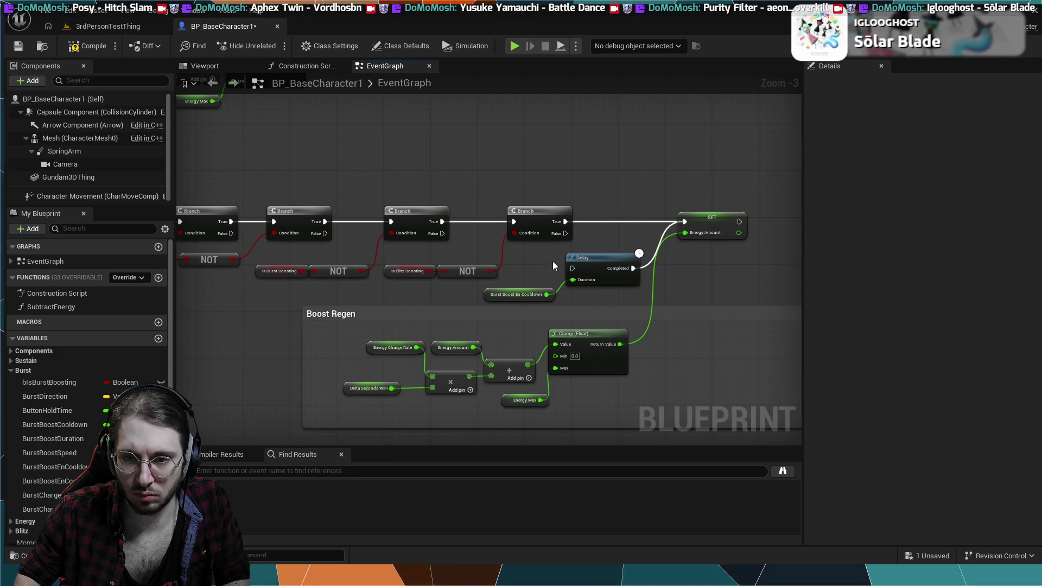
mouse_move(588, 259)
left_mouse_down()
mouse_move(600, 259)
mouse_move(554, 293)
left_mouse_up()
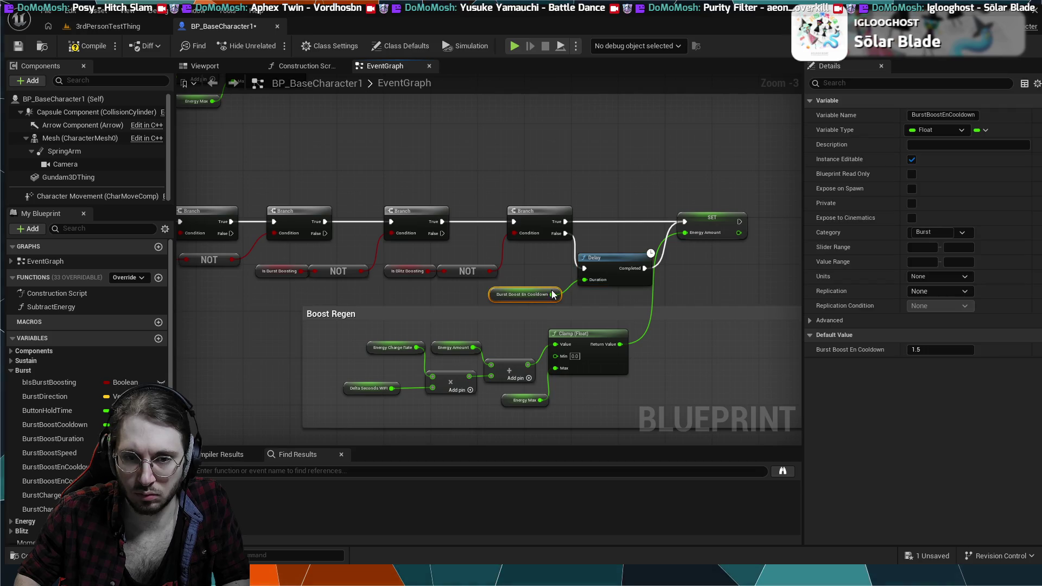
left_click_drag(618, 259, 630, 258)
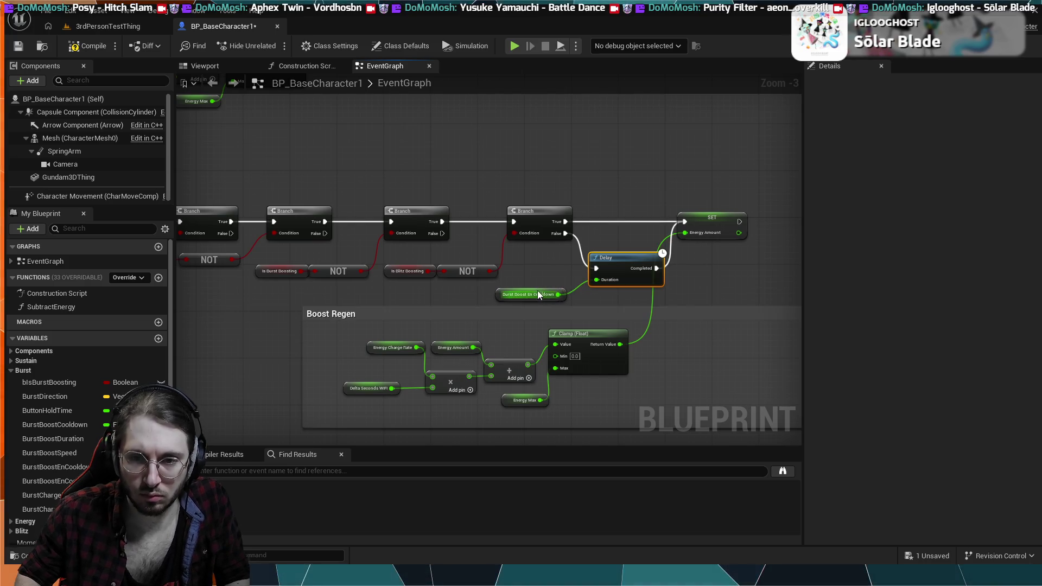
left_click_drag(540, 294, 544, 289)
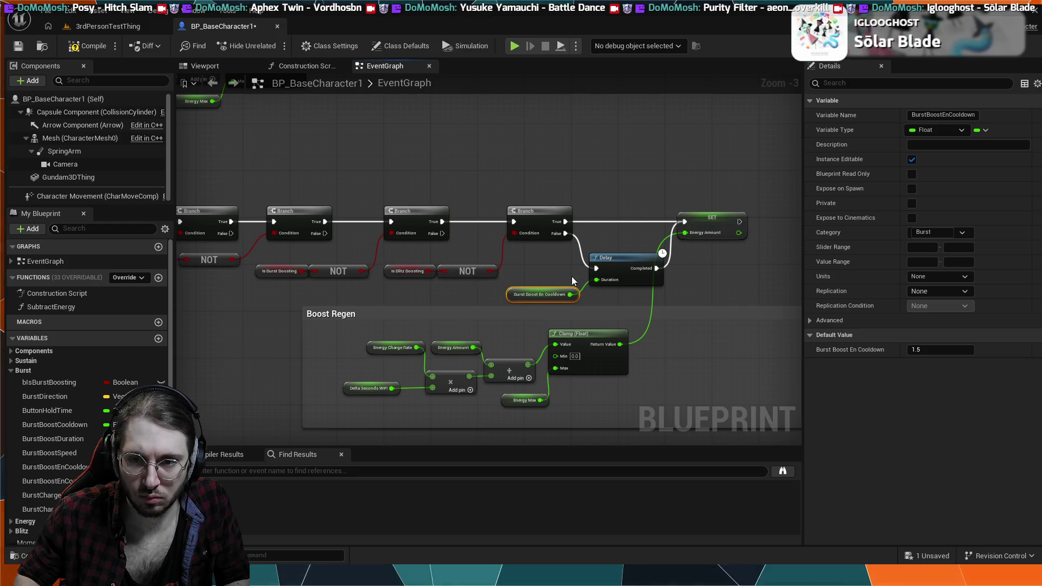
left_click(620, 270)
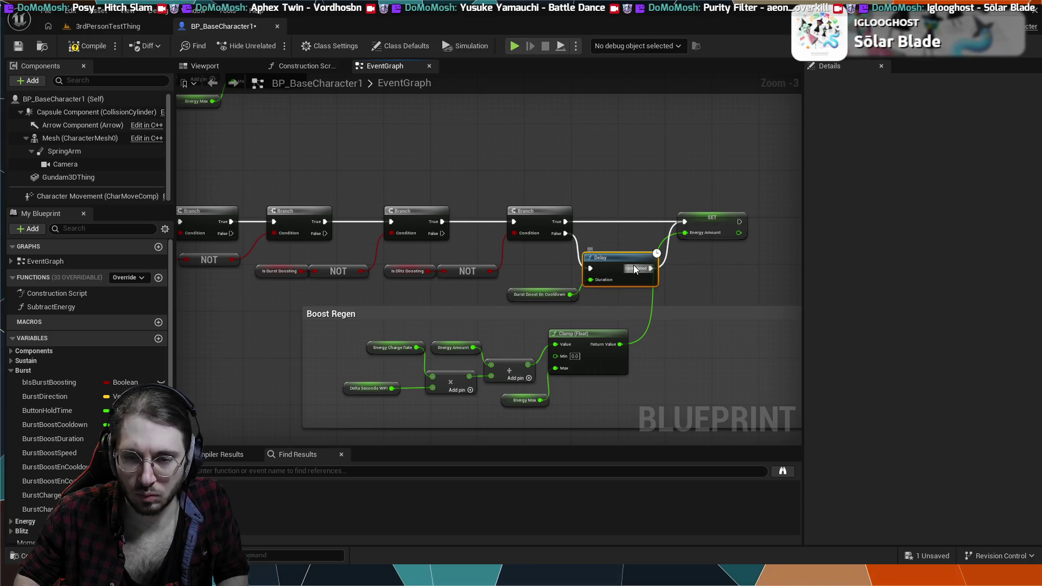
Undo the Blitz check, extra Branch and rewiring back to the earlier layout.
key("q")
key("q")
key("q")
key("q")
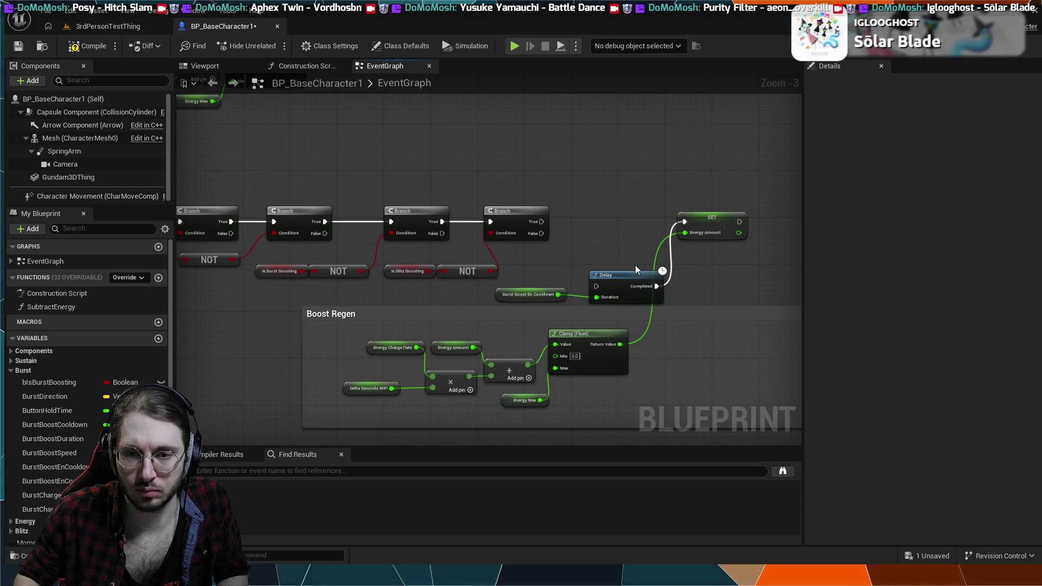
key("ctrl+z")
key("ctrl+z")
key("ctrl+z")
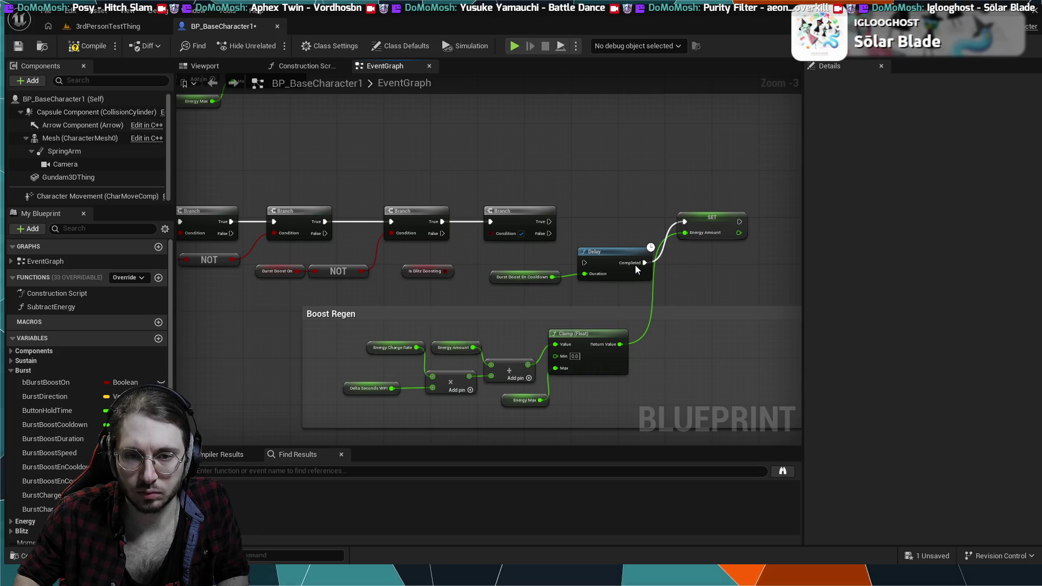
key("ctrl+z")
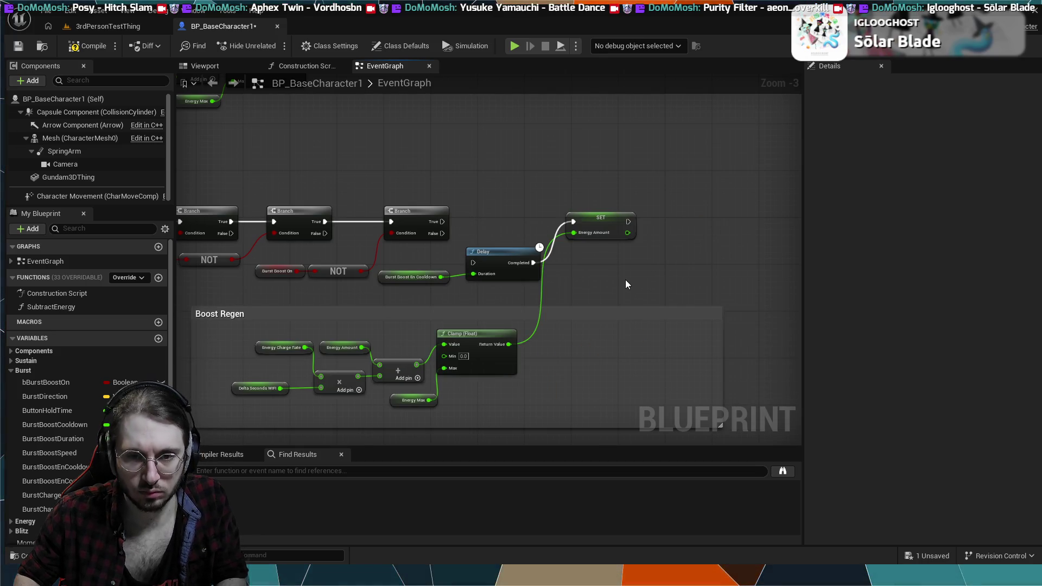
key("ctrl+z")
key("ctrl+z")
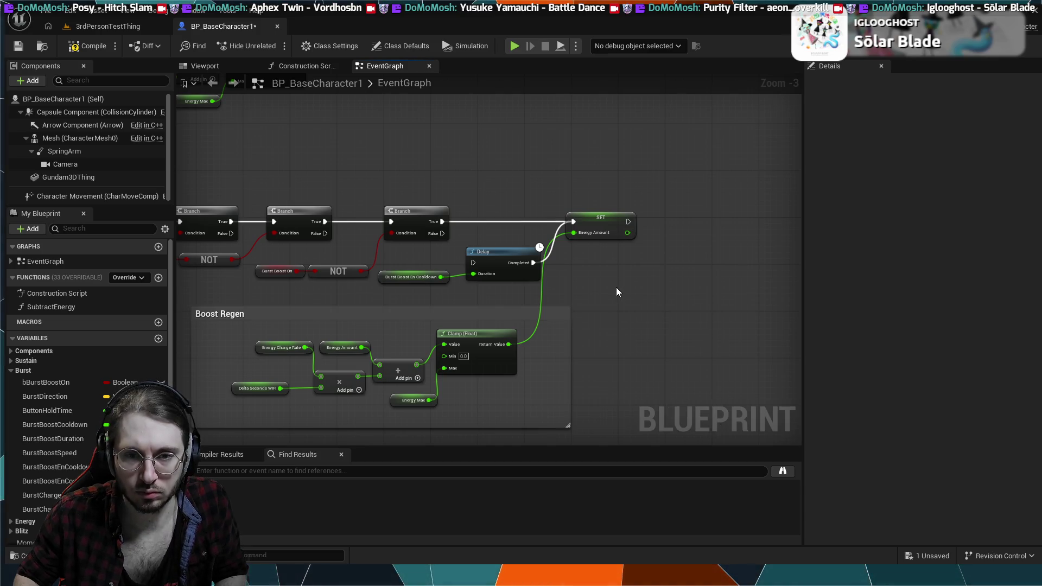
key("ctrl+z")
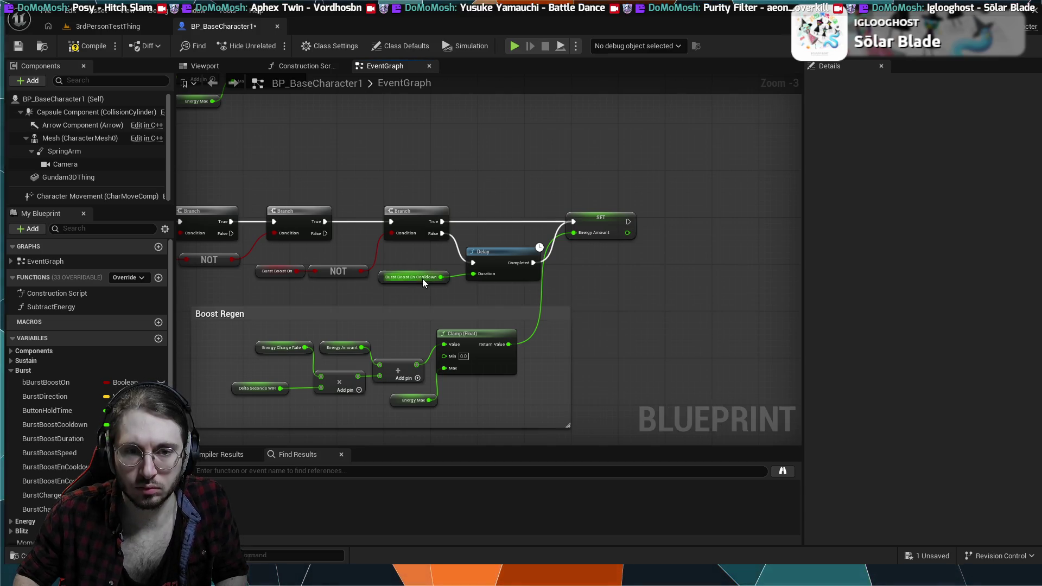
Break the second-to-third Branch link, shift later nodes right, and insert a new Branch.
left_click(354, 223, "alt")
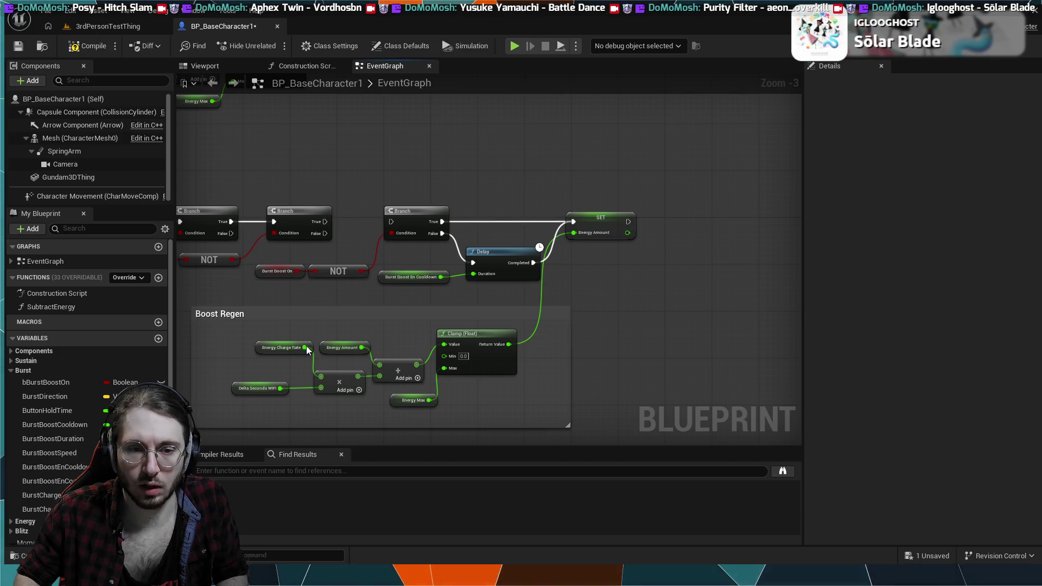
mouse_move(273, 406)
left_mouse_down()
mouse_move(302, 294)
mouse_move(539, 269)
mouse_move(642, 237)
left_mouse_up()
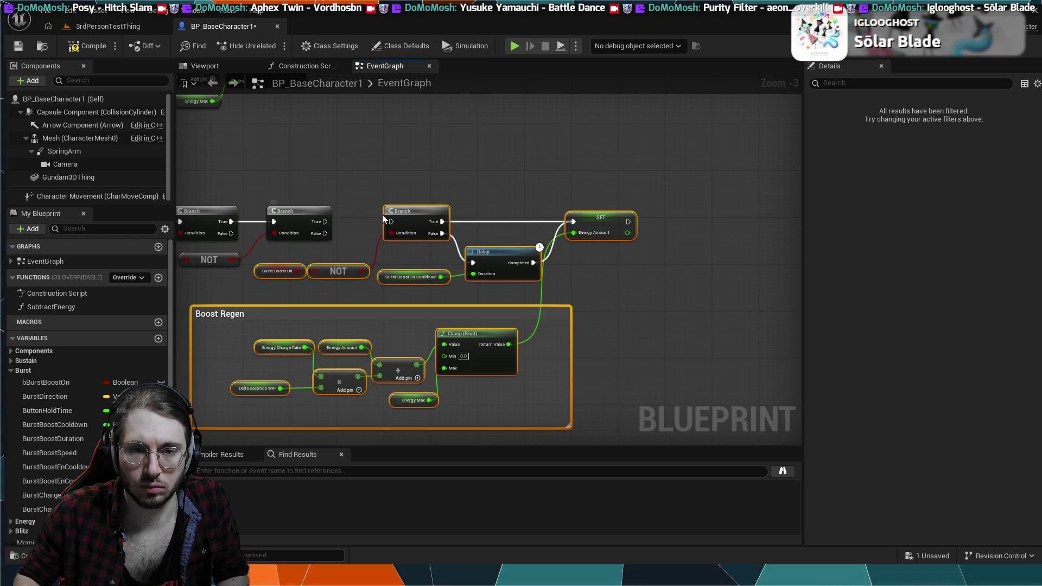
left_click_drag(383, 214, 574, 211)
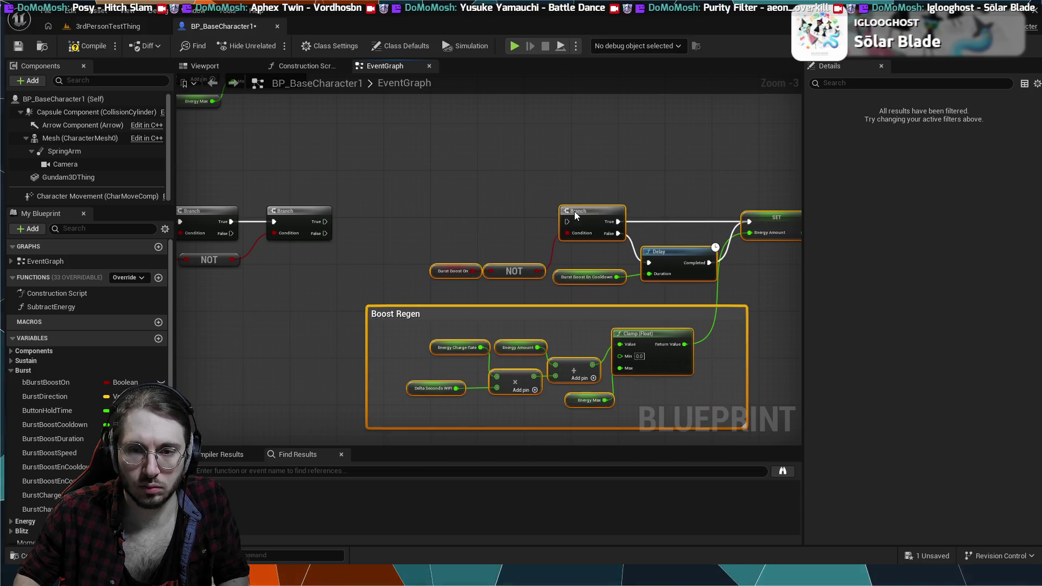
mouse_move(325, 222)
left_mouse_down()
mouse_move(431, 206)
mouse_move(565, 221)
left_mouse_up()
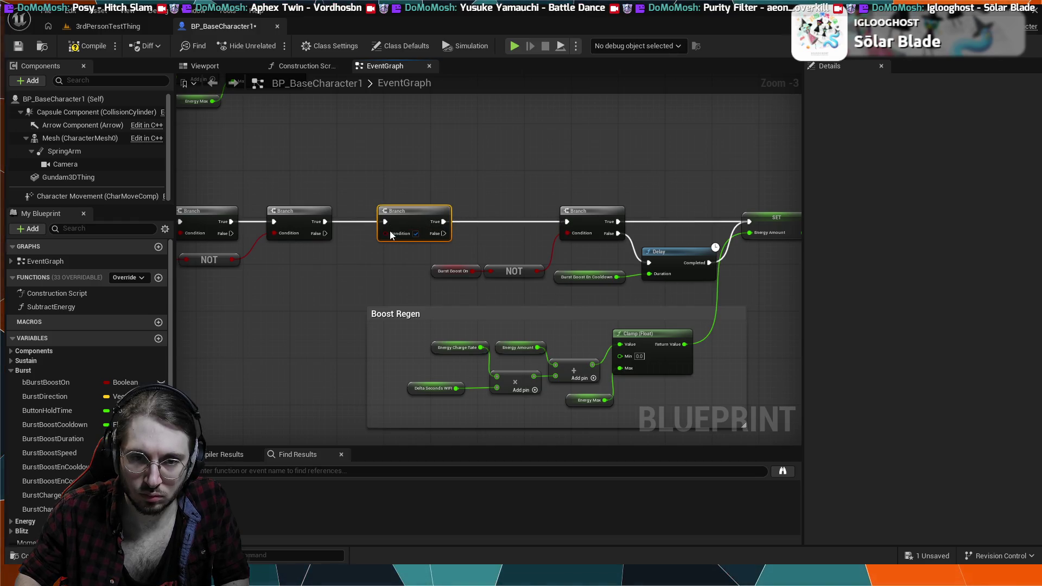
left_click_drag(390, 233, 362, 251)
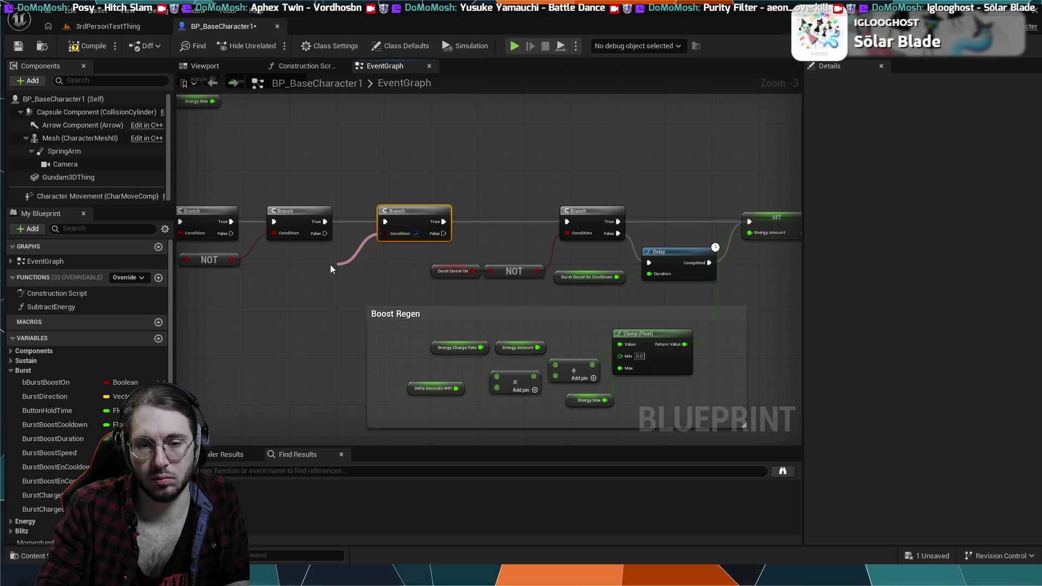
Feed a burst getter into the new Branch's Condition and rename the variable bIsBurstBoosting.
left_click(330, 265)
left_click(38, 385)
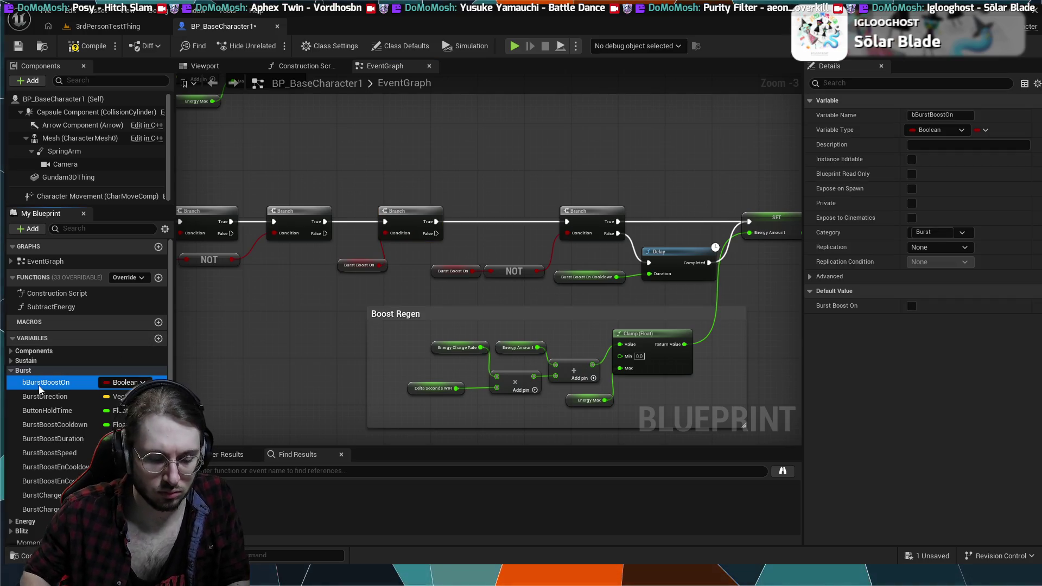
key("F2")
type("bBurstBoost")
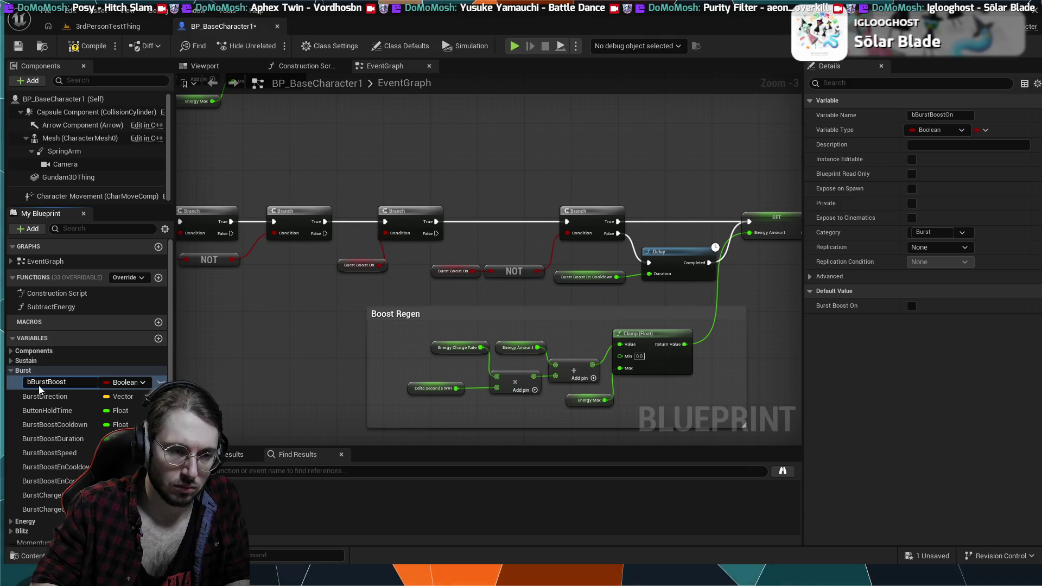
type("ing")
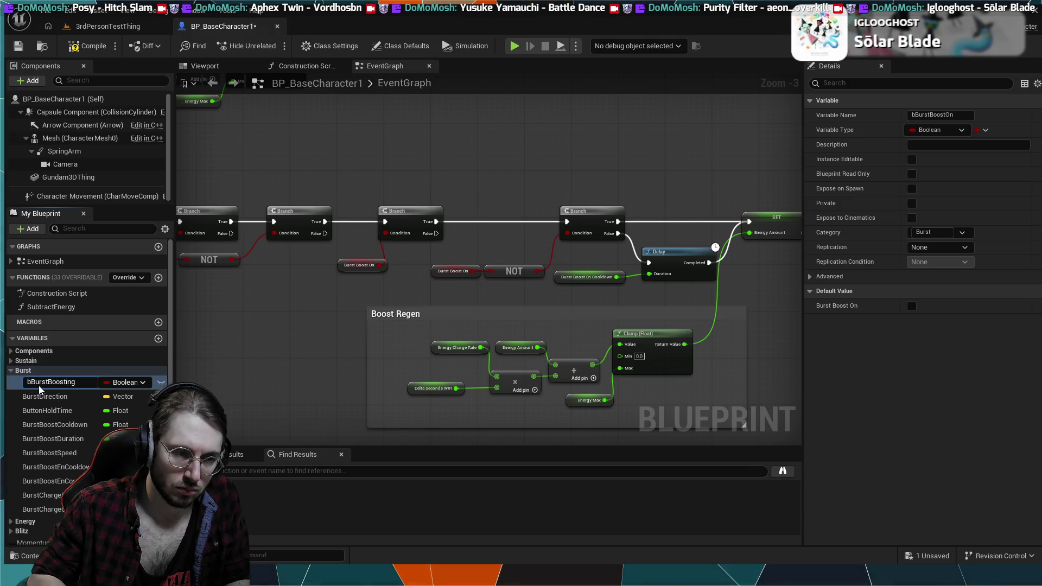
key("Home")
key("Right")
type("Is")
key("Return")
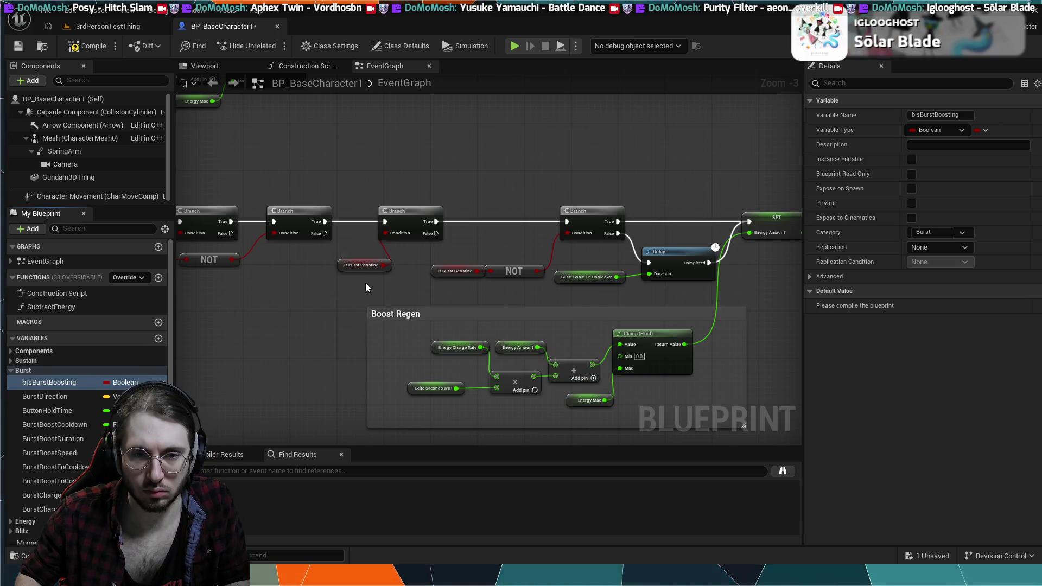
Delete the new Branch's Is Burst Boosting getter and paste an Is Blitz Boosting getter.
left_click(363, 265)
key("Delete")
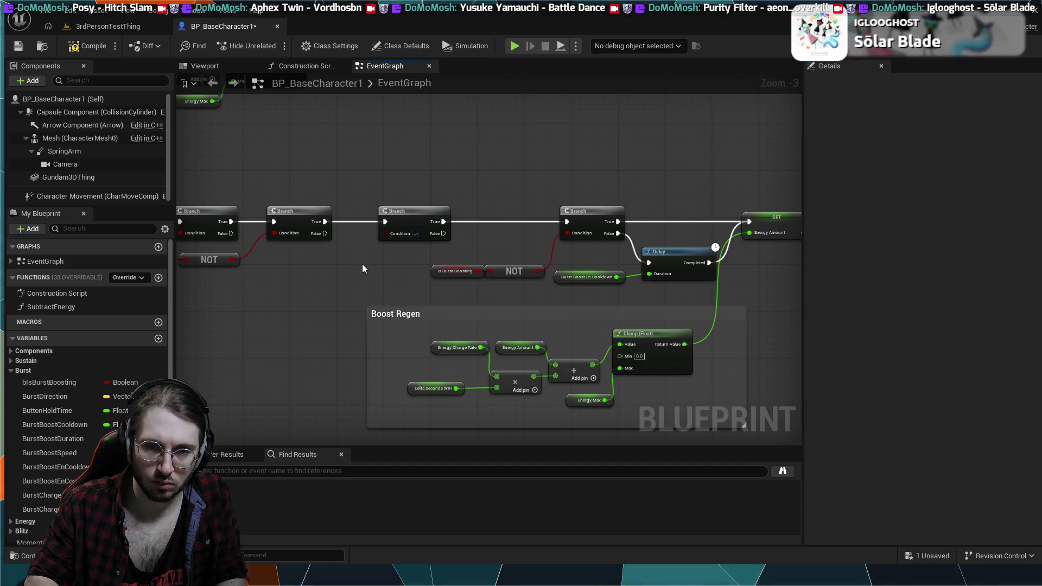
key("ctrl+v")
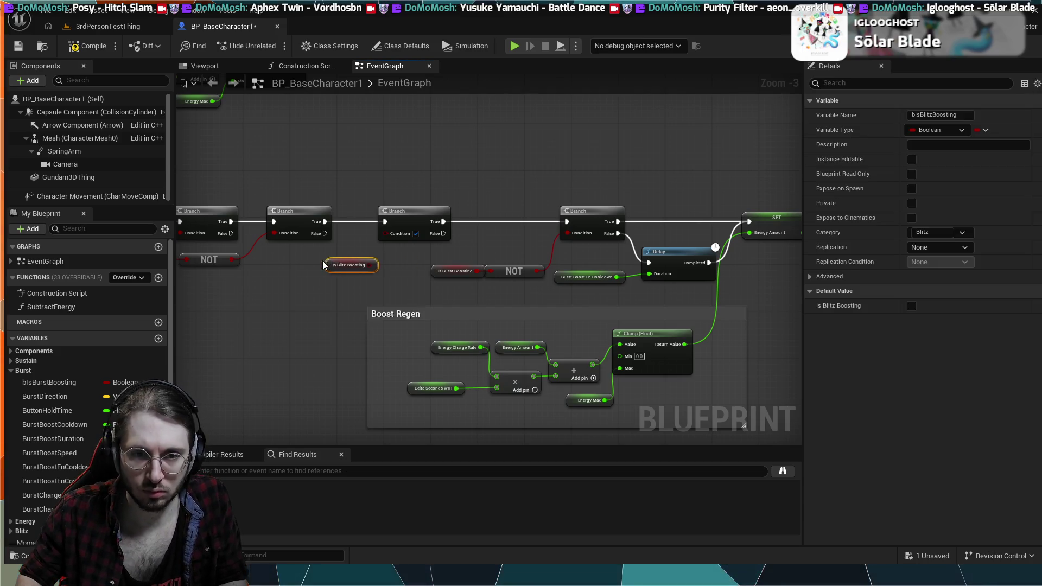
Wire Is Blitz Boosting through a new NOT into the new Branch's Condition.
mouse_move(323, 265)
left_mouse_down()
mouse_move(311, 264)
mouse_move(385, 234)
mouse_move(379, 265)
left_mouse_up()
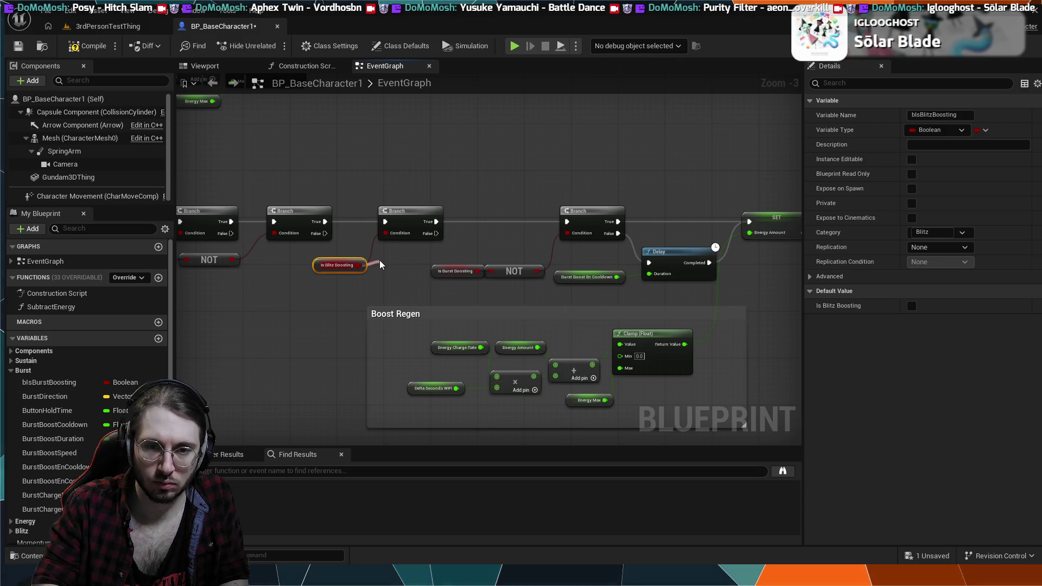
key("ctrl+v")
left_click(373, 253)
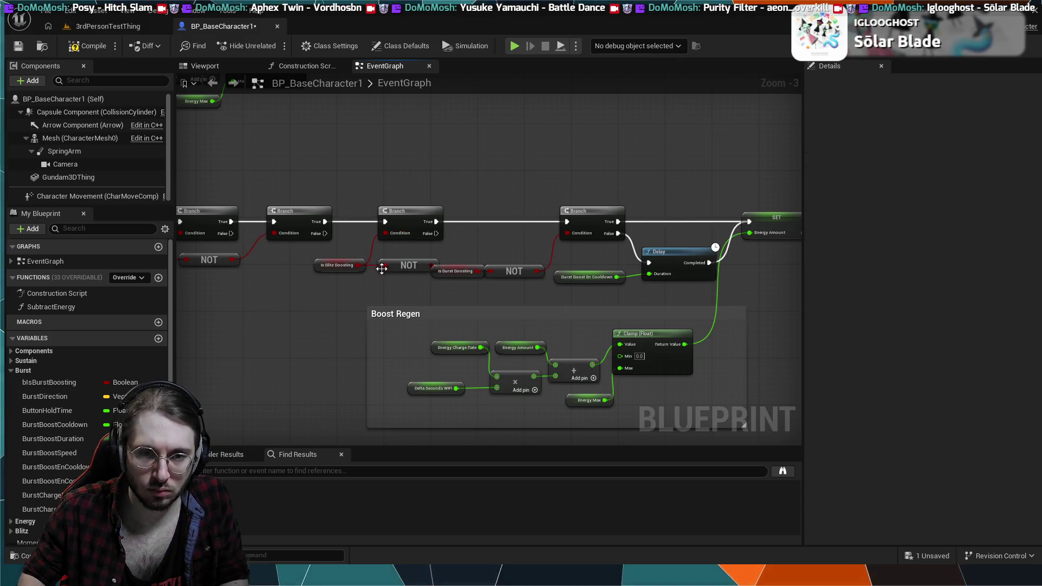
left_click_drag(389, 279, 326, 258)
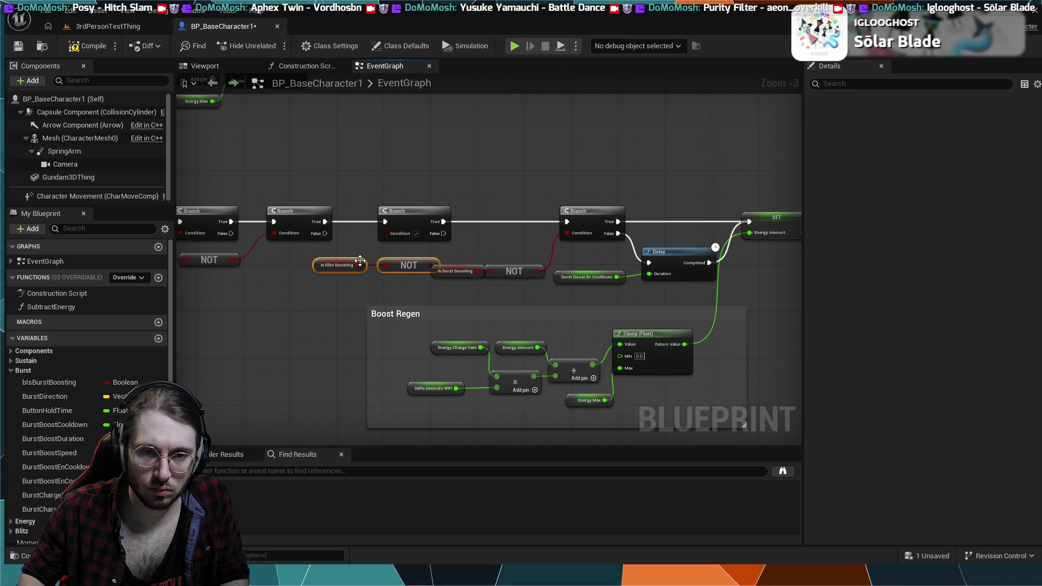
mouse_move(391, 261)
left_mouse_down()
mouse_move(342, 266)
mouse_move(382, 259)
mouse_move(387, 233)
mouse_move(449, 213)
left_mouse_up()
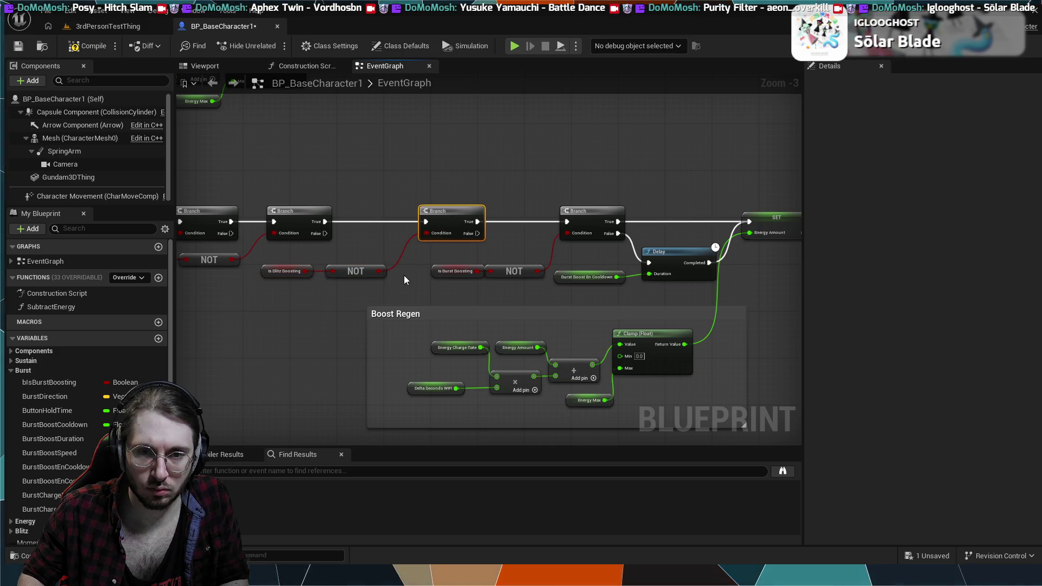
Align the Is Burst Boosting and Is Blitz Boosting checks in a row.
left_click_drag(309, 275, 303, 271)
left_click(305, 259)
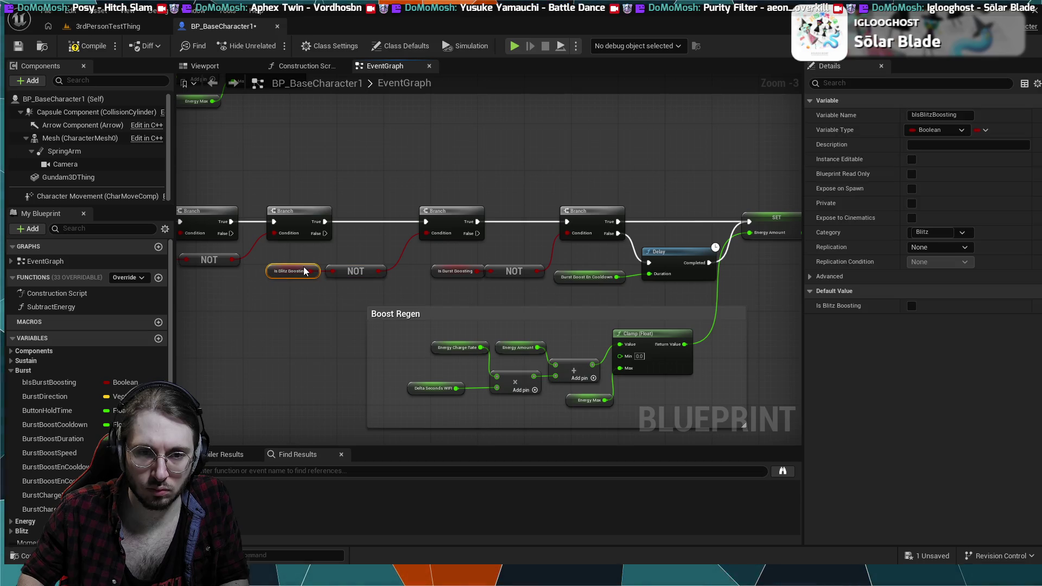
scroll(303, 271, "up", 3)
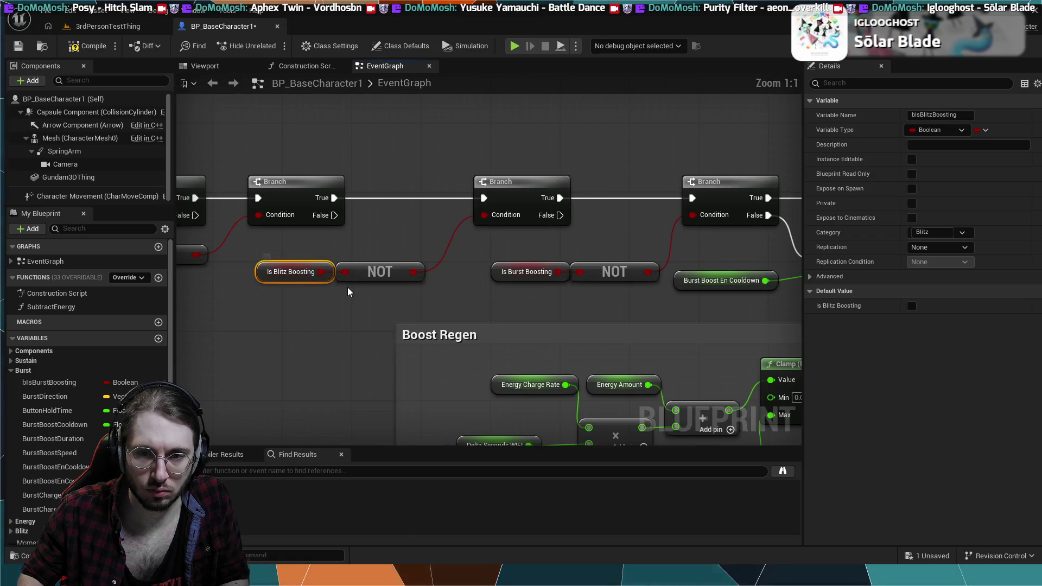
left_click(512, 278)
left_click_drag(506, 279, 497, 279)
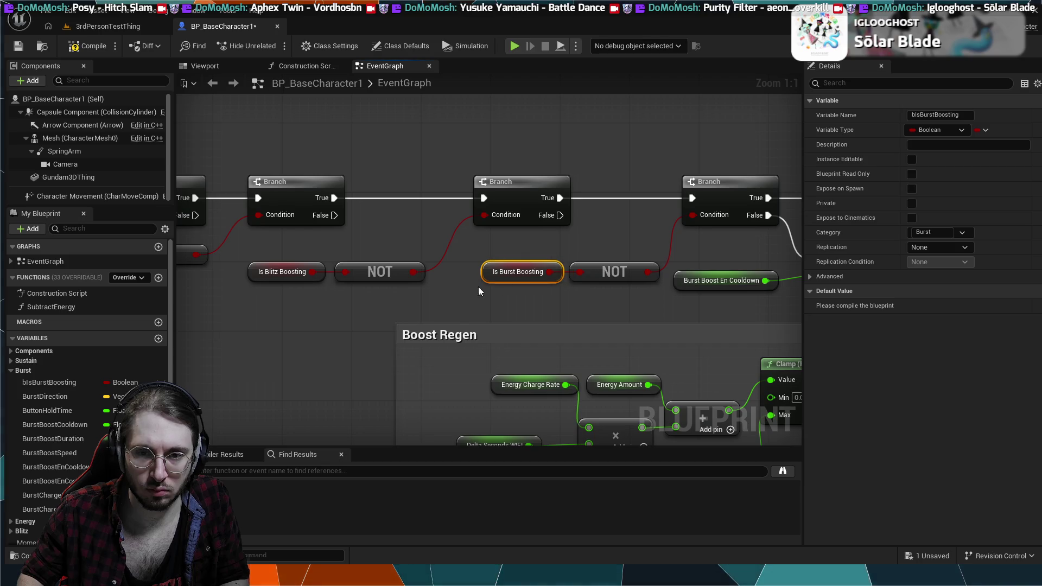
left_click(288, 271)
left_click(357, 270, "ctrl")
left_click_drag(359, 265, 377, 266)
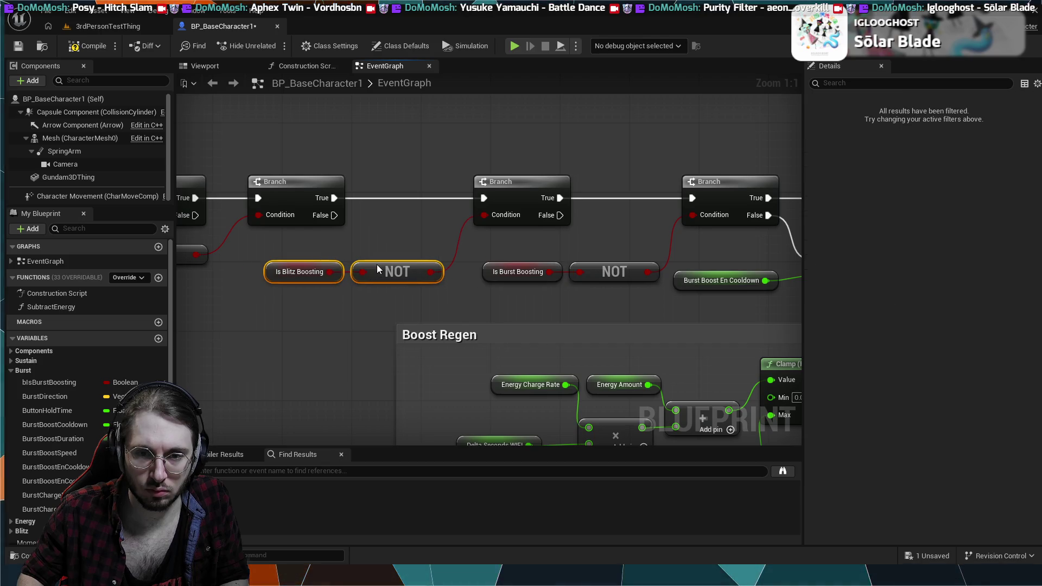
left_click(404, 230)
scroll(402, 217, "down", 4)
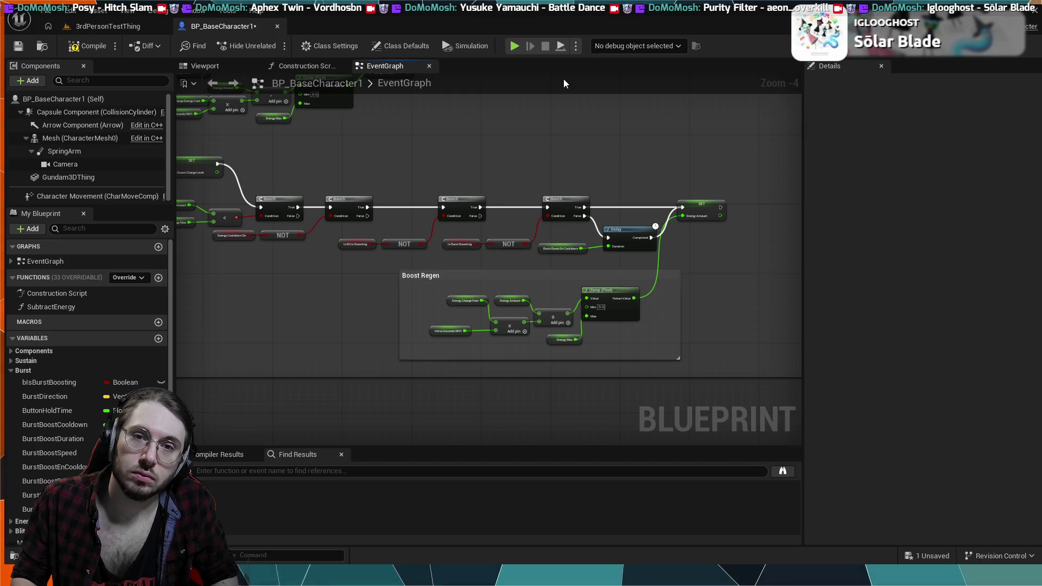
Compile the character blueprint, then start and stop a quick simulation.
left_click(89, 46)
left_click(515, 45)
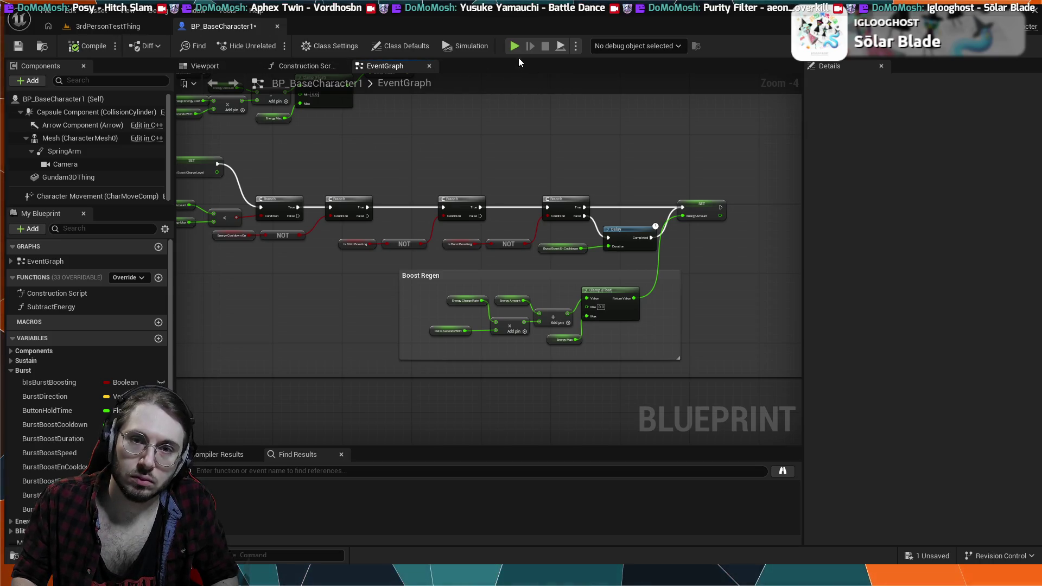
key("Escape")
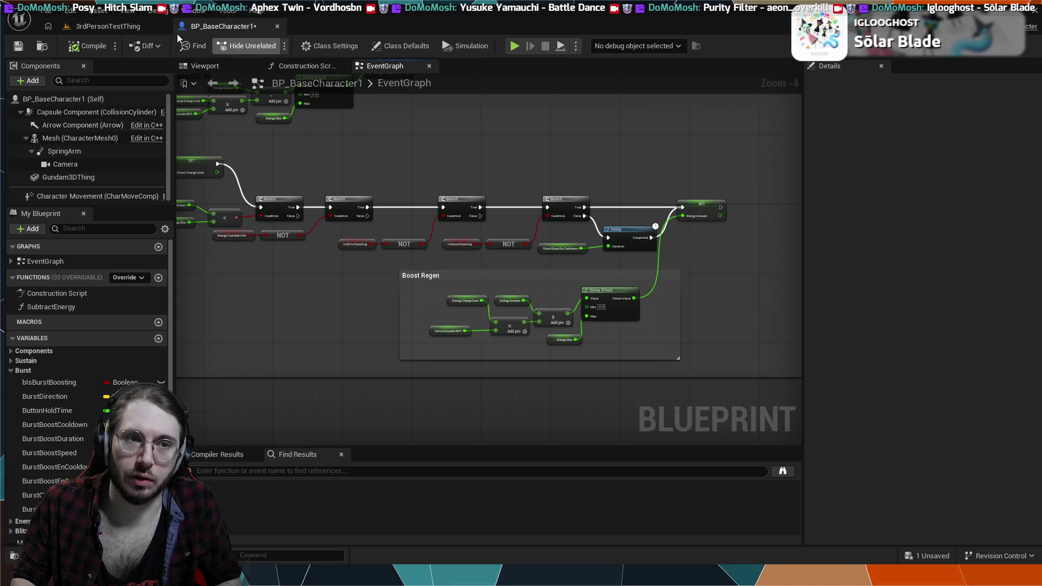
Play-test the 3rdPersonTestThing level with the mech character.
left_click(112, 25)
left_click(192, 27)
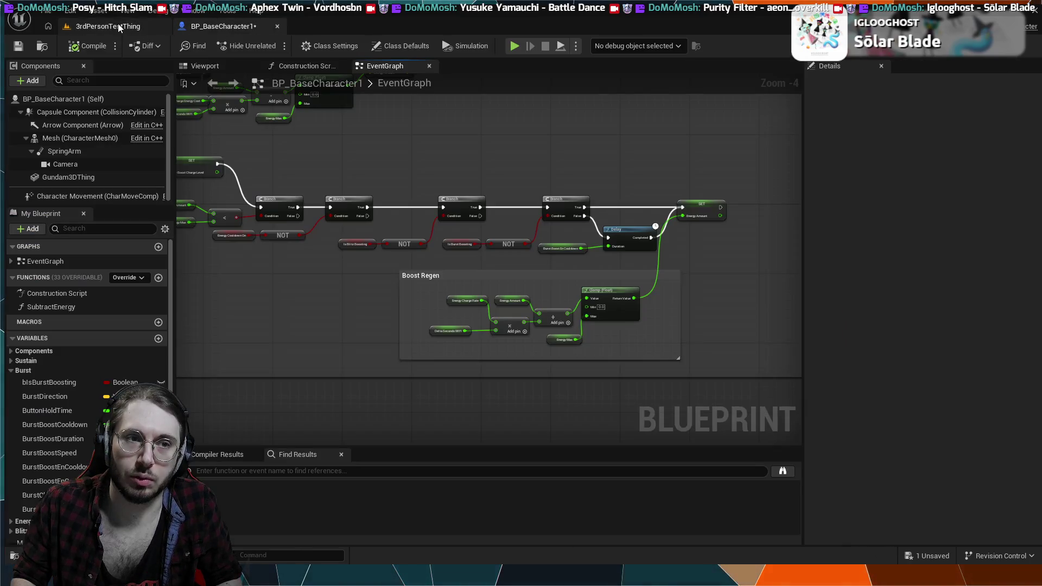
left_click(118, 26)
left_click(274, 46)
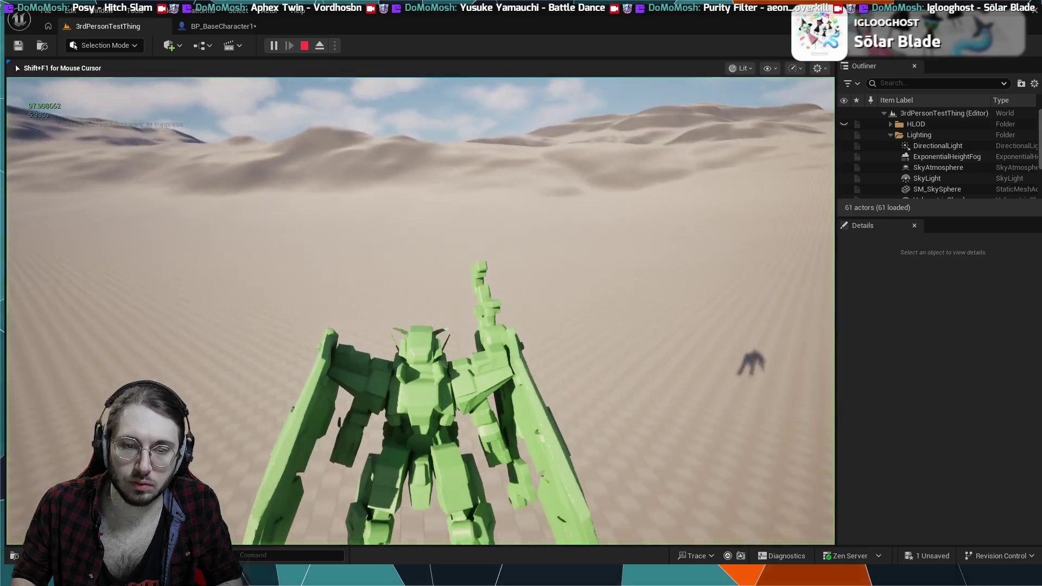
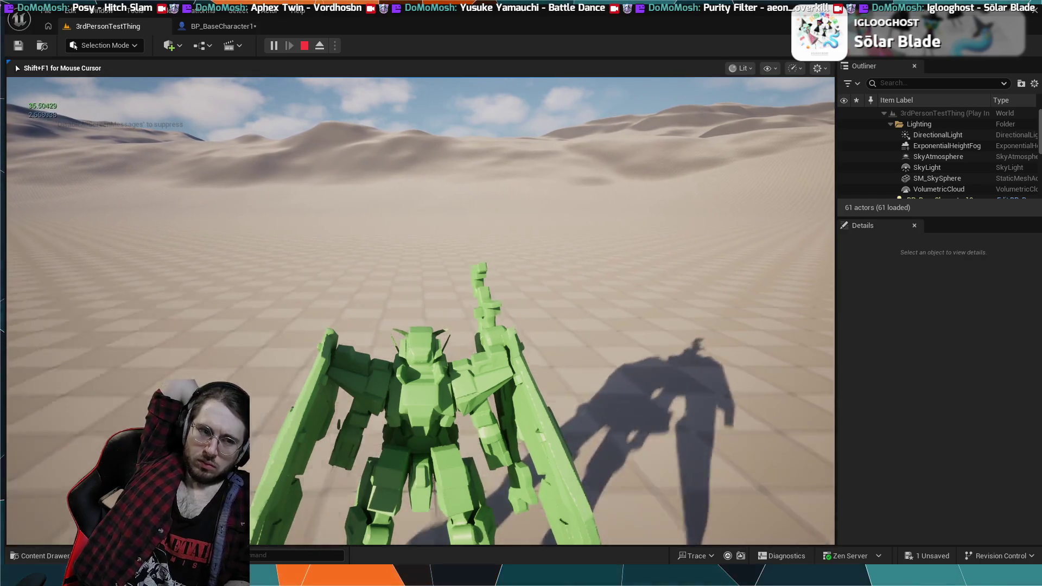
End the Play-In-Editor session and bring up BP_BaseCharacter1's EventGraph with its Boost Regen logic.
key("Escape")
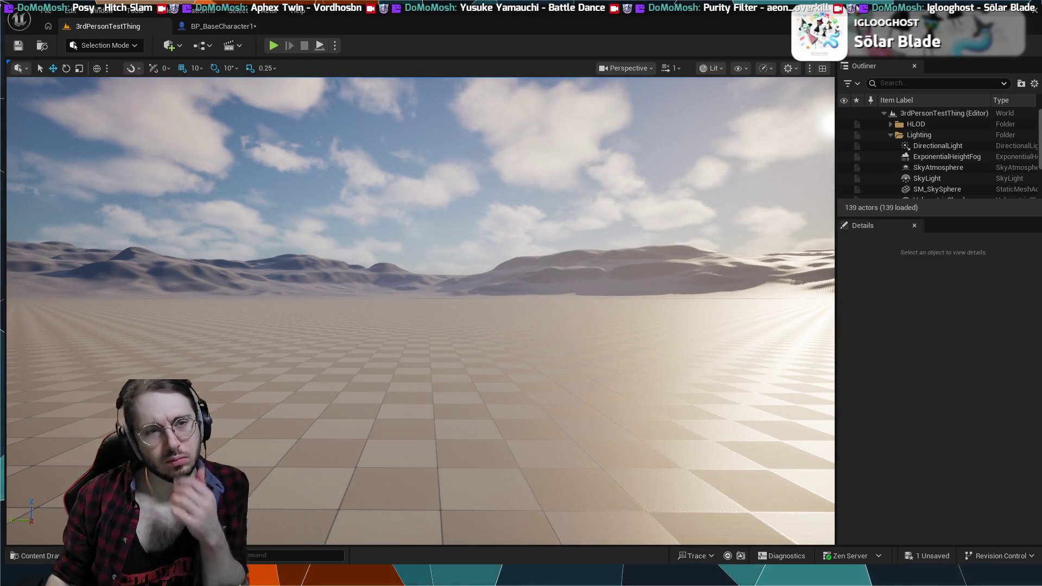
left_click(233, 26)
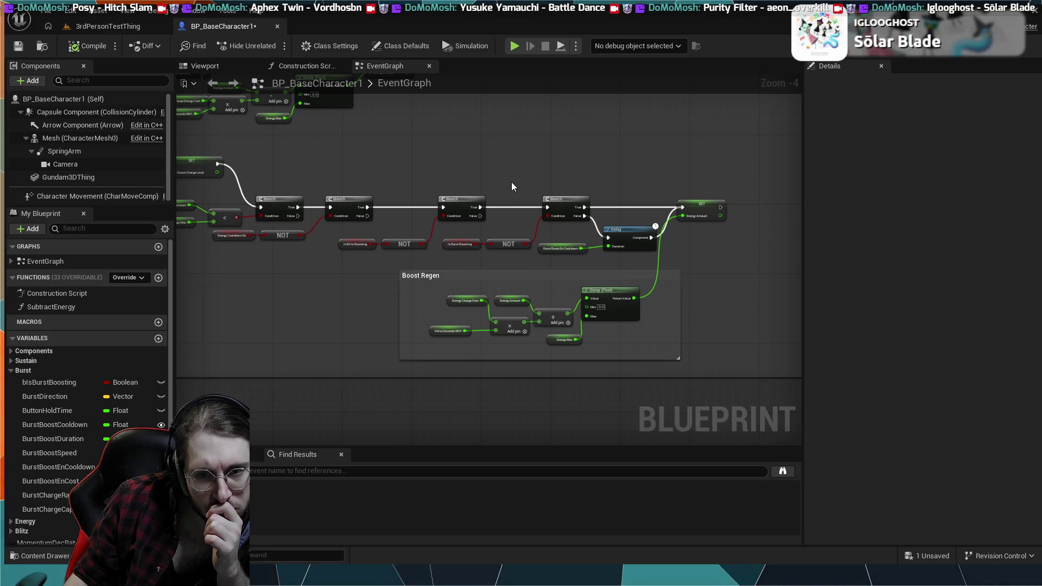
Find the Sustained Boost comment and marquee-select the energy check, Branch, SET and Trigger Redline nodes.
mouse_move(511, 182)
left_mouse_down()
mouse_move(326, 188)
mouse_move(484, 314)
mouse_move(389, 219)
mouse_move(628, 415)
left_mouse_up()
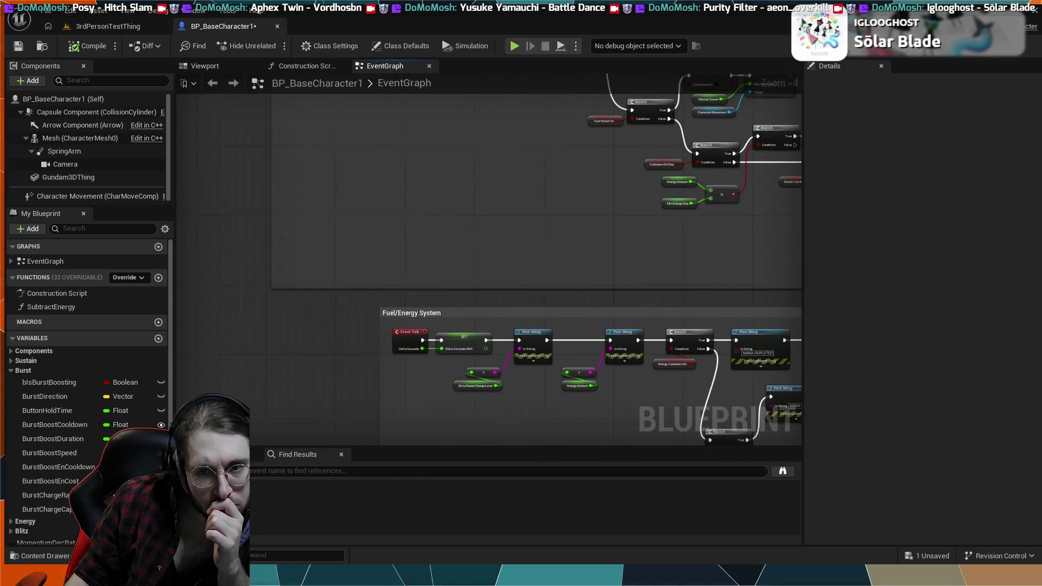
mouse_move(304, 97)
left_mouse_down()
mouse_move(303, 203)
mouse_move(383, 204)
mouse_move(284, 268)
mouse_move(635, 335)
mouse_move(633, 412)
mouse_move(749, 289)
left_mouse_up()
scroll(409, 177, "down", 1)
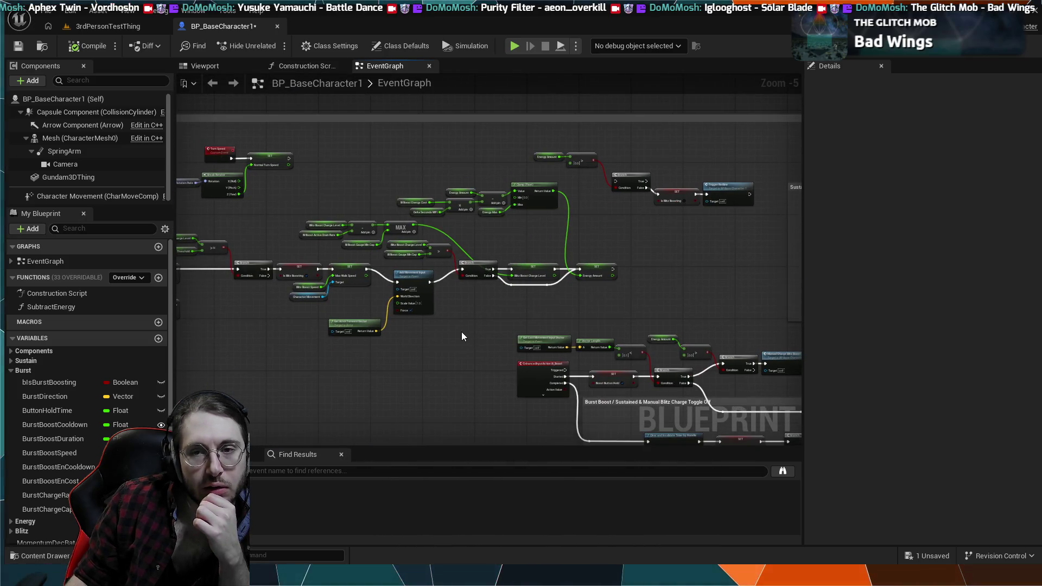
mouse_move(461, 336)
left_mouse_down()
mouse_move(475, 267)
mouse_move(400, 268)
mouse_move(347, 282)
left_mouse_up()
scroll(401, 255, "up", 1)
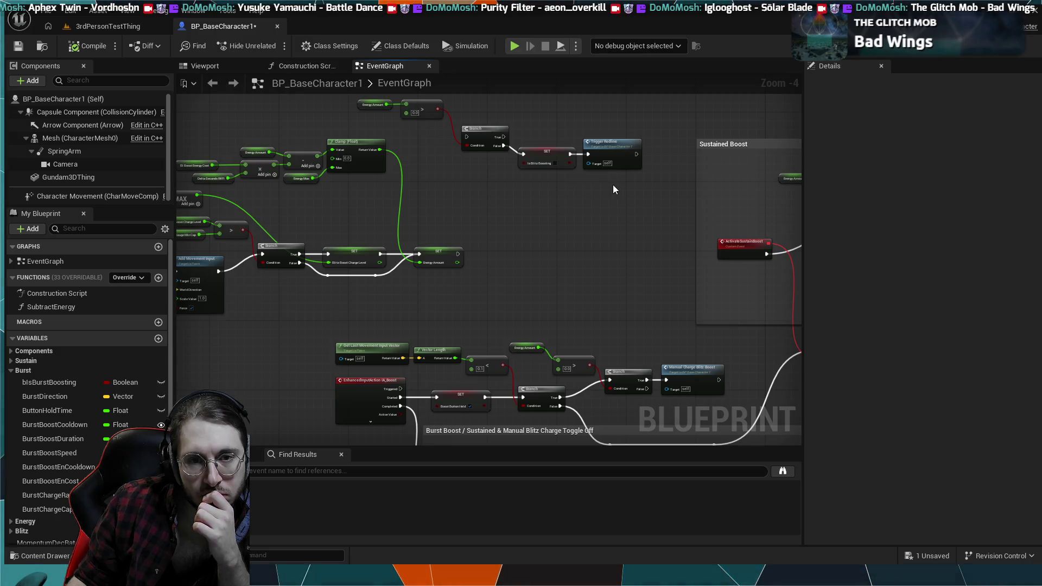
mouse_move(627, 180)
left_mouse_down()
mouse_move(394, 107)
mouse_move(486, 109)
mouse_move(394, 103)
mouse_move(418, 162)
mouse_move(508, 208)
mouse_move(613, 214)
left_mouse_up()
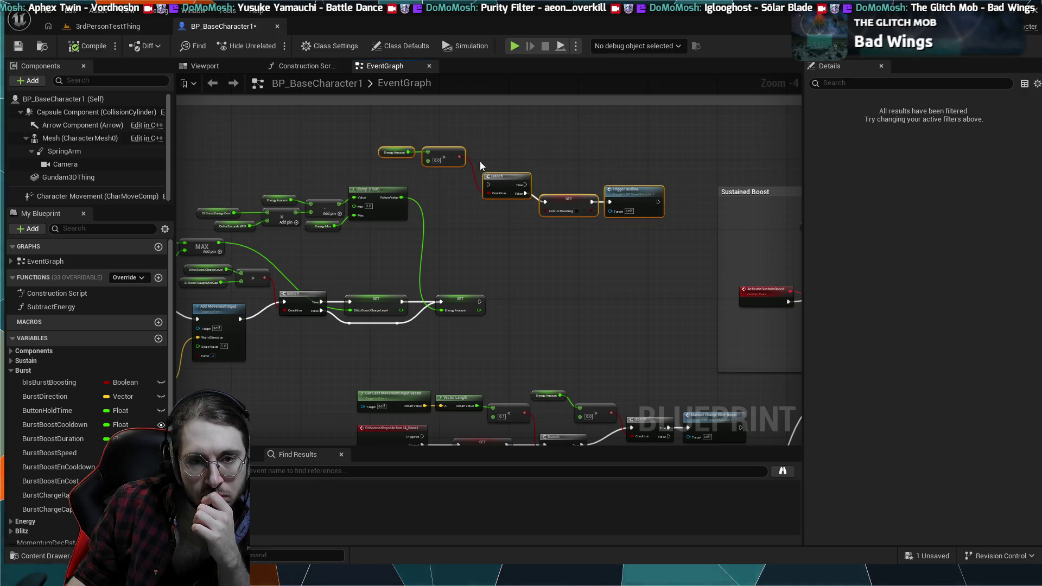
Move the energy-check nodes down beside the boost chain and add a Branch off its True output.
mouse_move(504, 175)
left_mouse_down()
mouse_move(527, 237)
mouse_move(524, 291)
left_mouse_up()
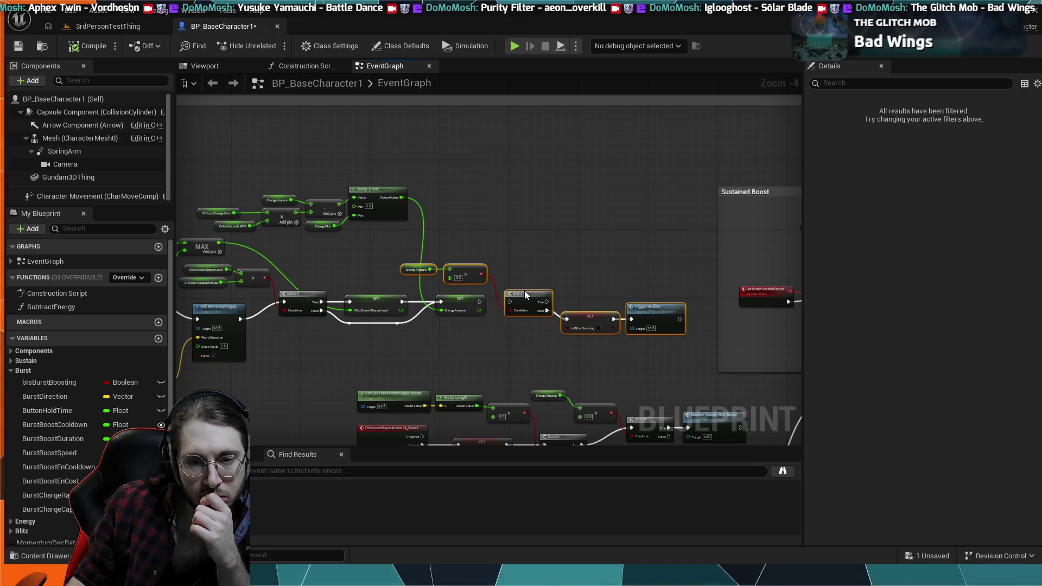
left_click(491, 291)
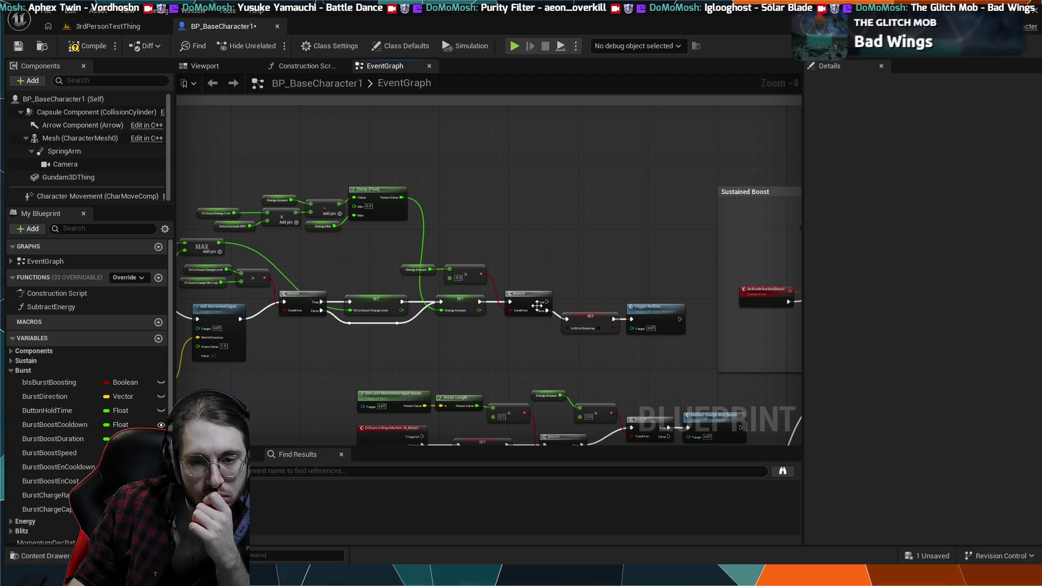
mouse_move(547, 302)
left_mouse_down()
mouse_move(552, 270)
mouse_move(571, 268)
left_mouse_up()
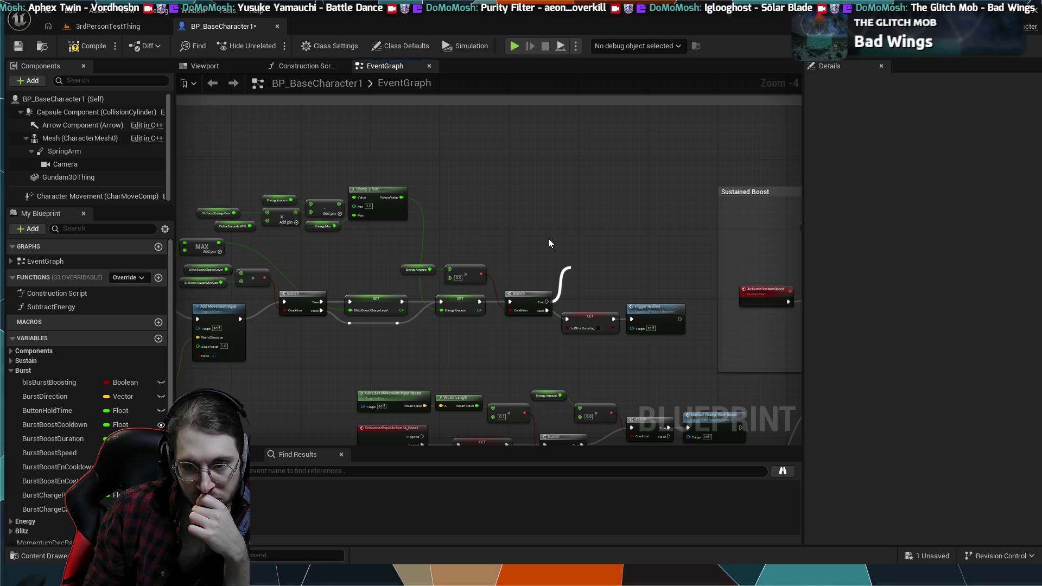
key("Return")
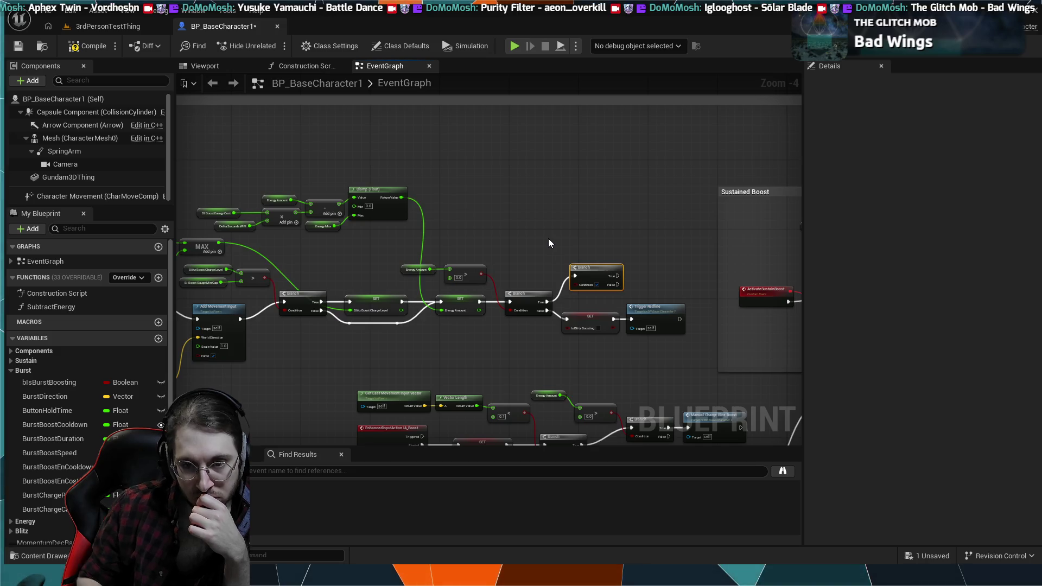
mouse_move(517, 224)
left_mouse_down()
mouse_move(489, 227)
mouse_move(505, 245)
mouse_move(503, 234)
left_mouse_up()
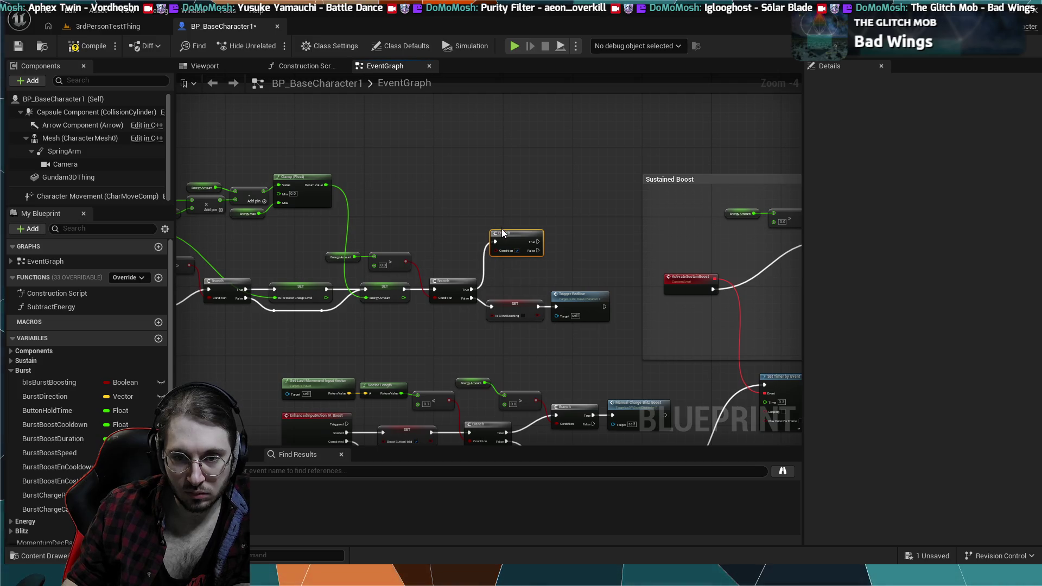
scroll(499, 260, "up", 4)
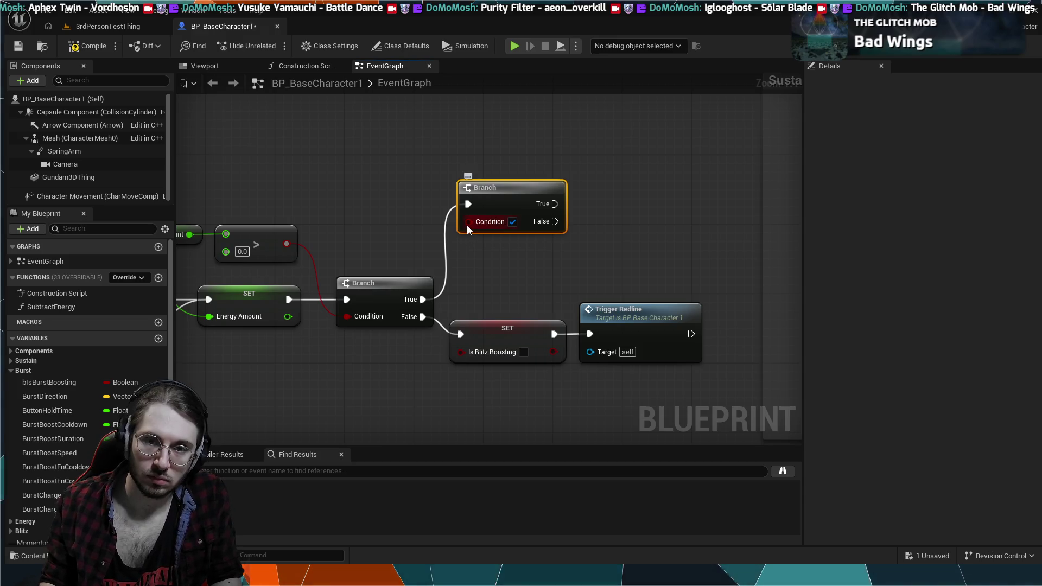
left_click_drag(467, 222, 394, 222)
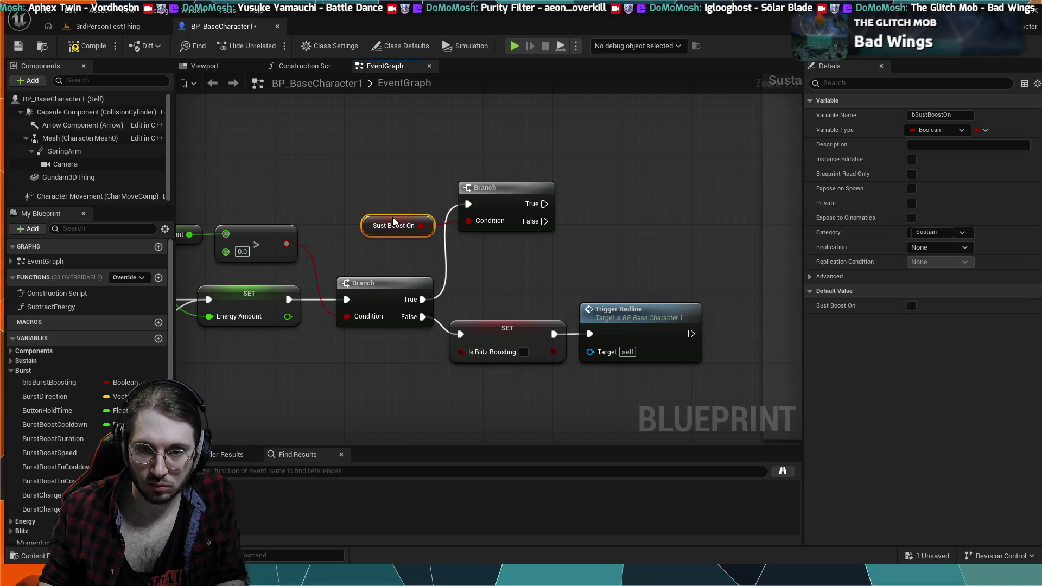
Drive the new Branch with Sust Boost On, adding a Branch off False and SET Is Blitz Boosting off True.
left_click_drag(539, 223, 507, 286)
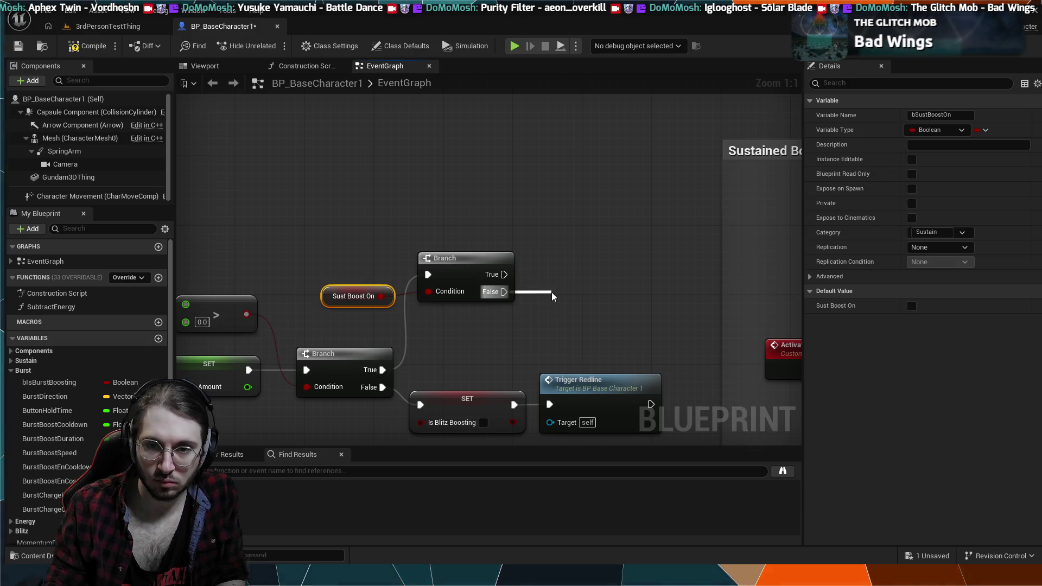
left_click_drag(552, 295, 632, 280)
left_click_drag(505, 274, 545, 174)
scroll(670, 233, "down", 4)
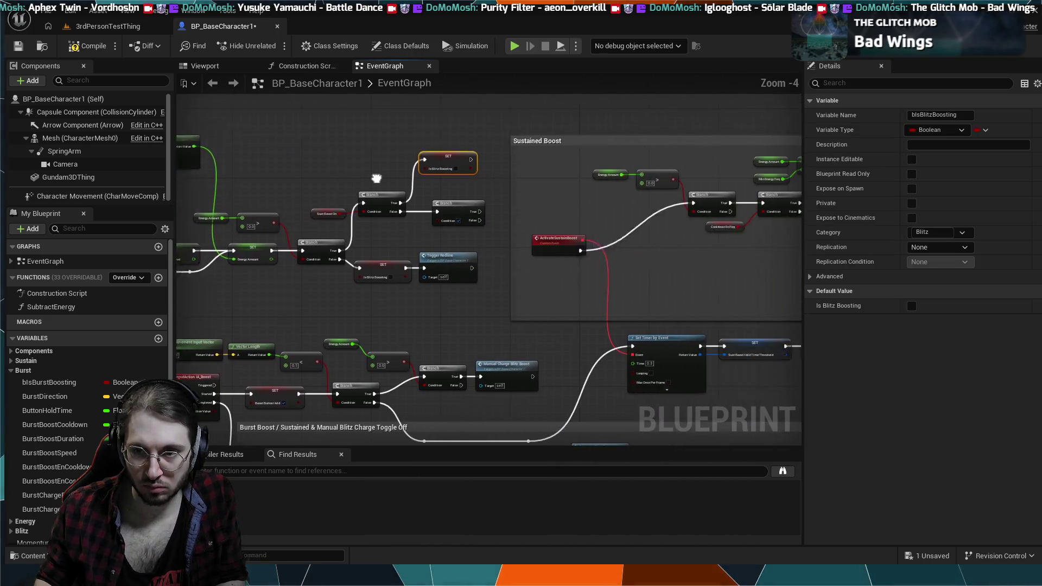
scroll(261, 176, "down", 1)
mouse_move(275, 172)
left_mouse_down()
mouse_move(500, 191)
mouse_move(690, 170)
mouse_move(563, 157)
mouse_move(644, 158)
mouse_move(526, 186)
left_mouse_up()
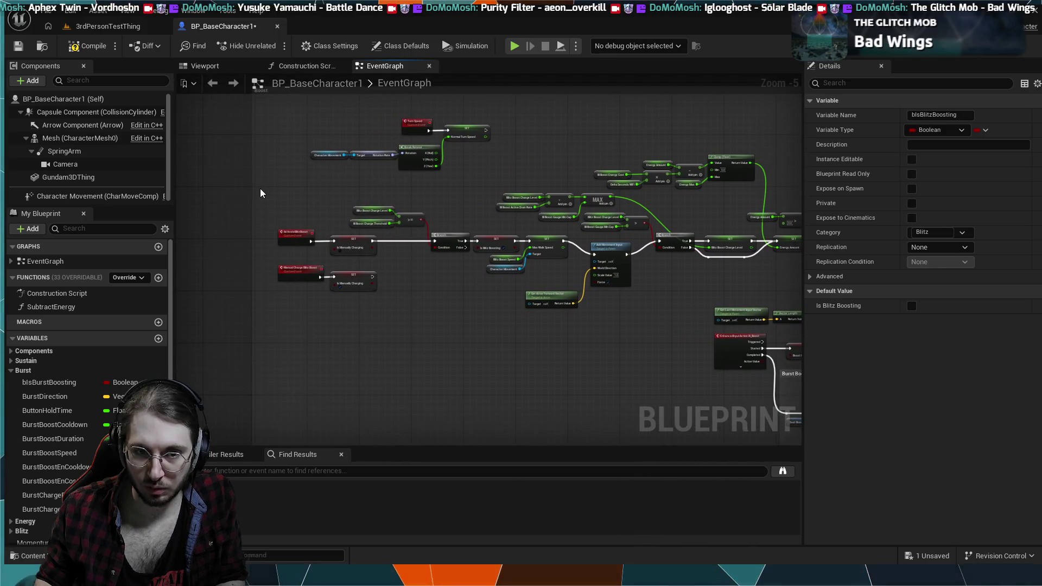
scroll(261, 204, "down", 4)
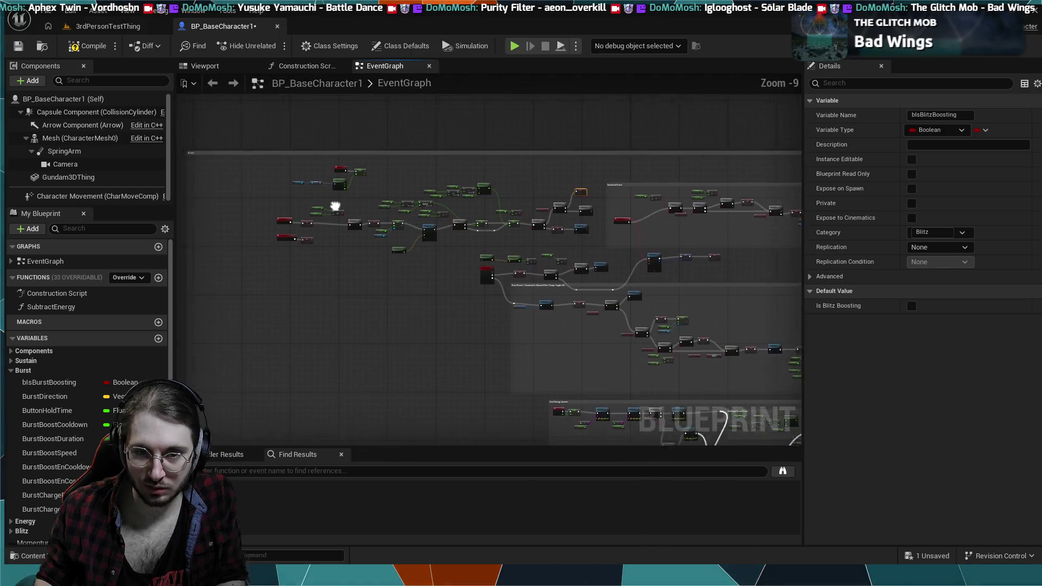
left_click(663, 225)
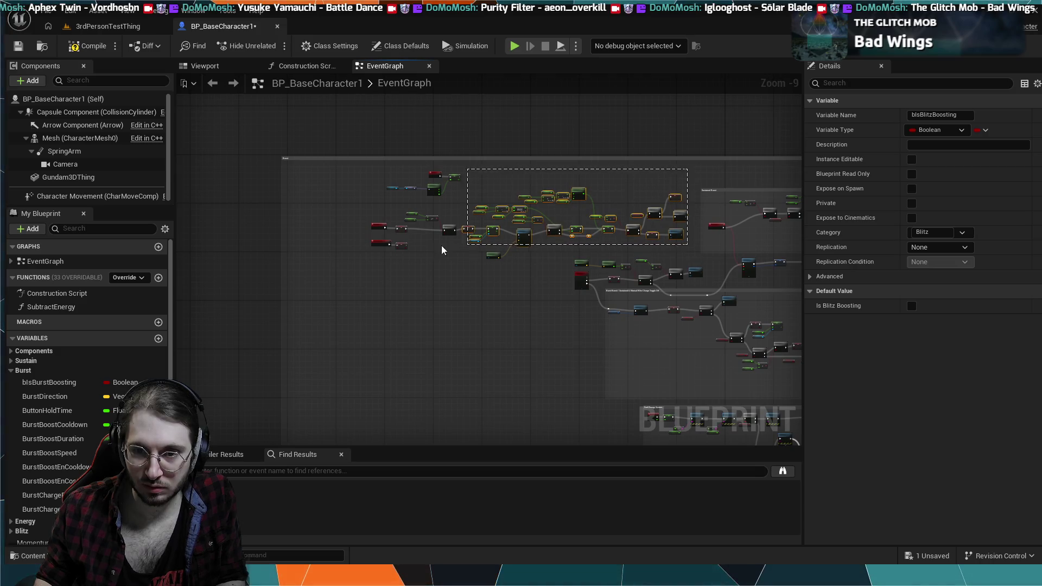
left_click_drag(443, 250, 377, 249)
scroll(474, 252, "up", 4)
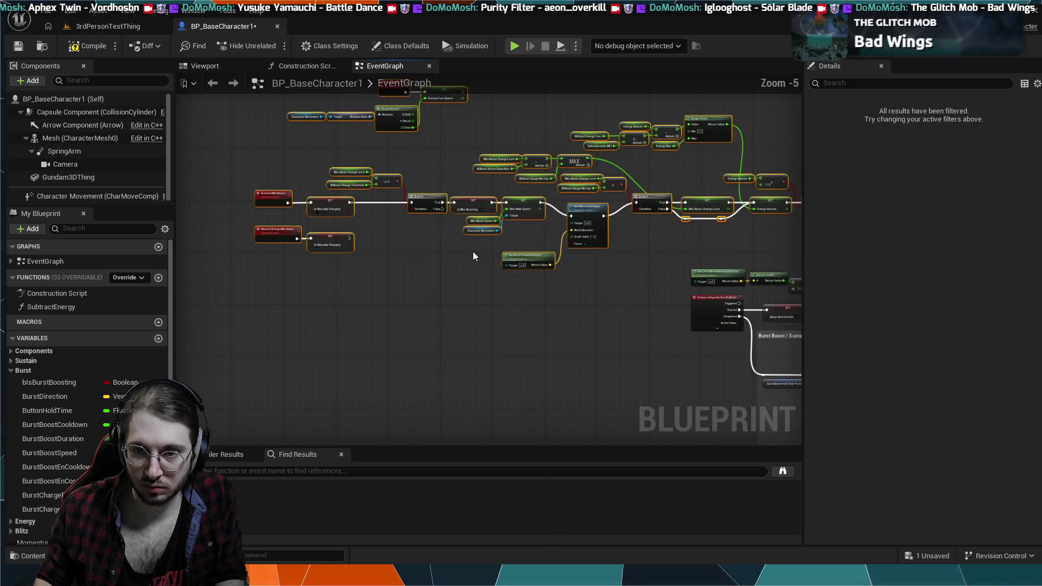
mouse_move(520, 257)
left_mouse_down()
mouse_move(396, 250)
mouse_move(586, 263)
mouse_move(630, 320)
left_mouse_up()
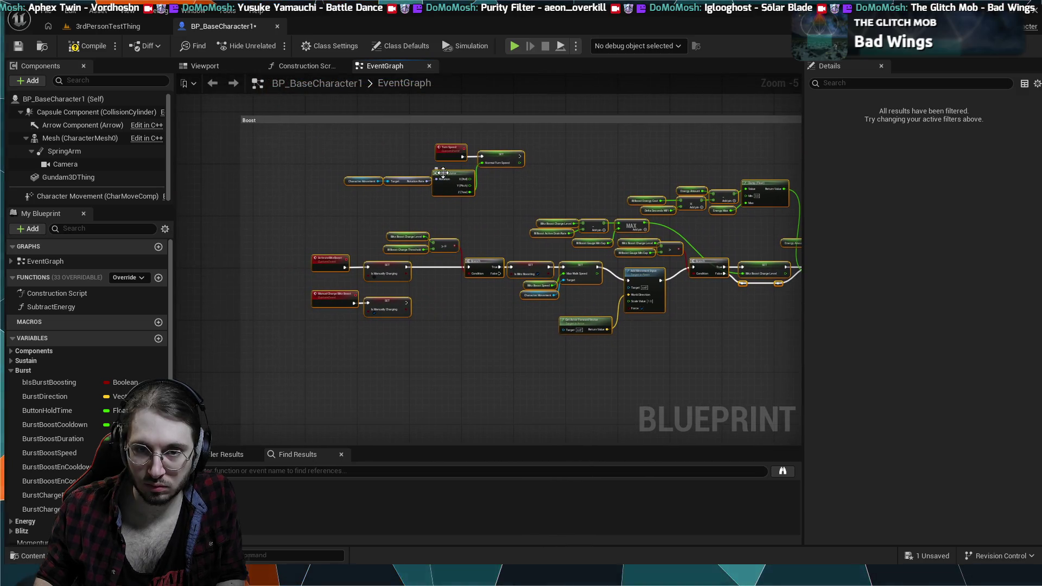
left_click_drag(492, 281, 468, 283)
scroll(633, 249, "up", 3)
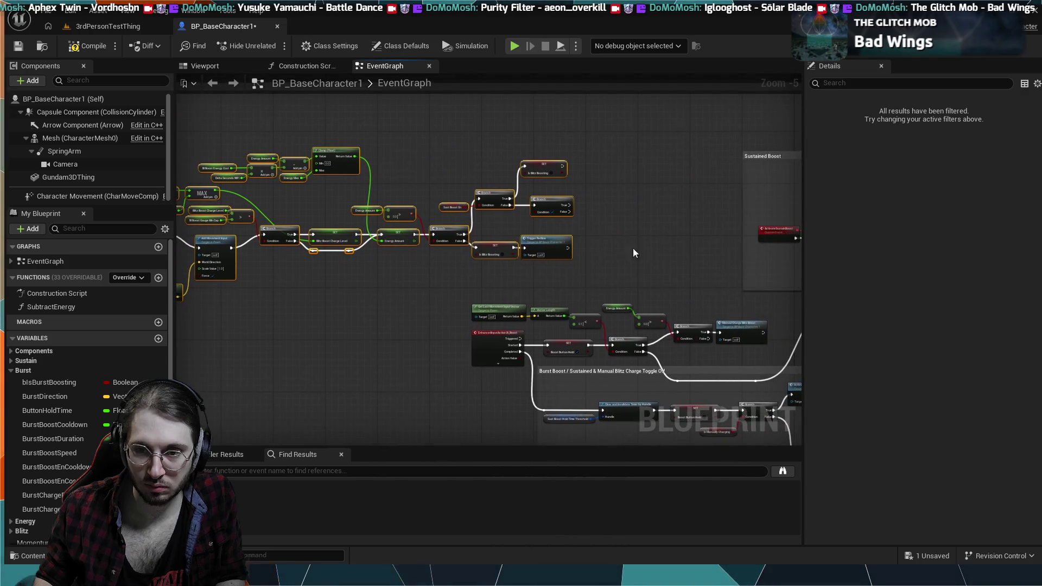
scroll(634, 244, "up", 1)
left_click_drag(604, 228, 675, 337)
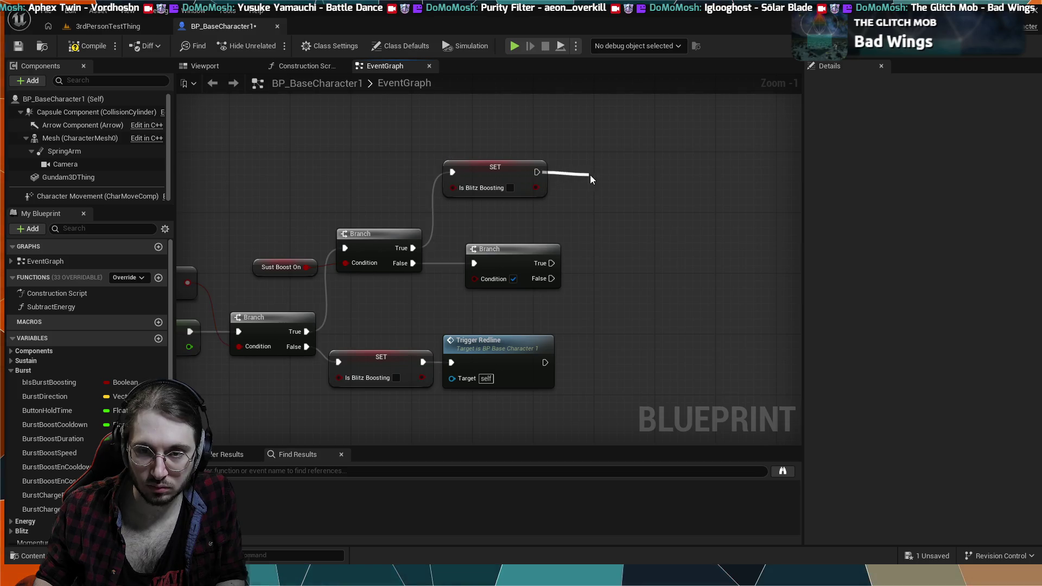
left_click_drag(598, 172, 565, 177)
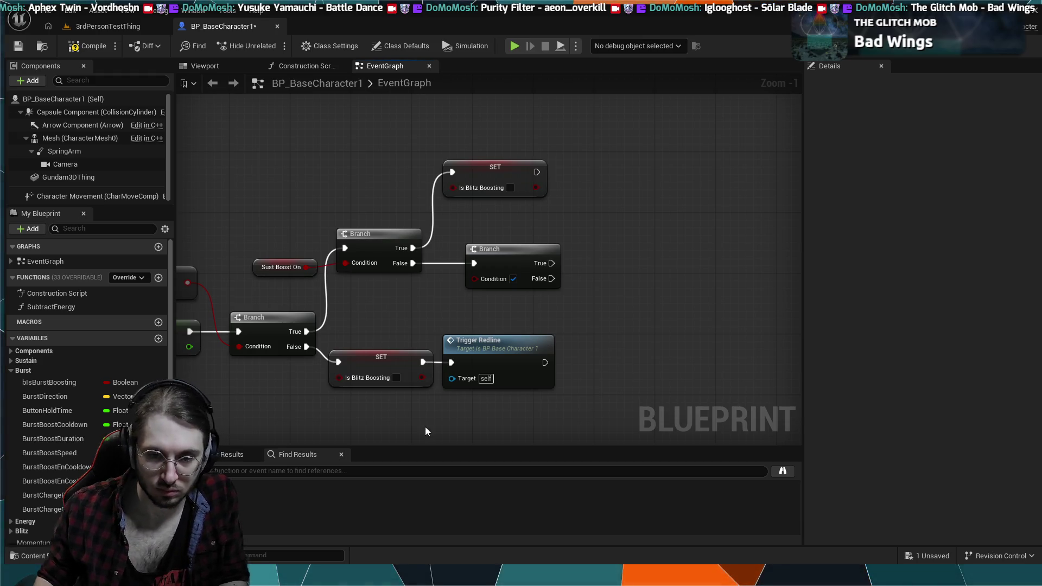
Feed Is Burst Boosting into the second Branch's condition and rename bSustBoostOn to bIsSustainBoosting.
mouse_move(49, 382)
left_mouse_down()
mouse_move(394, 313)
mouse_move(474, 278)
left_mouse_up()
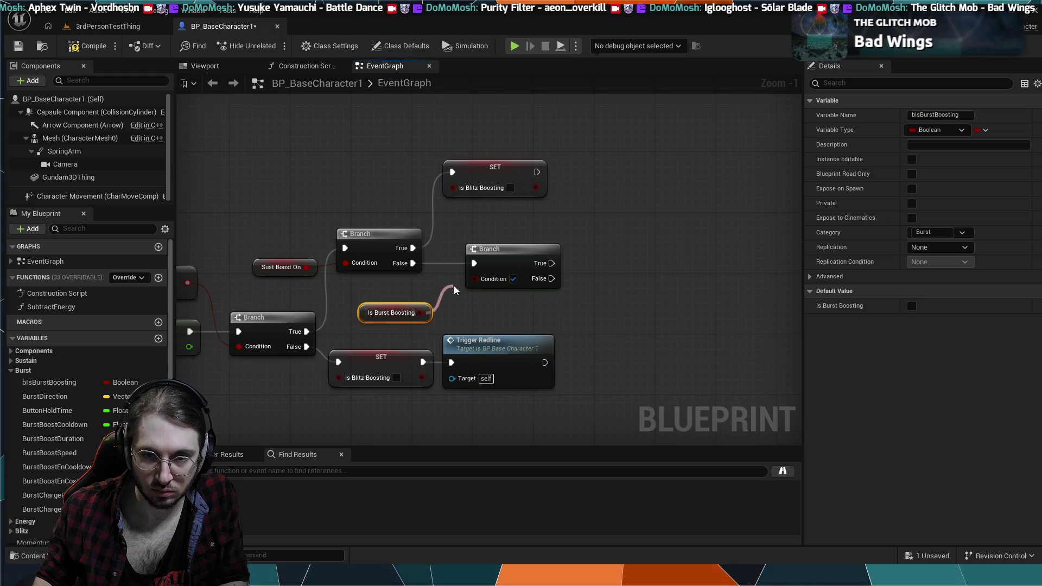
left_click(97, 228)
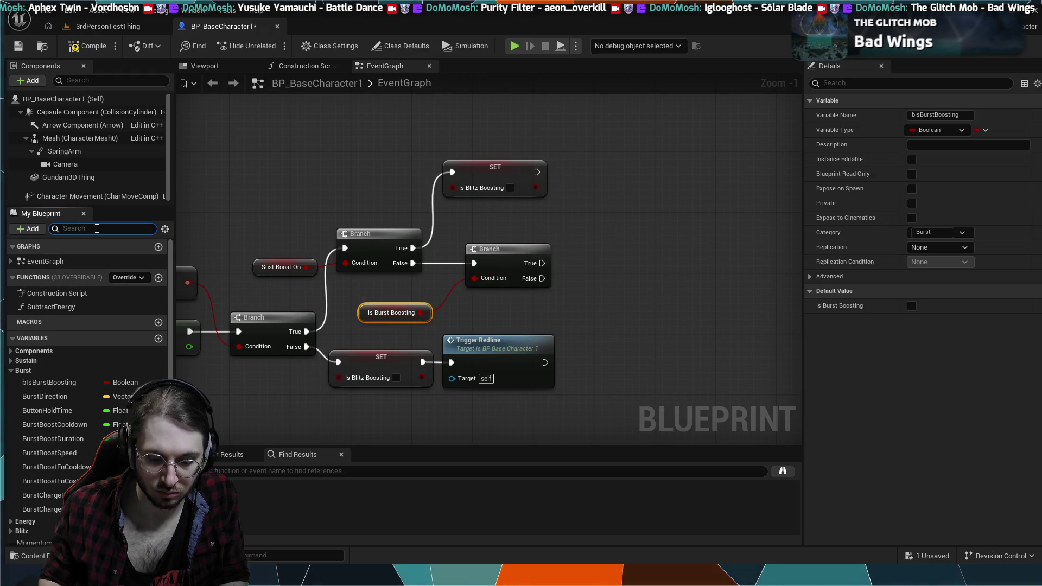
type("sust")
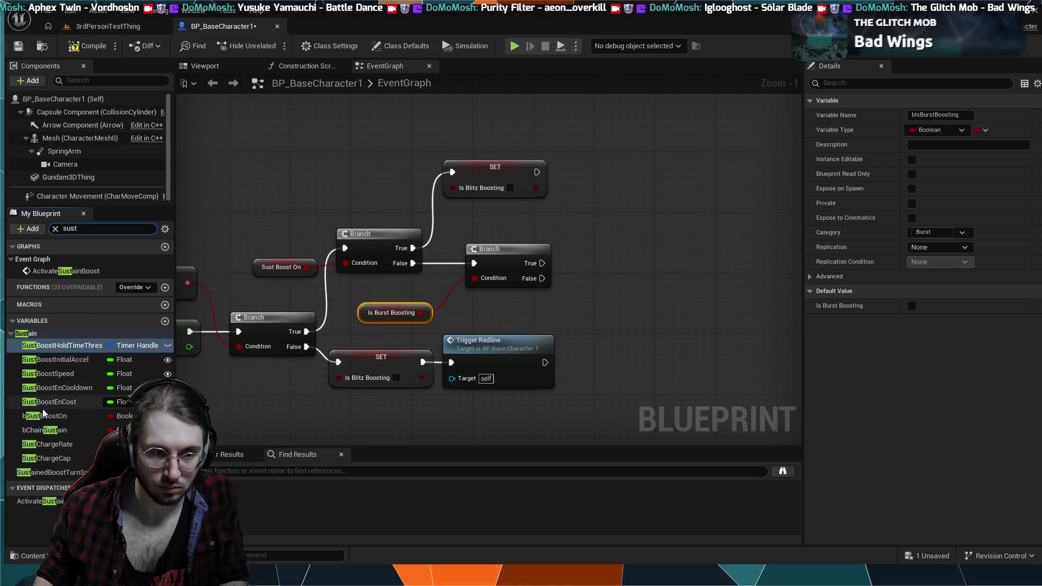
left_click(49, 416)
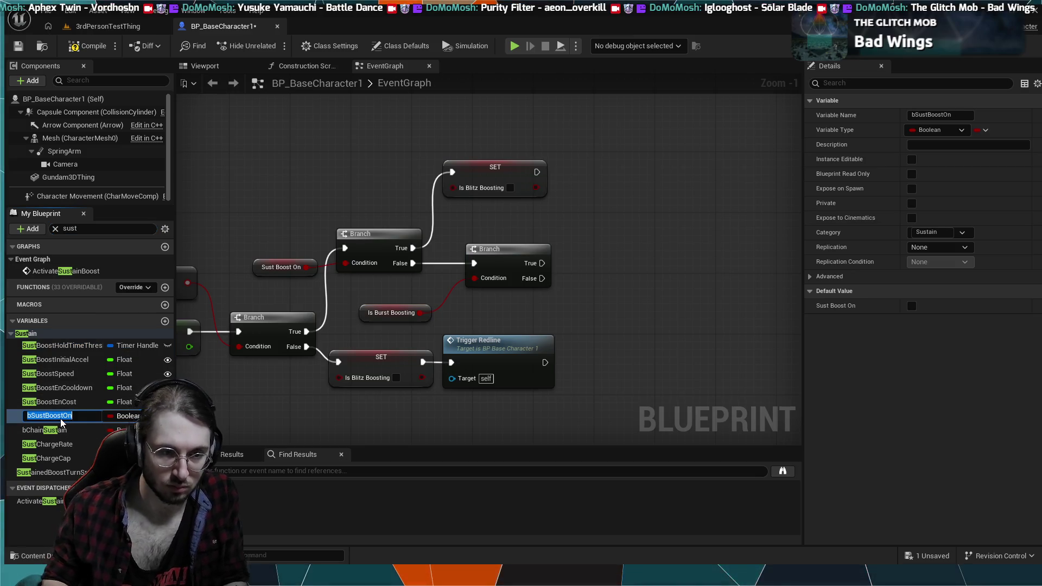
key("End")
key("BackSpace")
key("BackSpace")
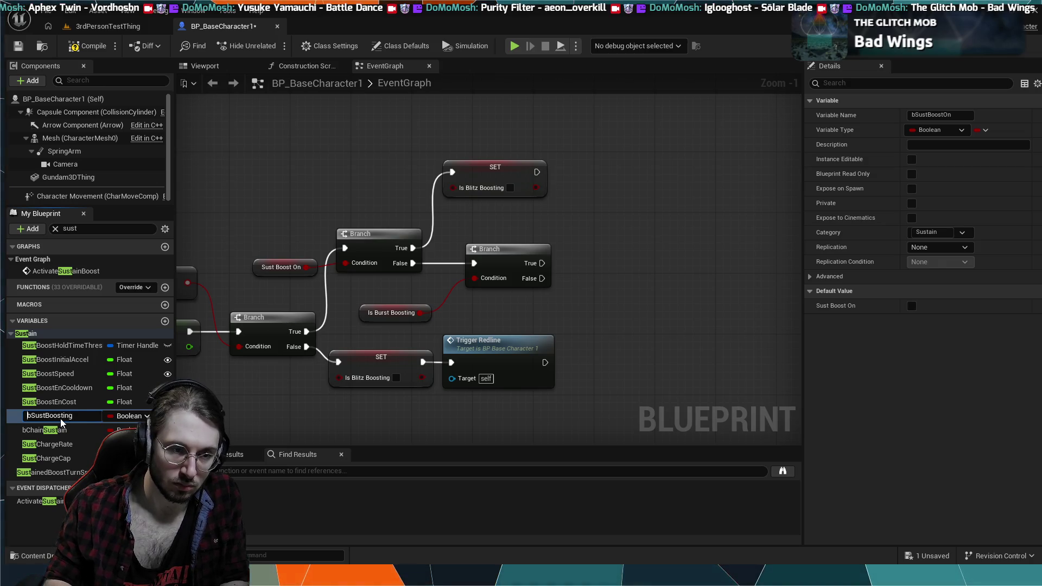
key("Right")
type("Is")
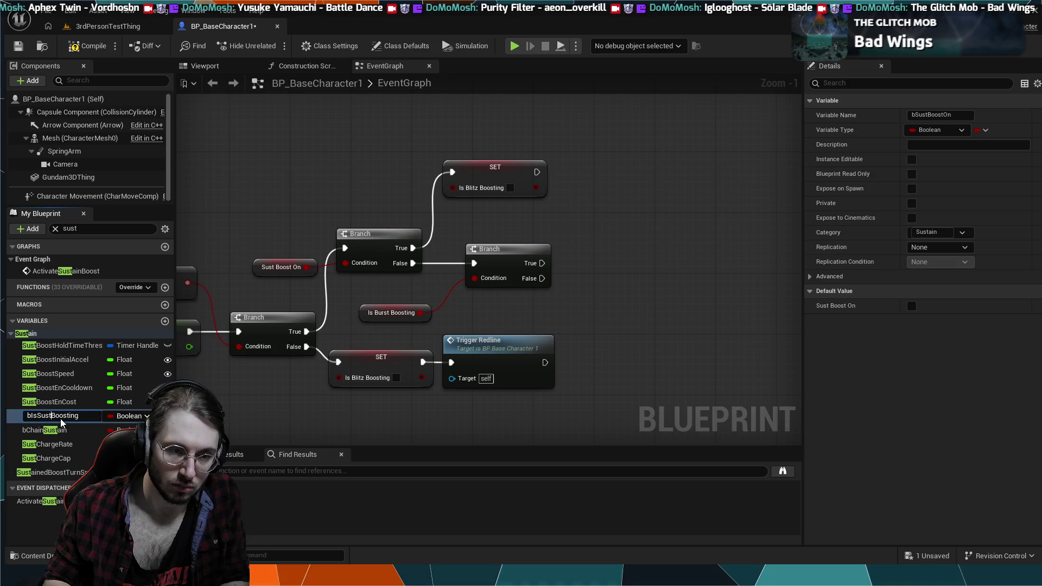
type("ain")
key("Return")
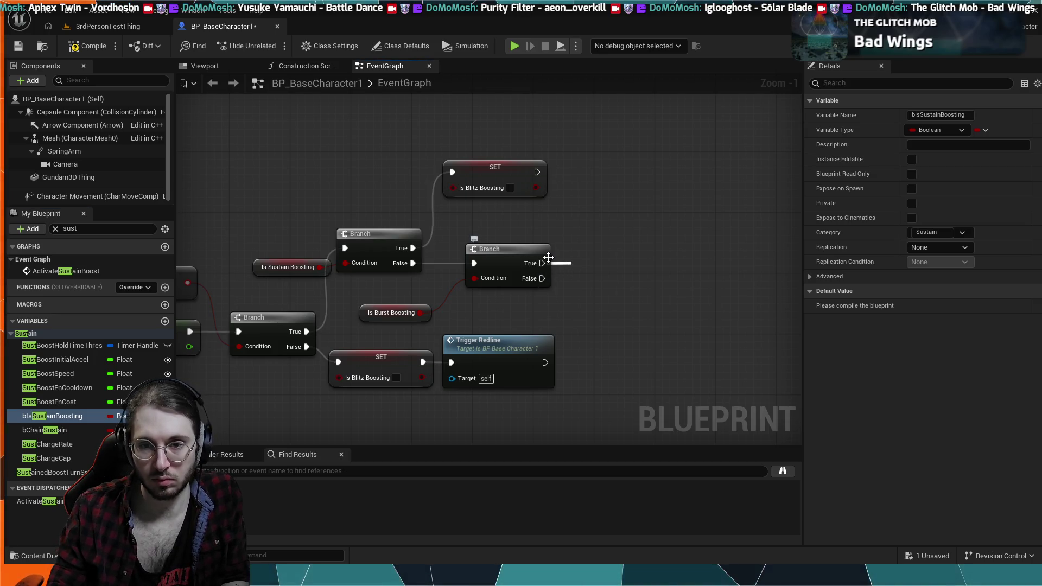
Paste a SET Is Blitz Boosting node onto the second Branch's True output.
key("ctrl+v")
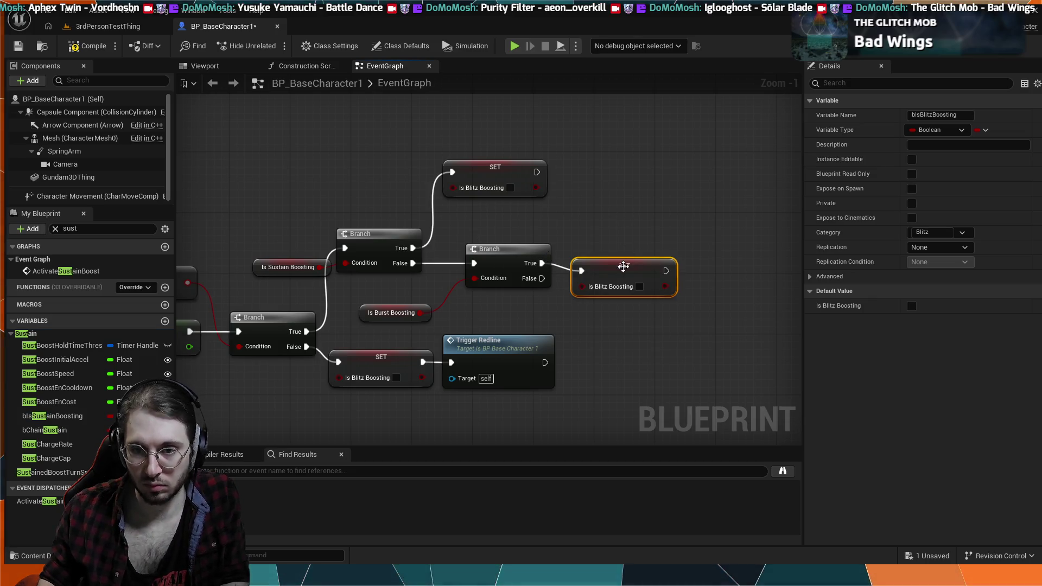
left_click_drag(624, 266, 623, 258)
left_click(543, 135)
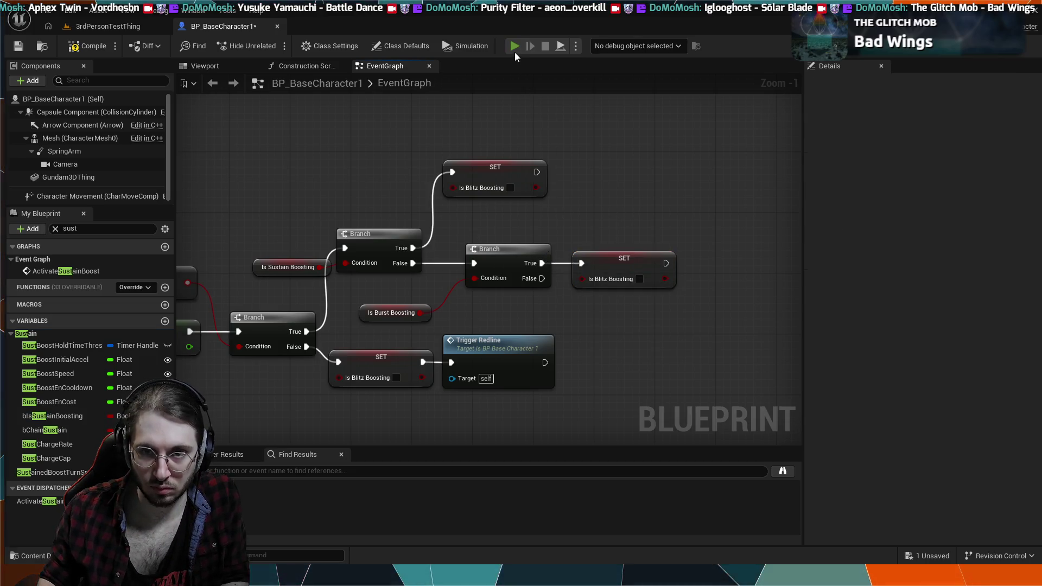
left_click(514, 52)
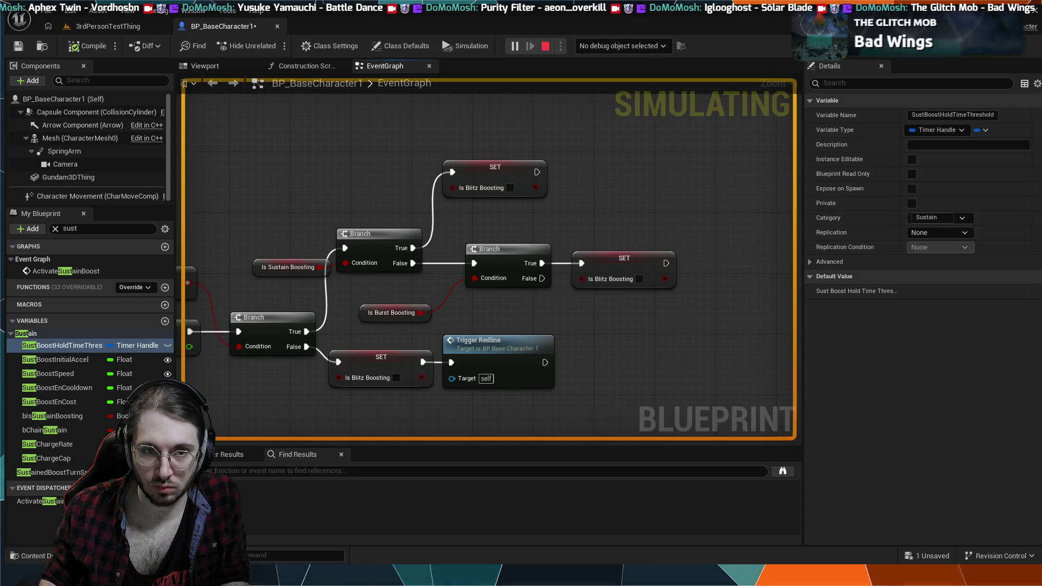
key("Escape")
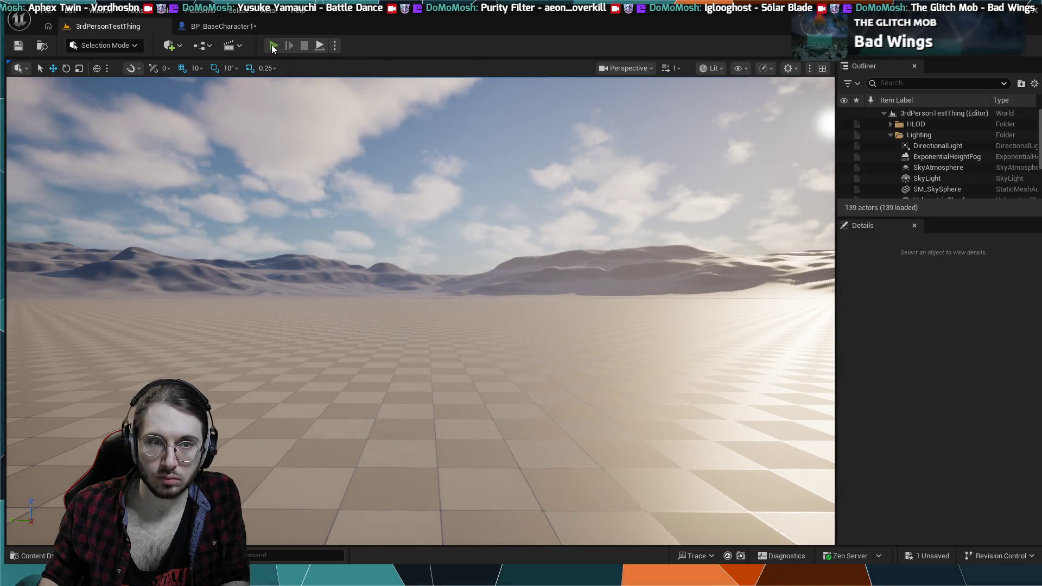
left_click(273, 46)
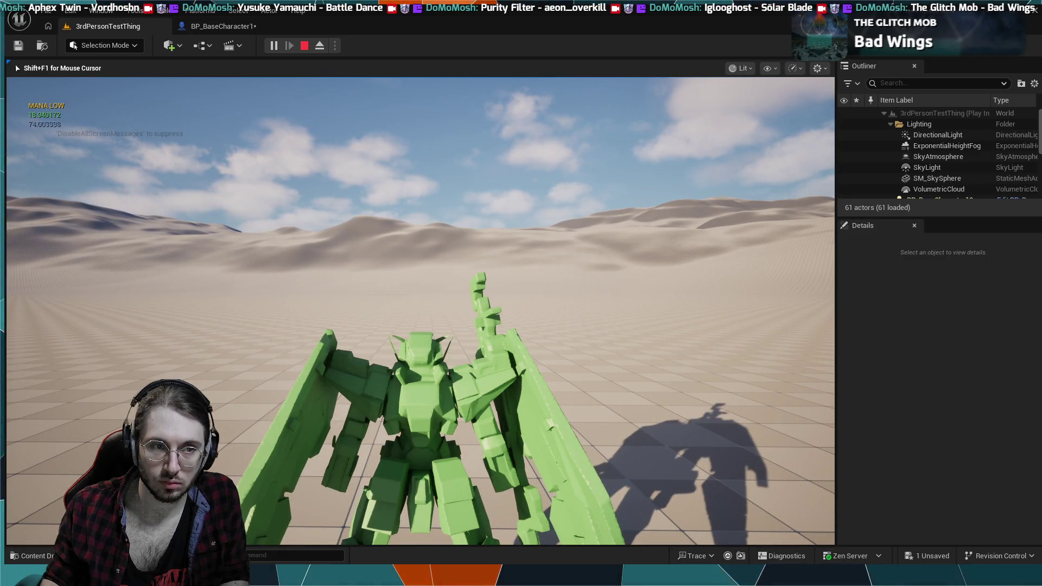
key("w")
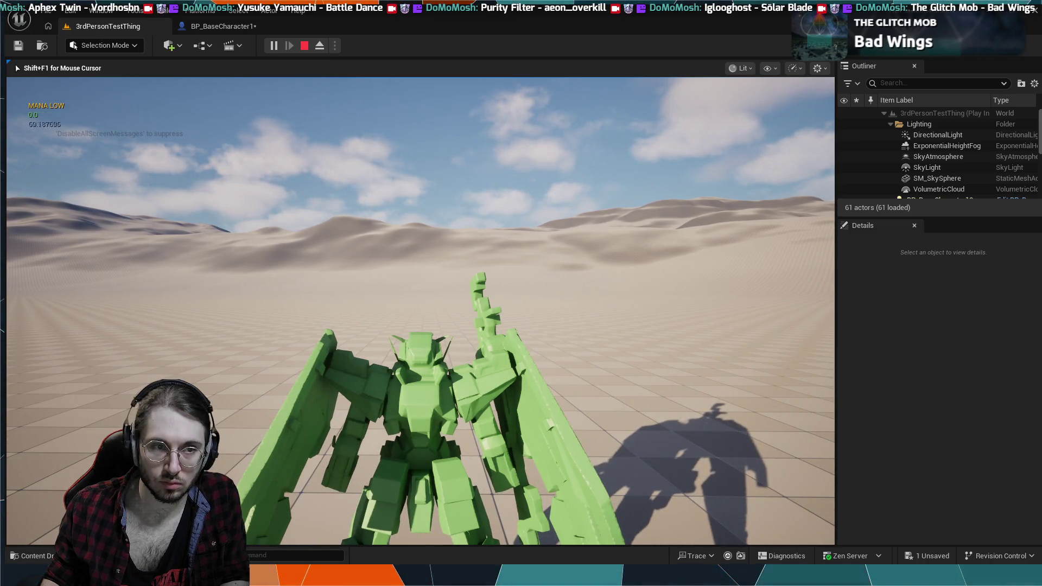
key("w")
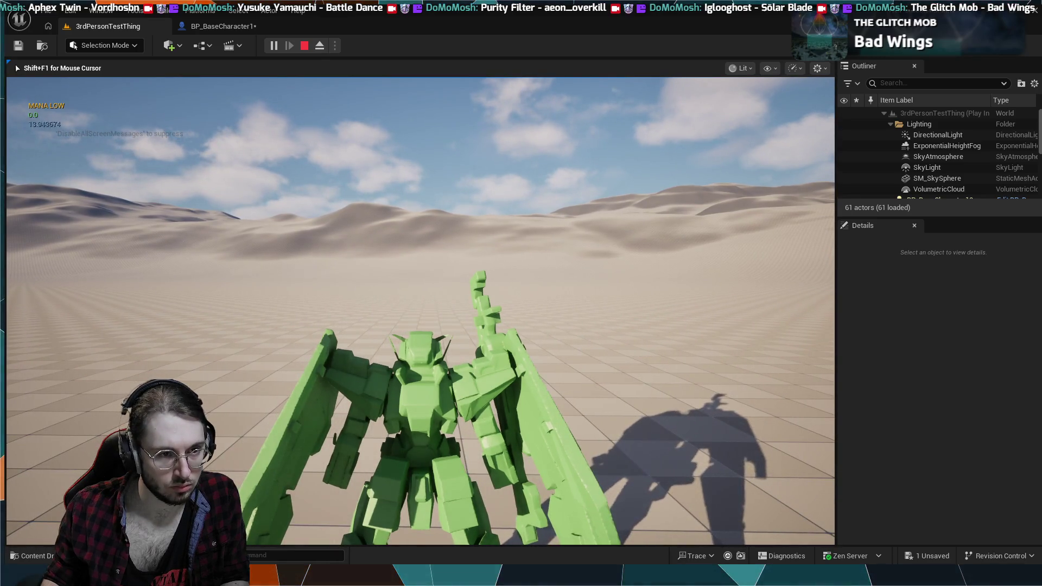
key("Escape")
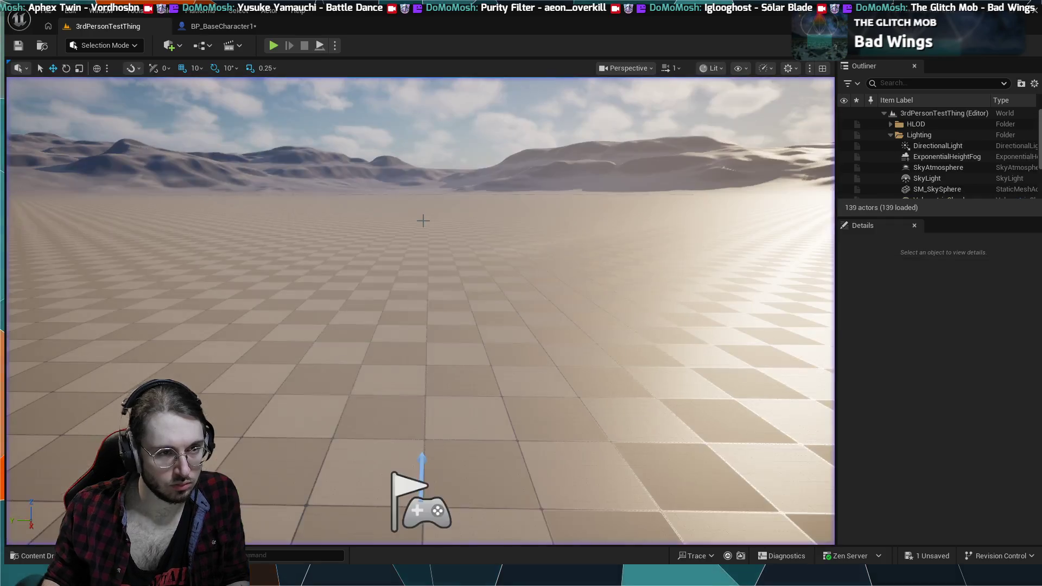
left_click(209, 27)
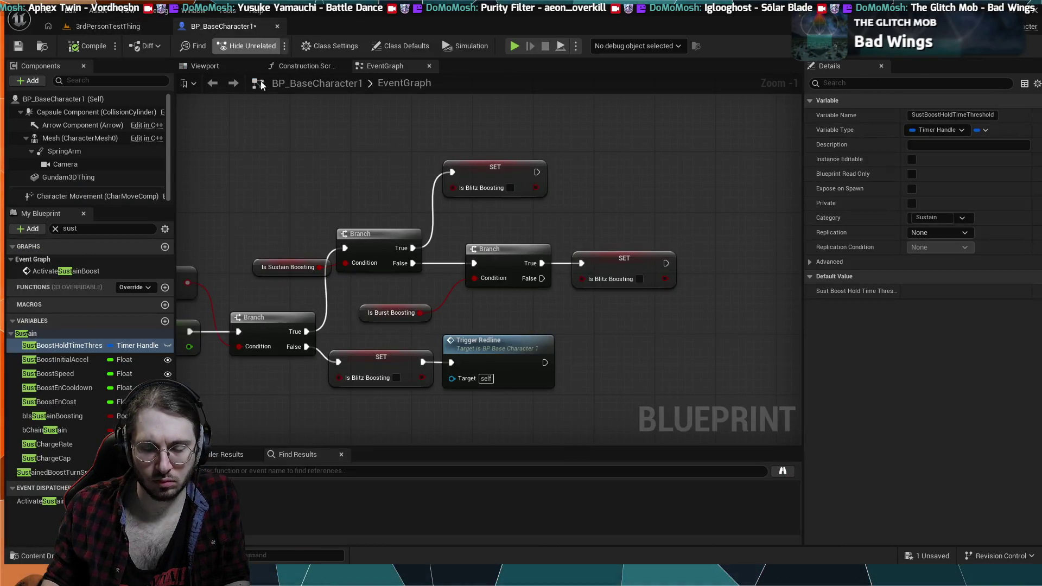
scroll(453, 260, "down", 2)
left_click_drag(453, 261, 311, 142)
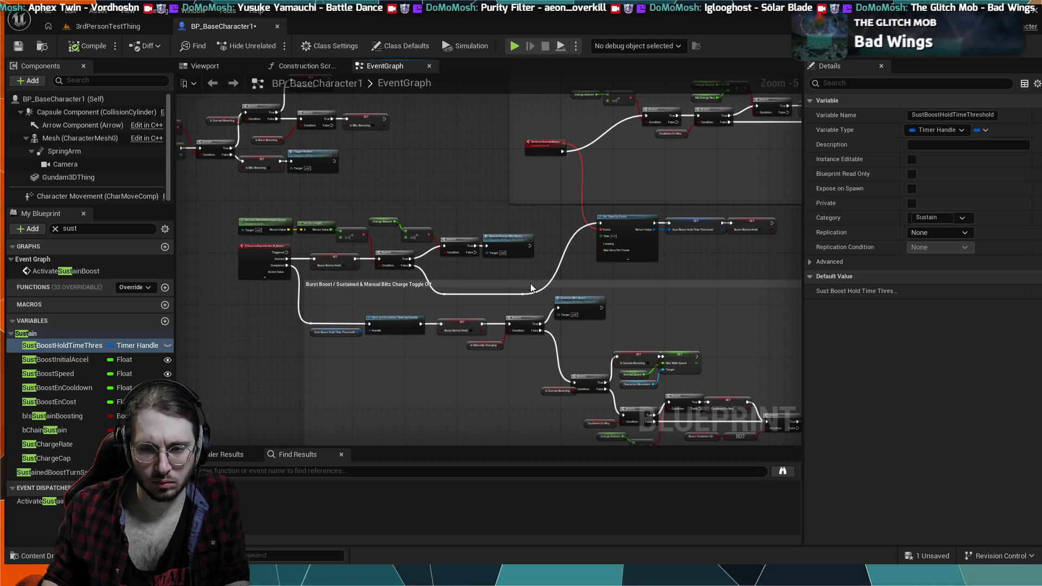
left_click_drag(529, 282, 401, 205)
left_click(108, 26)
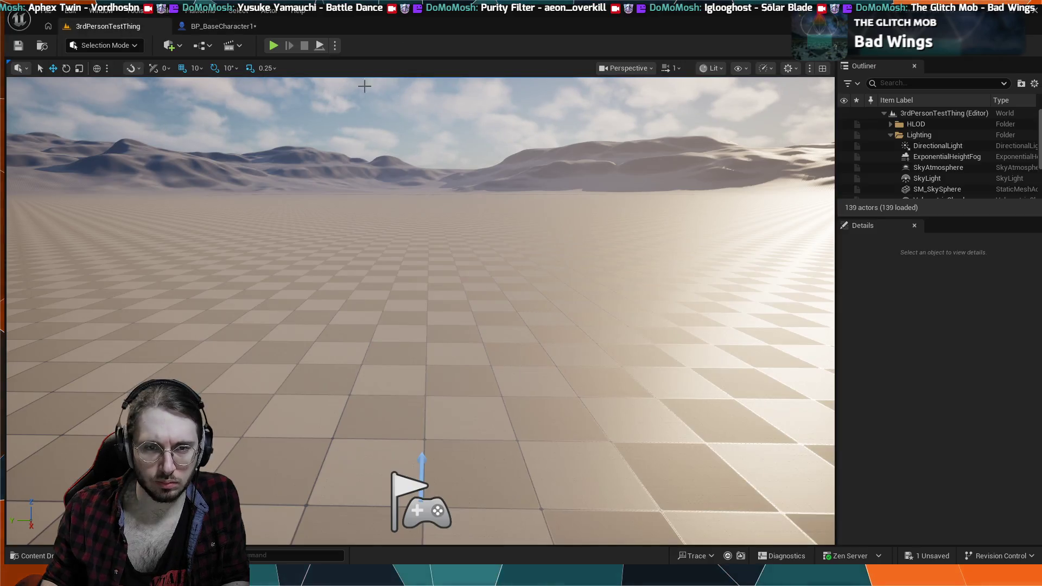
left_click(273, 45)
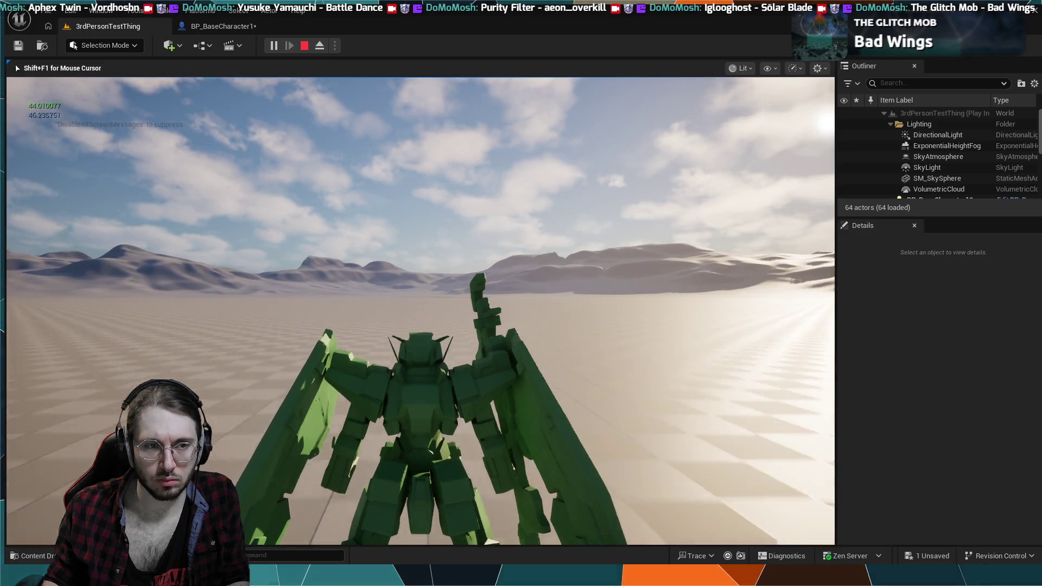
key("Escape")
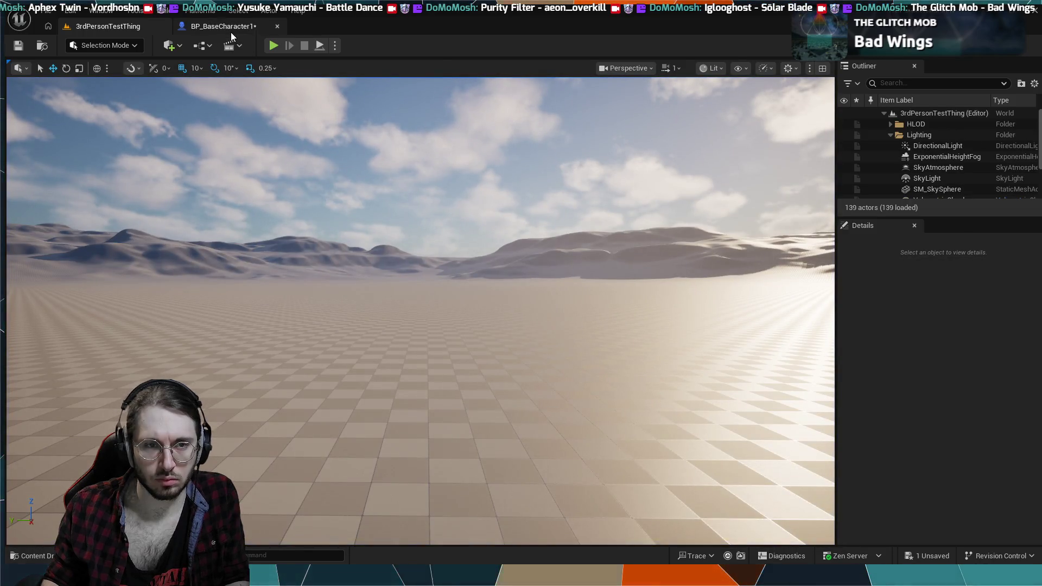
left_click(228, 27)
scroll(503, 295, "up", 4)
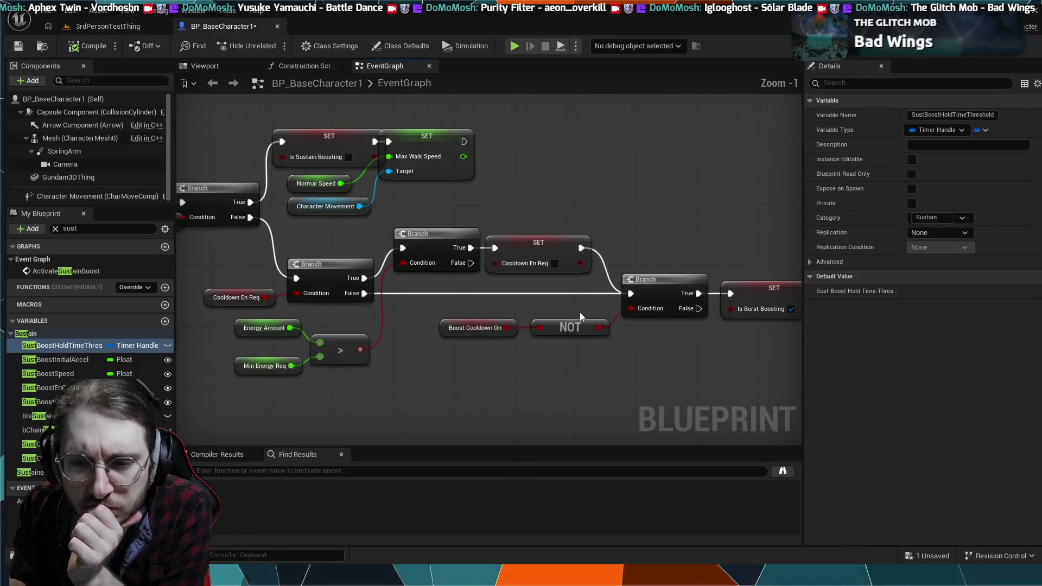
Survey the boost cooldown, sustained drain, charge level and Energy Amount comparison nodes in the graph.
scroll(580, 311, "down", 2)
mouse_move(580, 311)
left_mouse_down()
mouse_move(418, 204)
mouse_move(379, 214)
left_mouse_up()
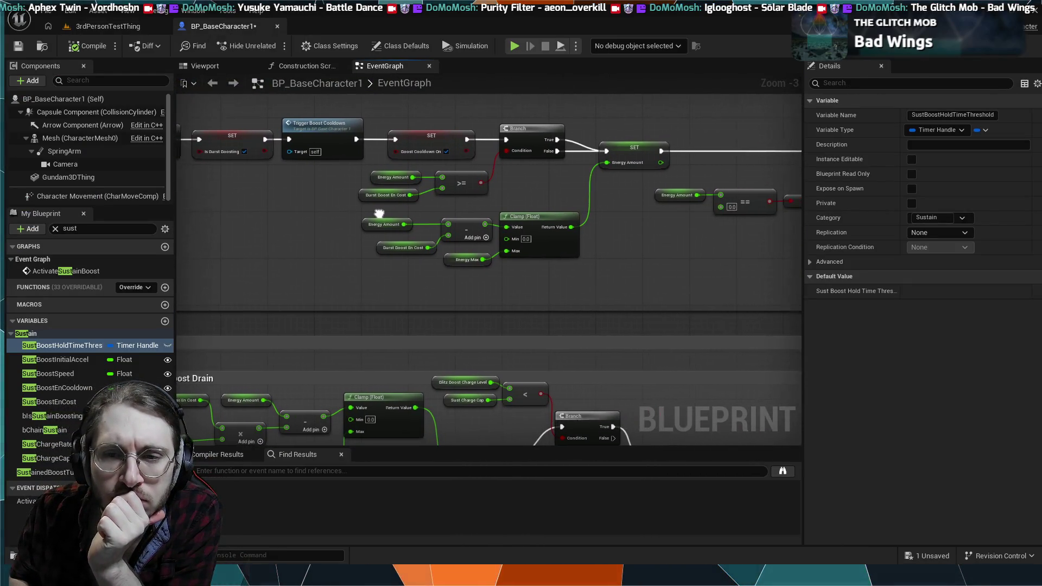
scroll(428, 213, "down", 1)
mouse_move(493, 259)
left_mouse_down()
mouse_move(614, 170)
mouse_move(555, 223)
mouse_move(555, 330)
mouse_move(460, 300)
left_mouse_up()
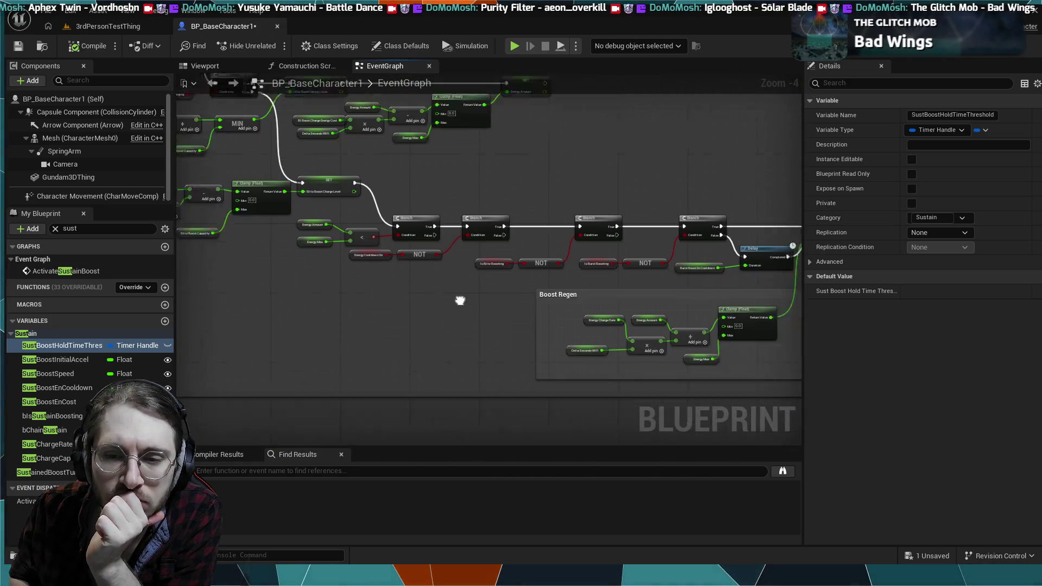
scroll(460, 300, "up", 3)
left_click_drag(527, 291, 374, 313)
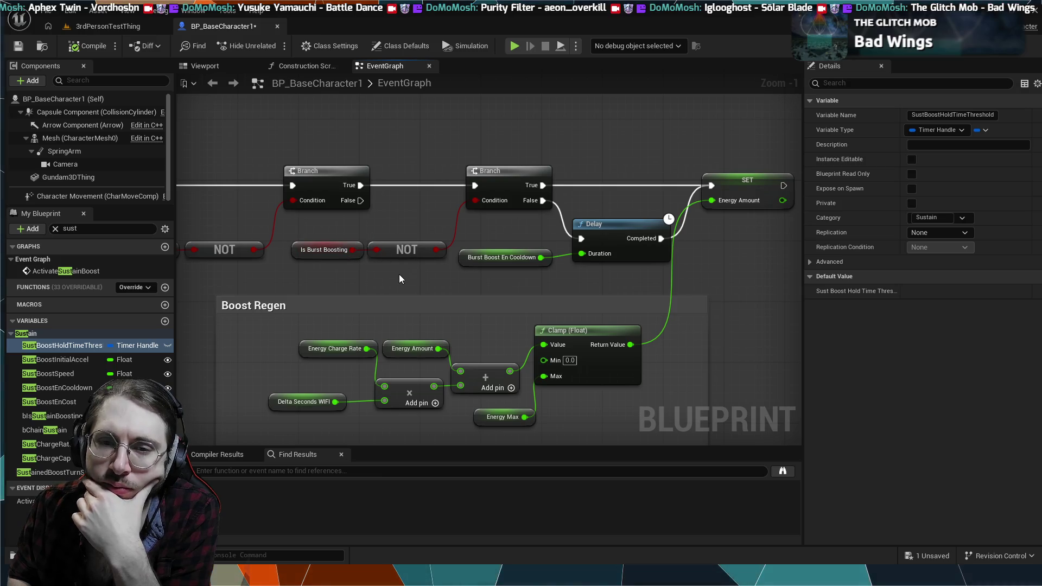
left_click_drag(400, 279, 644, 279)
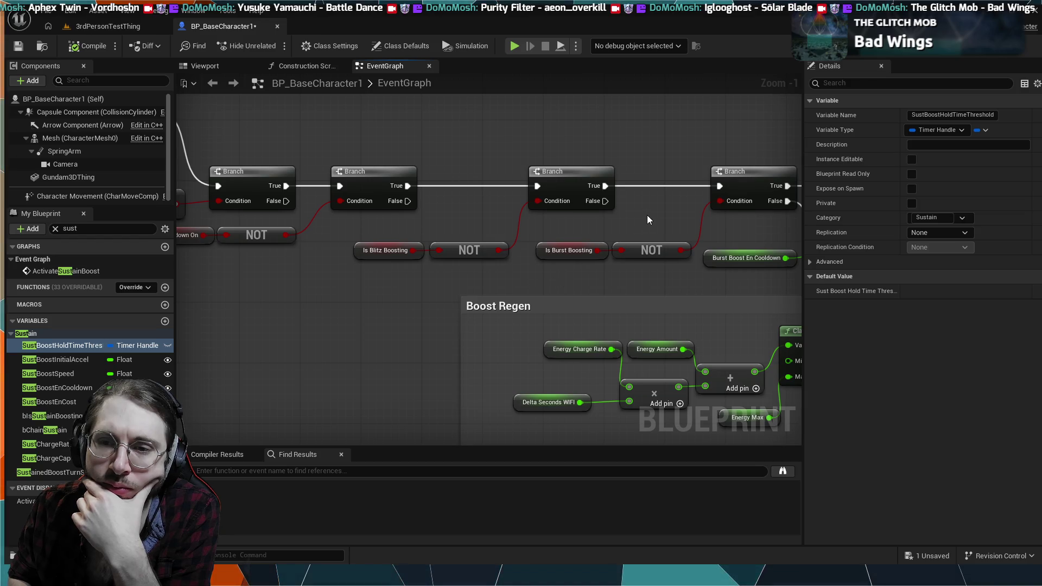
left_click_drag(647, 216, 478, 252)
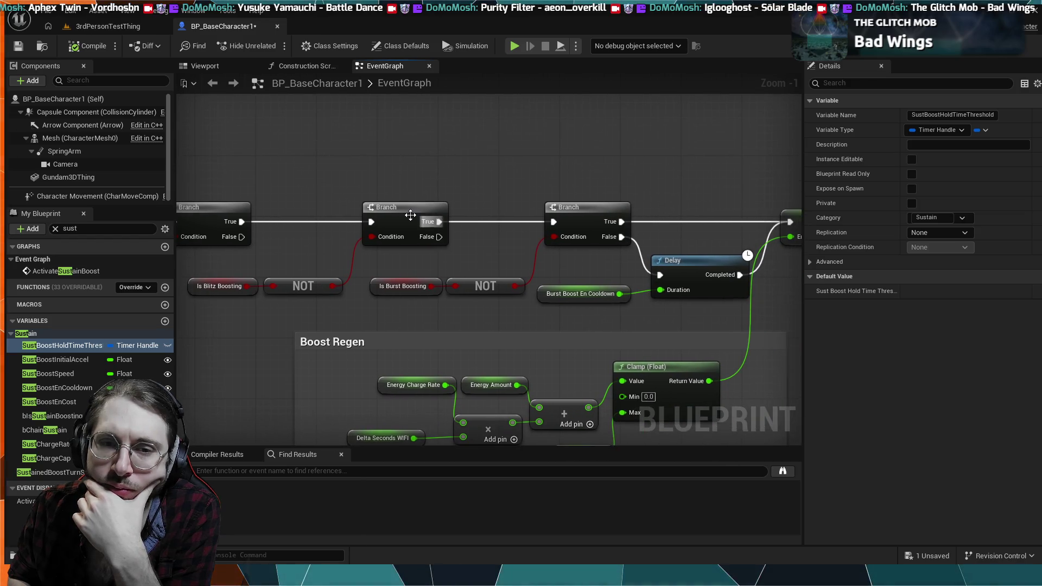
left_click_drag(244, 307, 427, 299)
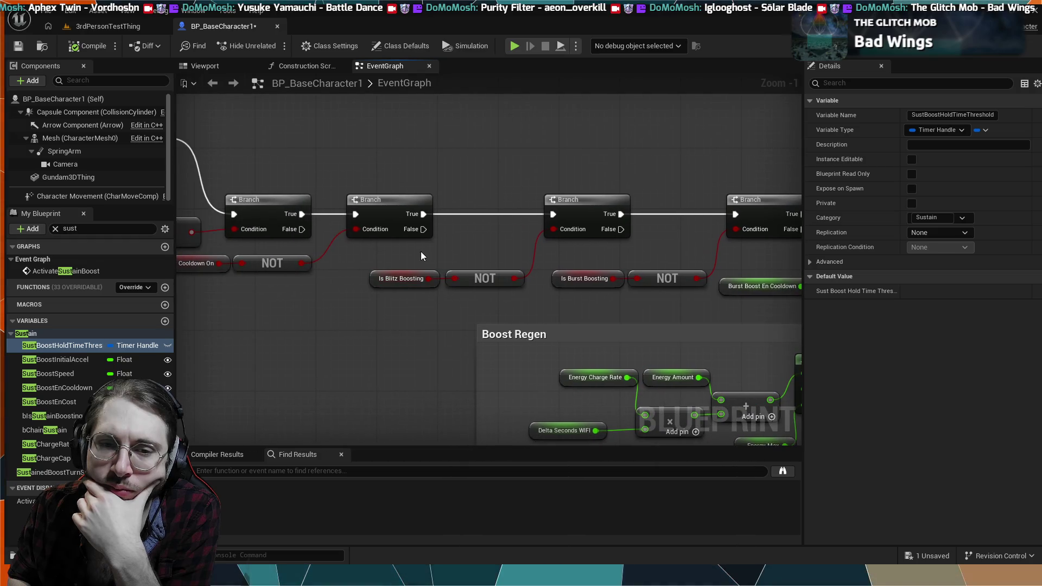
left_click_drag(478, 277, 477, 277)
left_click_drag(497, 171, 689, 209)
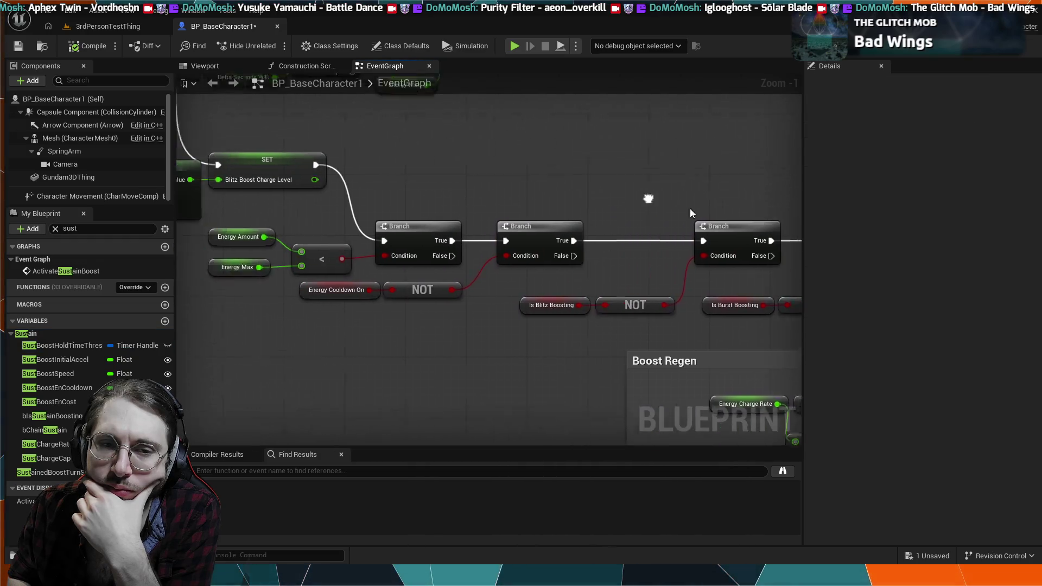
scroll(690, 209, "down", 2)
left_click_drag(435, 199, 547, 244)
mouse_move(429, 194)
left_mouse_down()
mouse_move(492, 222)
mouse_move(499, 261)
mouse_move(491, 235)
mouse_move(309, 235)
mouse_move(492, 242)
left_mouse_up()
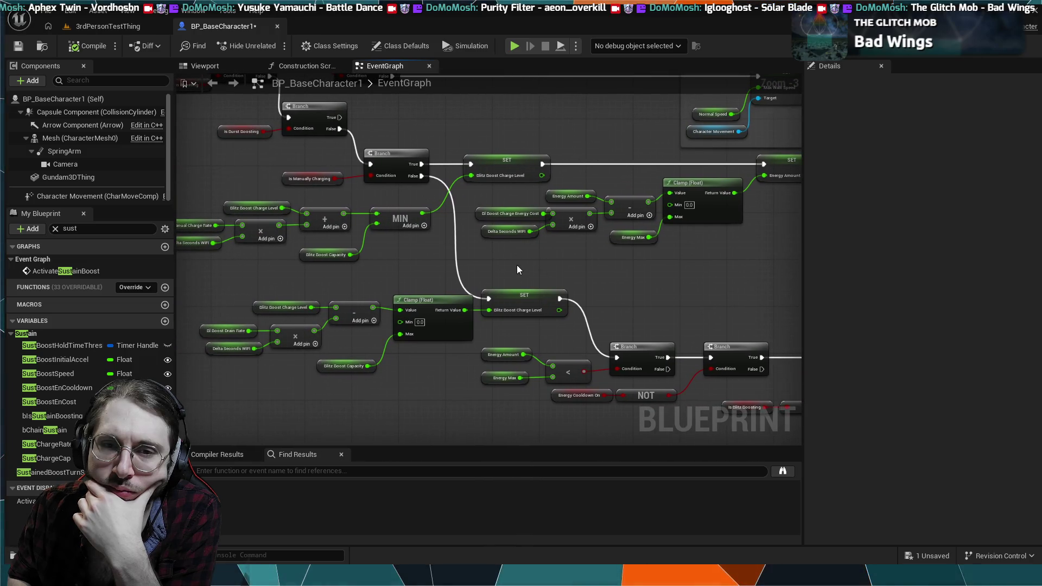
mouse_move(517, 269)
left_mouse_down()
mouse_move(416, 209)
mouse_move(509, 183)
mouse_move(547, 226)
mouse_move(559, 248)
mouse_move(548, 240)
mouse_move(493, 309)
mouse_move(491, 340)
mouse_move(418, 205)
left_mouse_up()
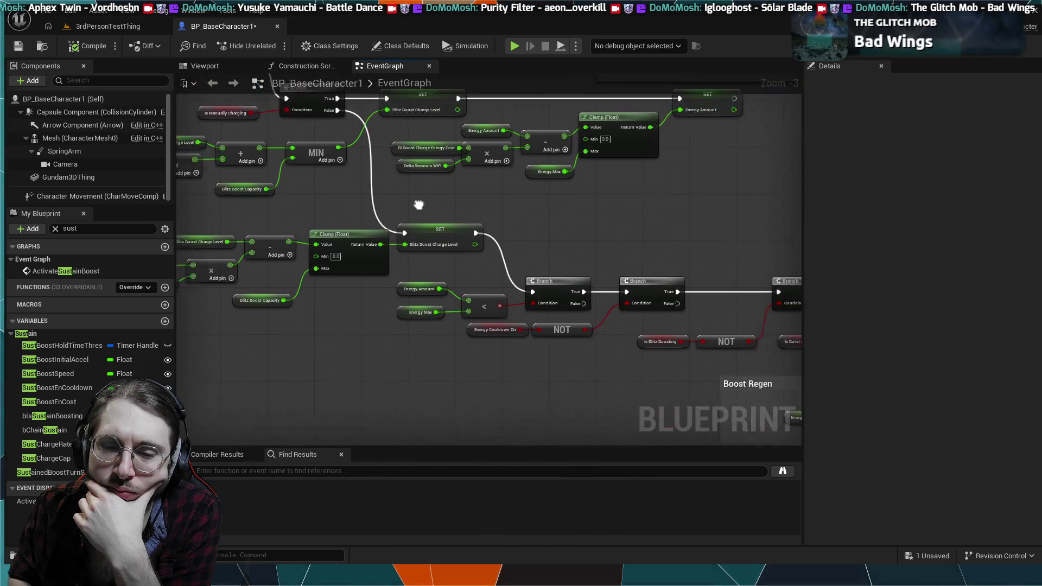
scroll(510, 237, "up", 3)
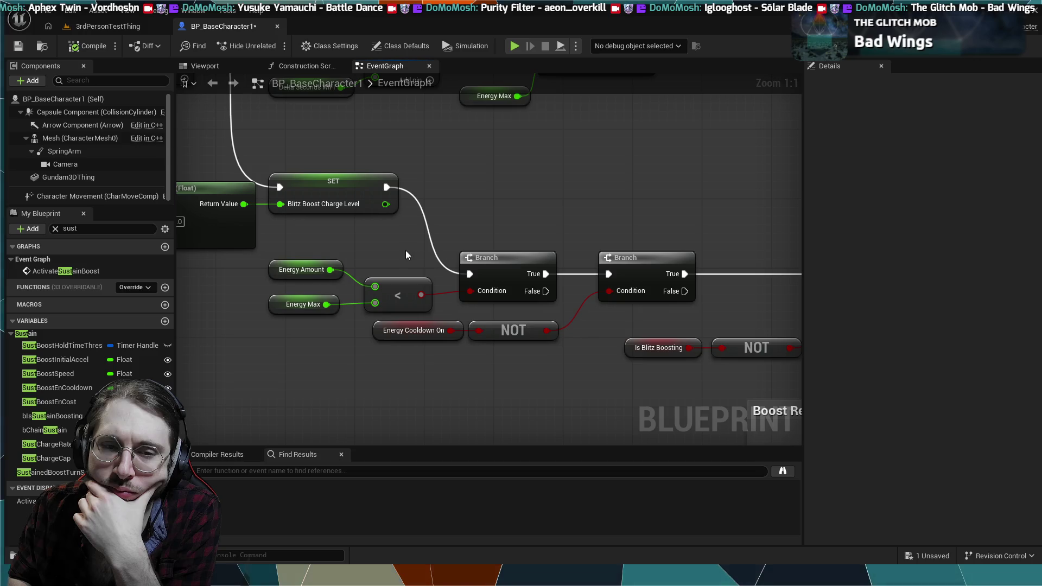
left_click_drag(421, 267, 386, 246)
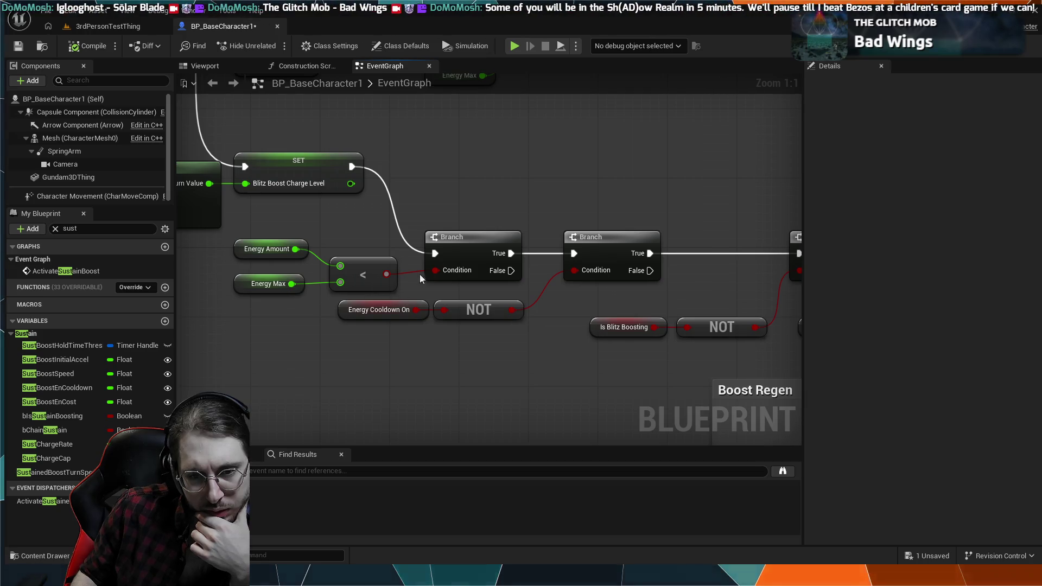
Lower the Energy Cooldown On and NOT nodes slightly beside the Is Burst Boosting Branch.
mouse_move(565, 285)
left_mouse_down()
mouse_move(565, 304)
mouse_move(473, 321)
mouse_move(403, 354)
left_mouse_up()
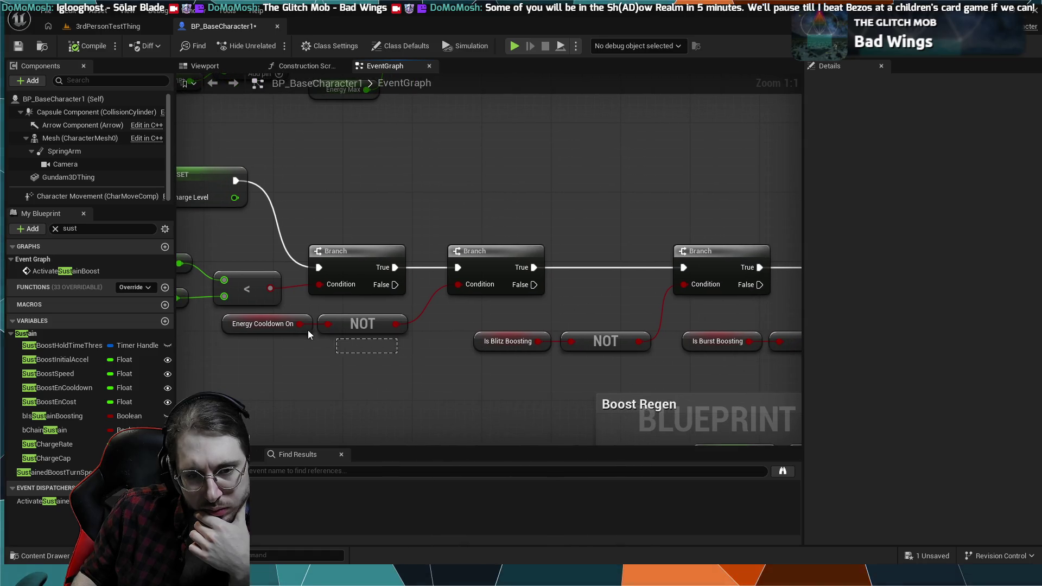
mouse_move(308, 330)
left_mouse_down()
mouse_move(367, 320)
mouse_move(373, 342)
left_mouse_up()
left_click(429, 380)
left_click_drag(429, 380, 306, 365)
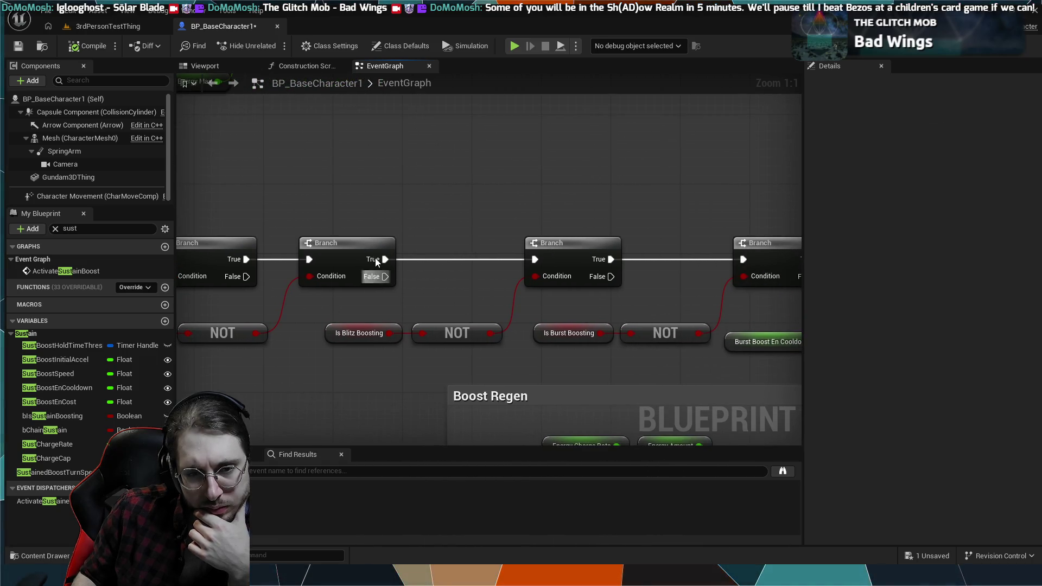
scroll(371, 271, "down", 2)
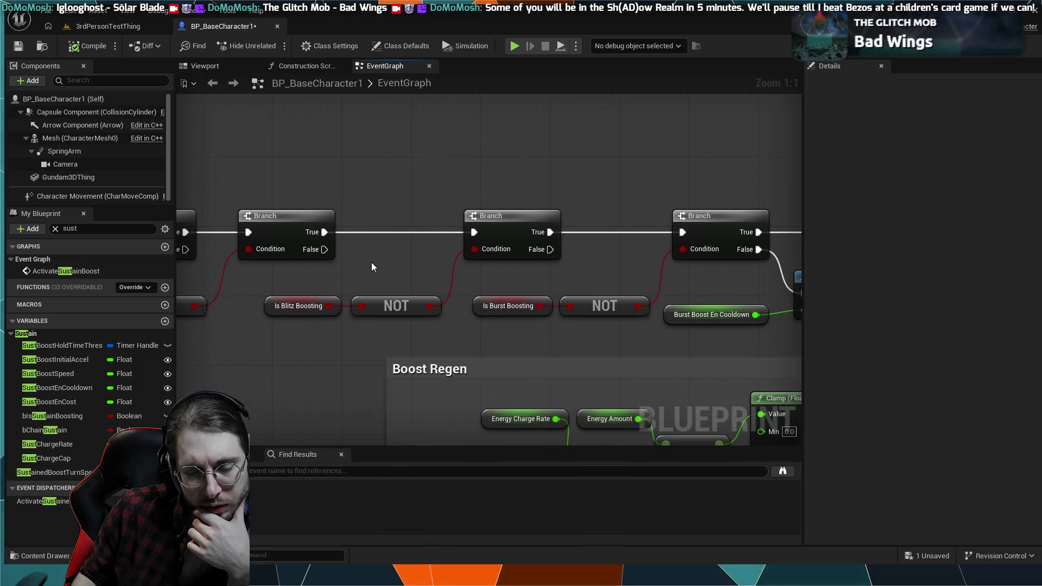
mouse_move(374, 270)
left_mouse_down()
mouse_move(328, 284)
mouse_move(360, 304)
left_mouse_up()
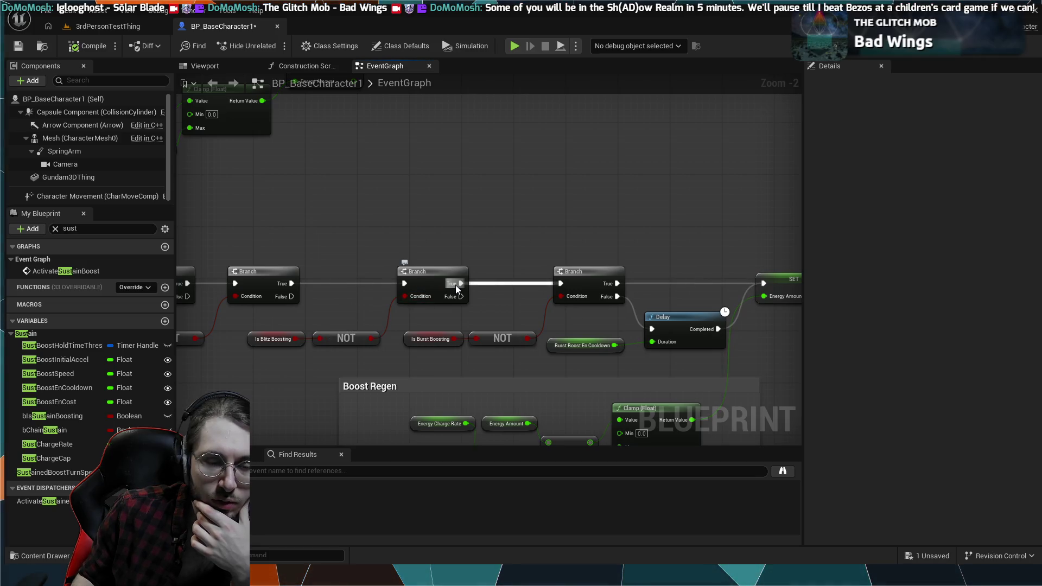
left_click_drag(514, 291, 356, 290)
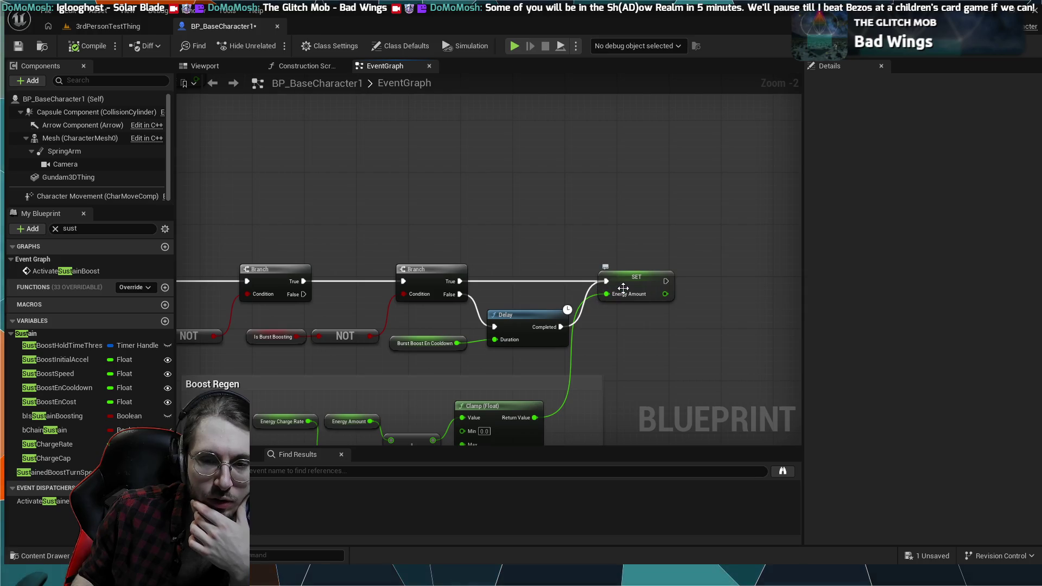
scroll(413, 202, "down", 3)
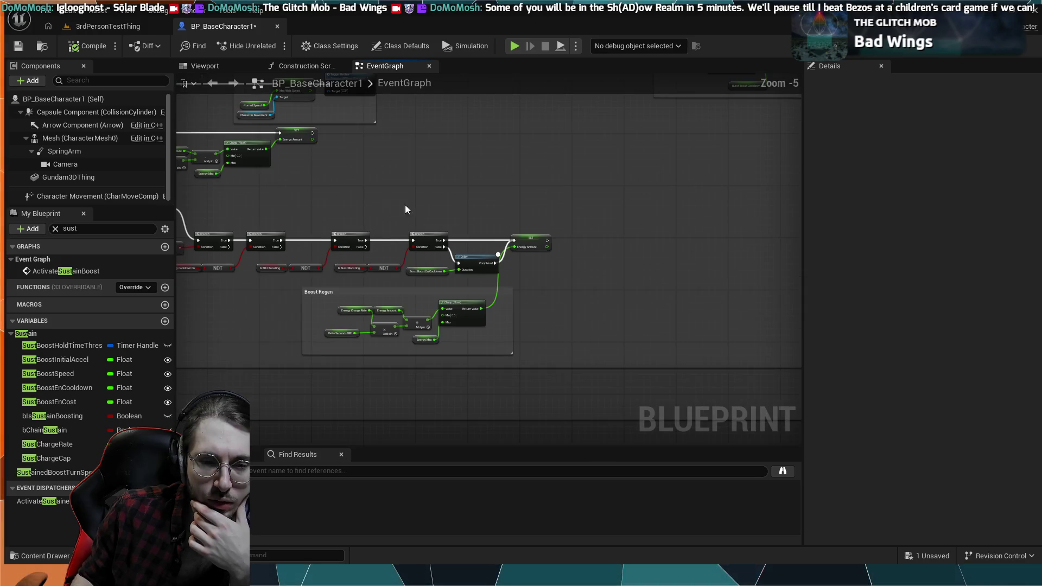
scroll(400, 308, "up", 3)
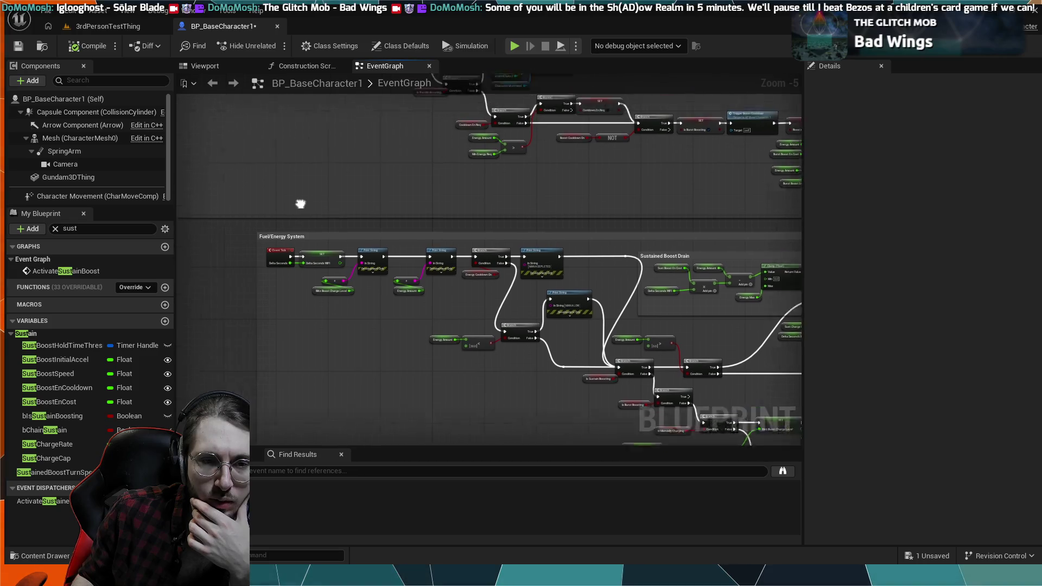
left_click_drag(400, 209, 316, 440)
left_click_drag(304, 103, 326, 225)
left_click_drag(380, 182, 386, 236)
left_click_drag(271, 234, 389, 268)
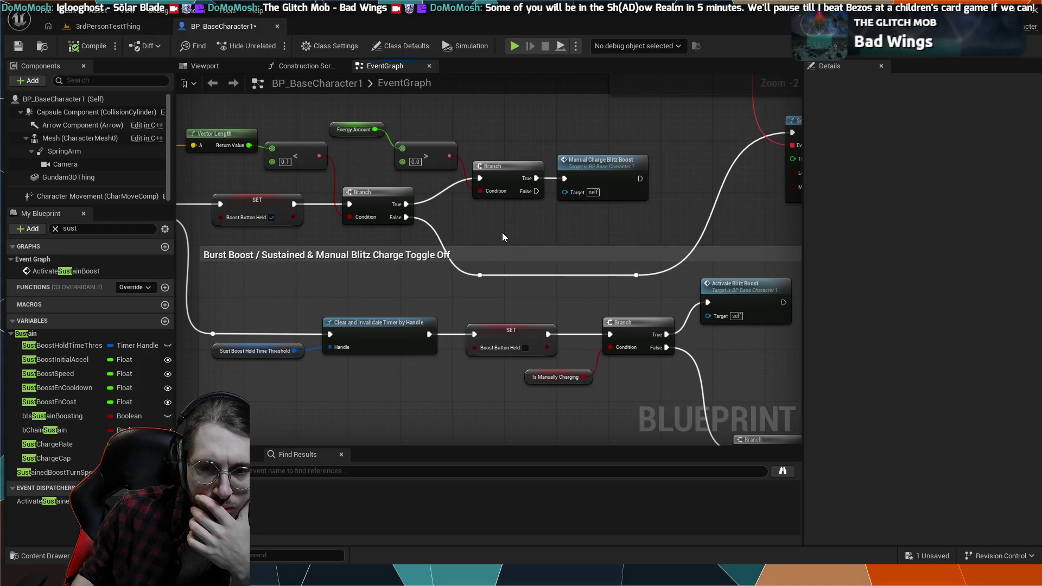
scroll(502, 229, "down", 2)
mouse_move(501, 230)
left_mouse_down()
mouse_move(531, 318)
mouse_move(536, 388)
left_mouse_up()
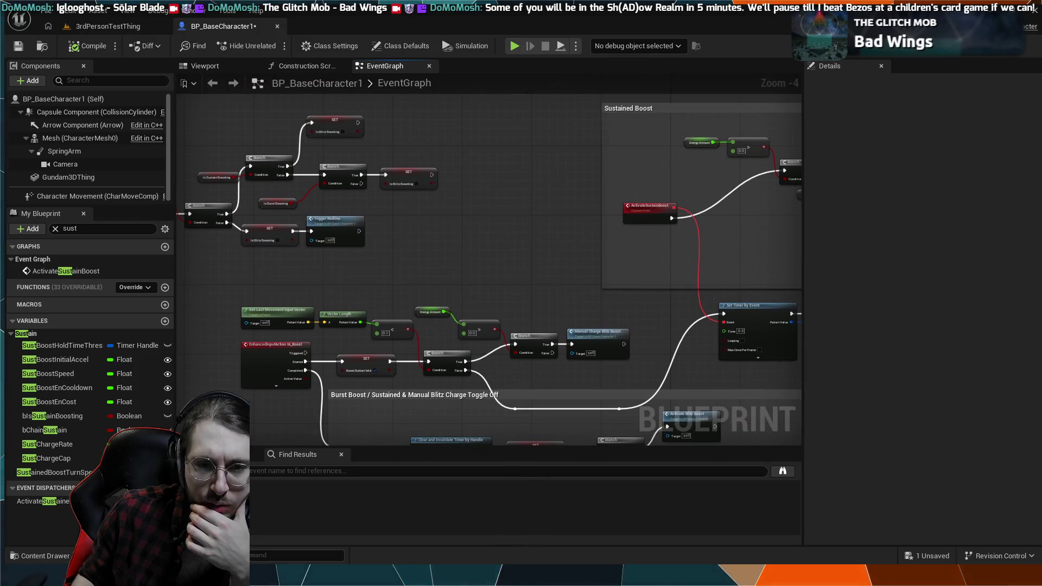
left_click_drag(269, 139, 472, 189)
left_click_drag(385, 149, 536, 107)
mouse_move(314, 247)
left_mouse_down()
mouse_move(428, 208)
mouse_move(295, 219)
left_mouse_up()
scroll(426, 204, "up", 2)
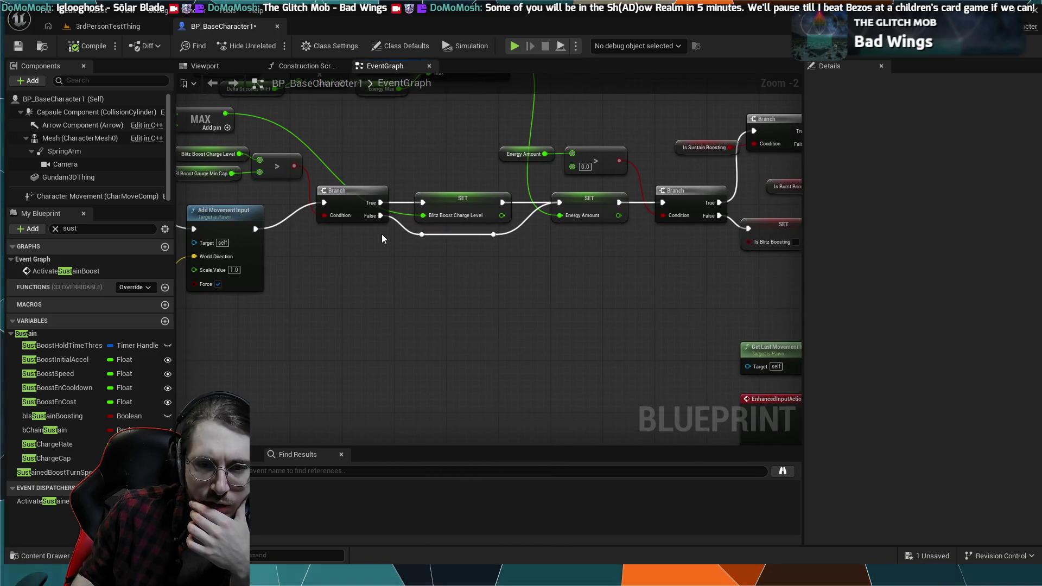
mouse_move(415, 250)
left_mouse_down()
mouse_move(442, 269)
mouse_move(439, 293)
mouse_move(367, 300)
mouse_move(406, 309)
left_mouse_up()
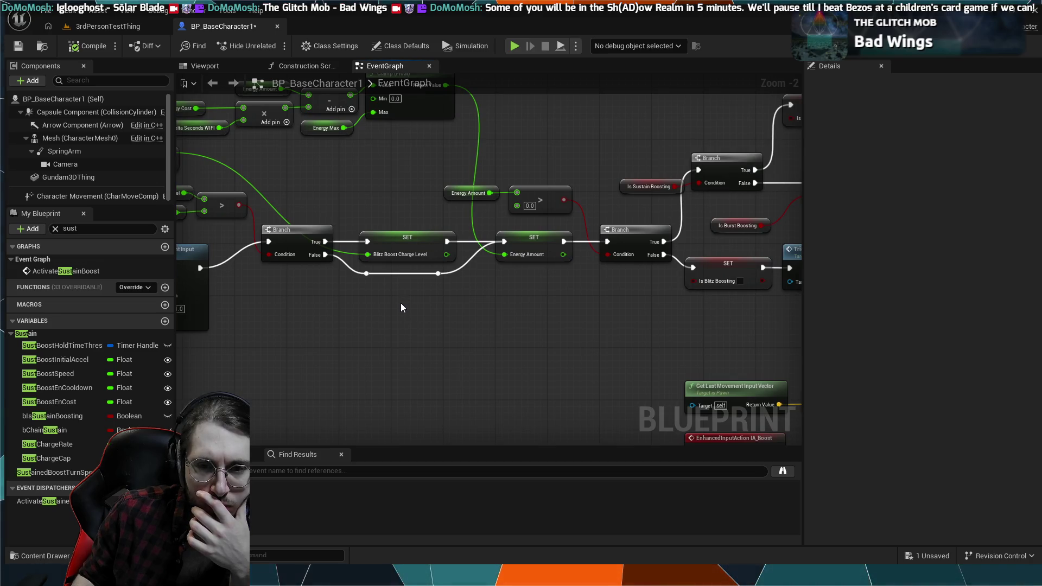
mouse_move(550, 288)
left_mouse_down()
mouse_move(575, 286)
mouse_move(391, 280)
left_mouse_up()
scroll(340, 217, "up", 1)
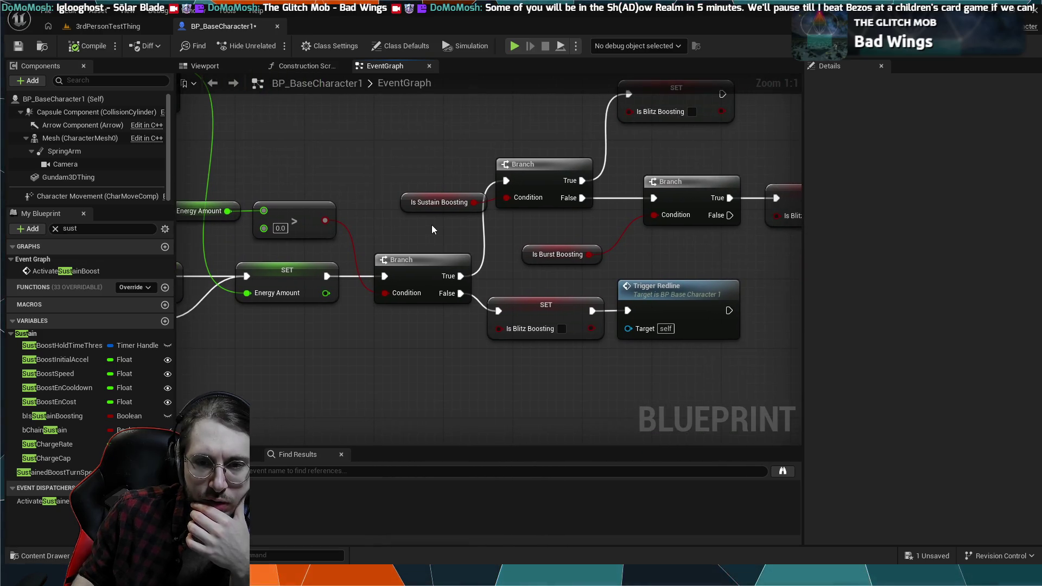
scroll(432, 225, "down", 1)
scroll(431, 225, "down", 1)
scroll(486, 216, "down", 1)
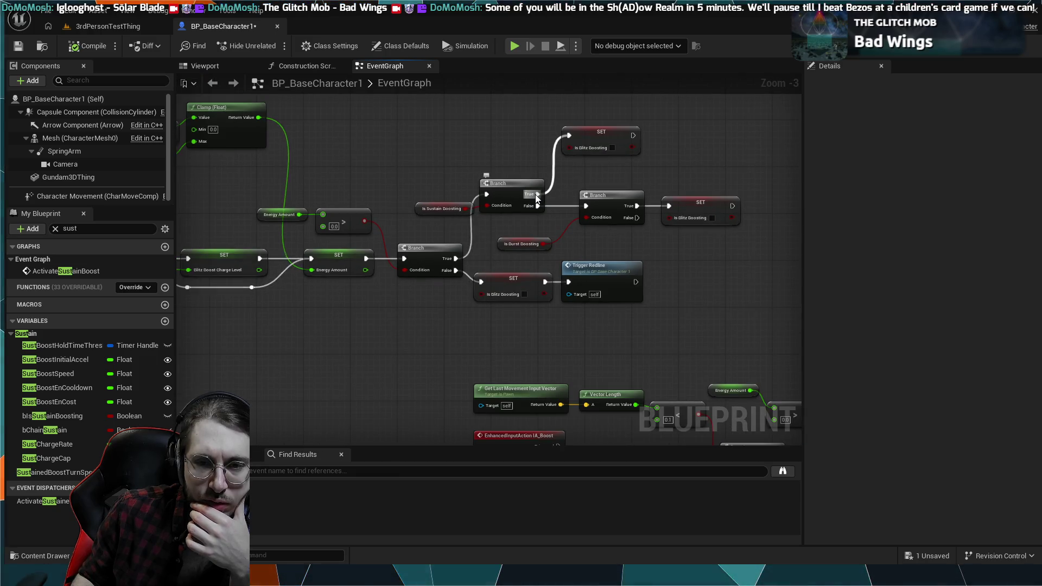
mouse_move(497, 218)
left_mouse_down()
mouse_move(586, 213)
mouse_move(521, 210)
mouse_move(526, 197)
mouse_move(761, 201)
left_mouse_up()
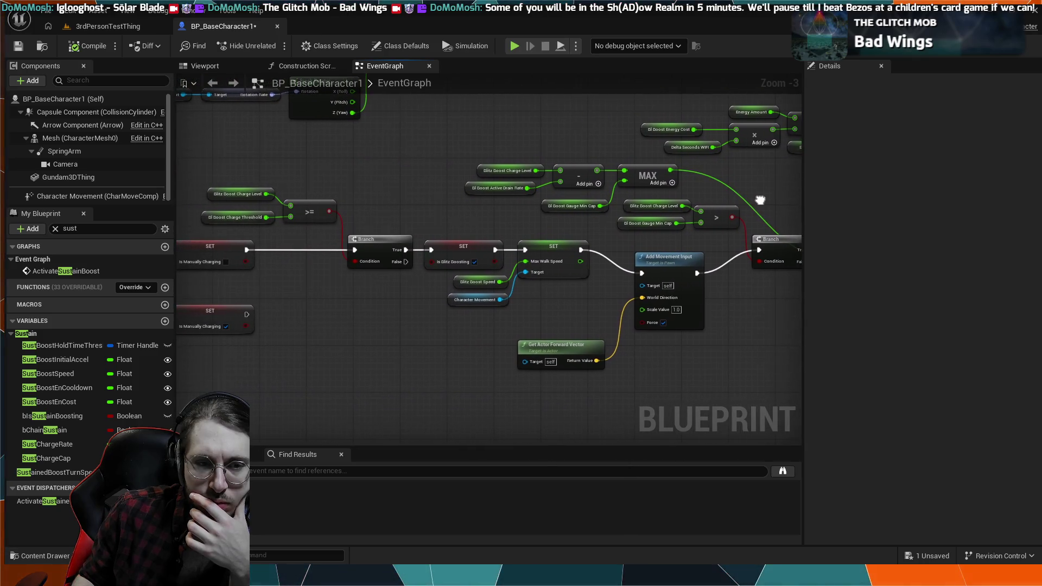
mouse_move(424, 187)
left_mouse_down()
mouse_move(550, 181)
mouse_move(127, 151)
left_mouse_up()
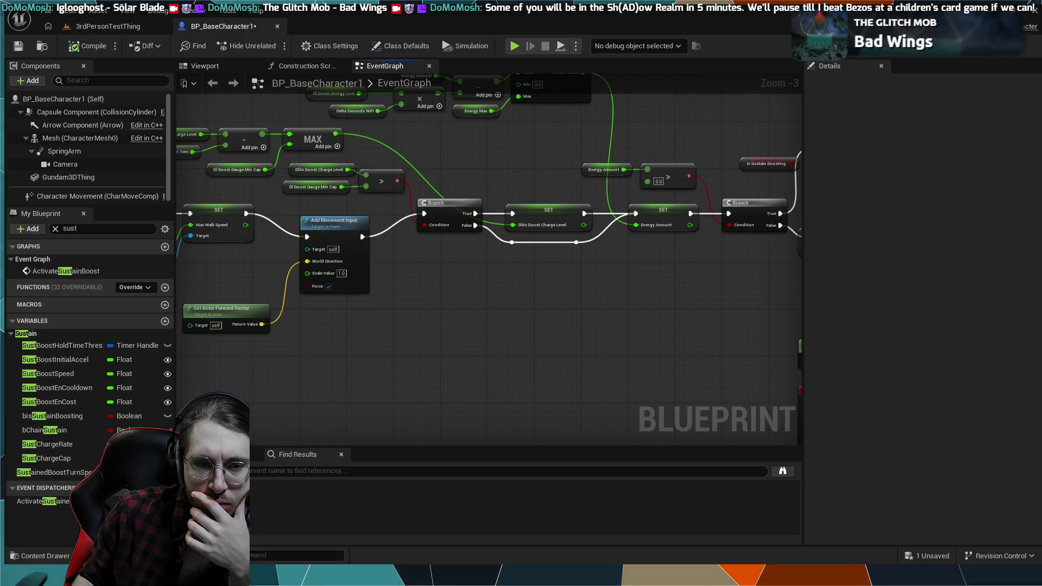
mouse_move(489, 271)
left_mouse_down()
mouse_move(497, 283)
mouse_move(343, 249)
mouse_move(233, 246)
left_mouse_up()
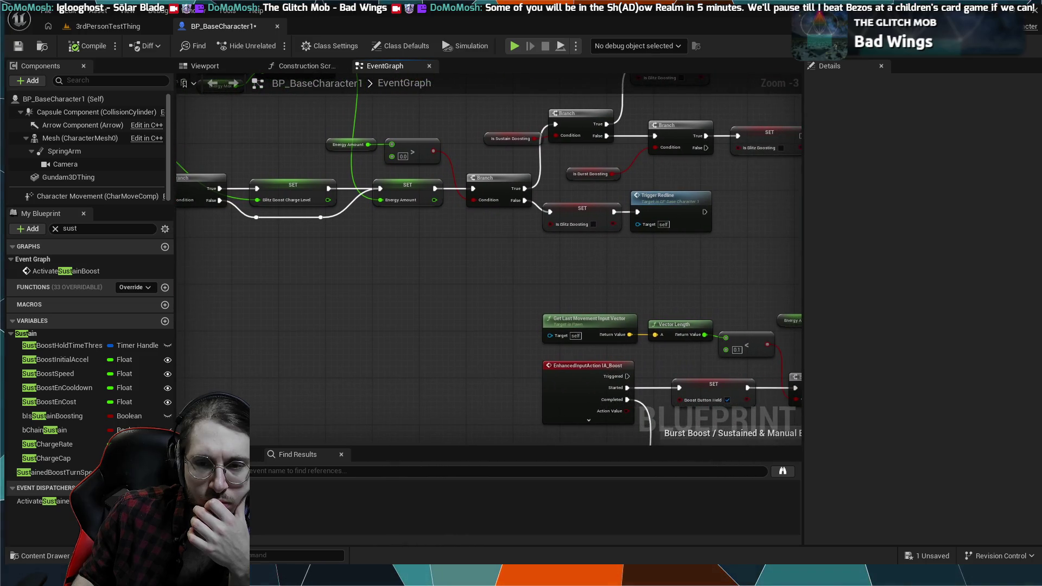
left_click_drag(217, 163, 435, 157)
left_click_drag(185, 125, 380, 123)
mouse_move(244, 122)
left_mouse_down()
mouse_move(273, 121)
mouse_move(230, 119)
left_mouse_up()
mouse_move(624, 142)
left_mouse_down()
mouse_move(179, 135)
mouse_move(311, 133)
left_mouse_up()
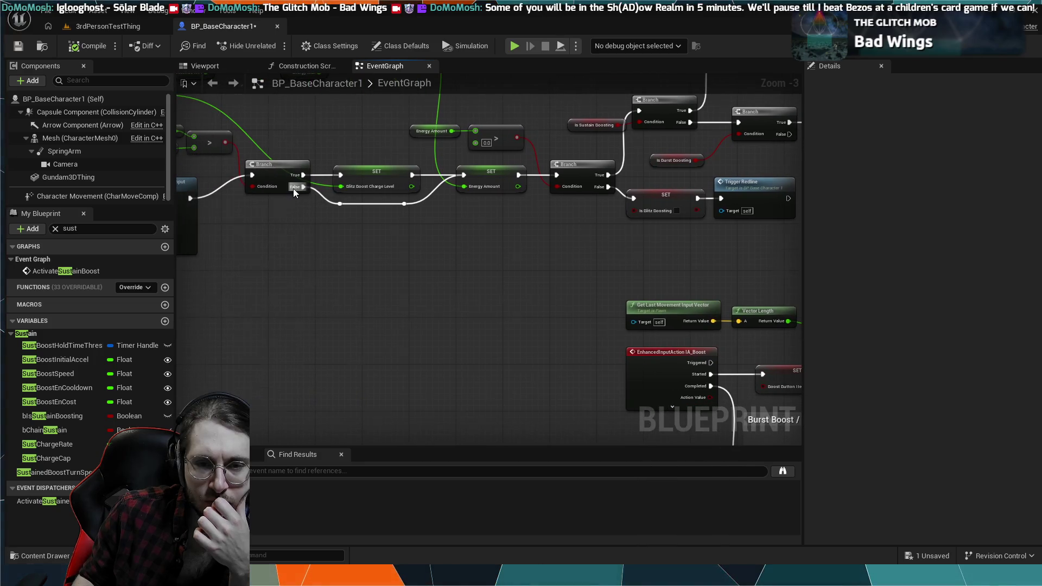
left_click_drag(294, 188, 424, 222)
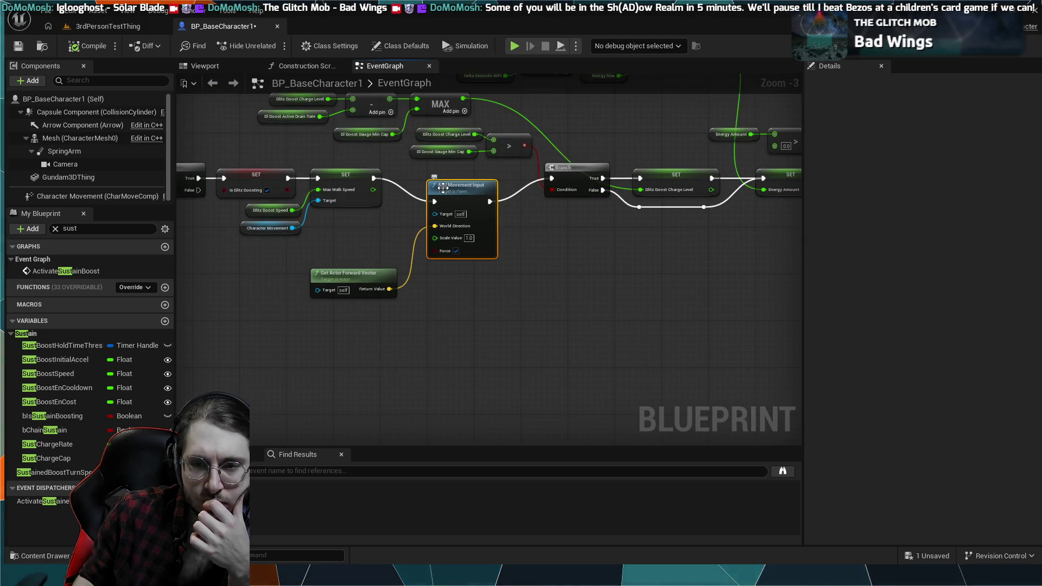
Set Add Movement Input's Scale Value to 100.0 and run a brief simulation to test it.
scroll(466, 232, "up", 3)
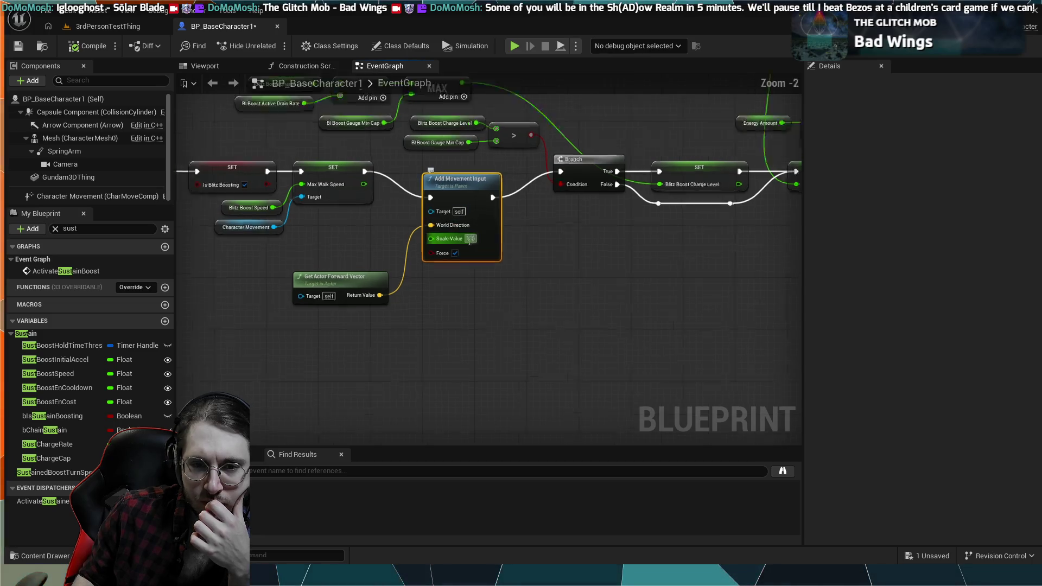
left_click(470, 236)
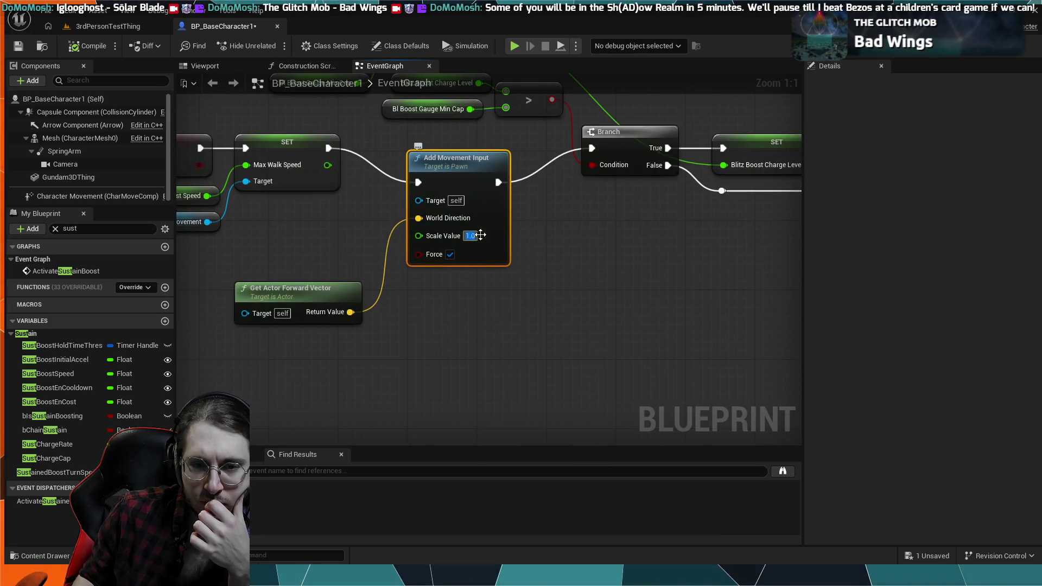
left_click(492, 234)
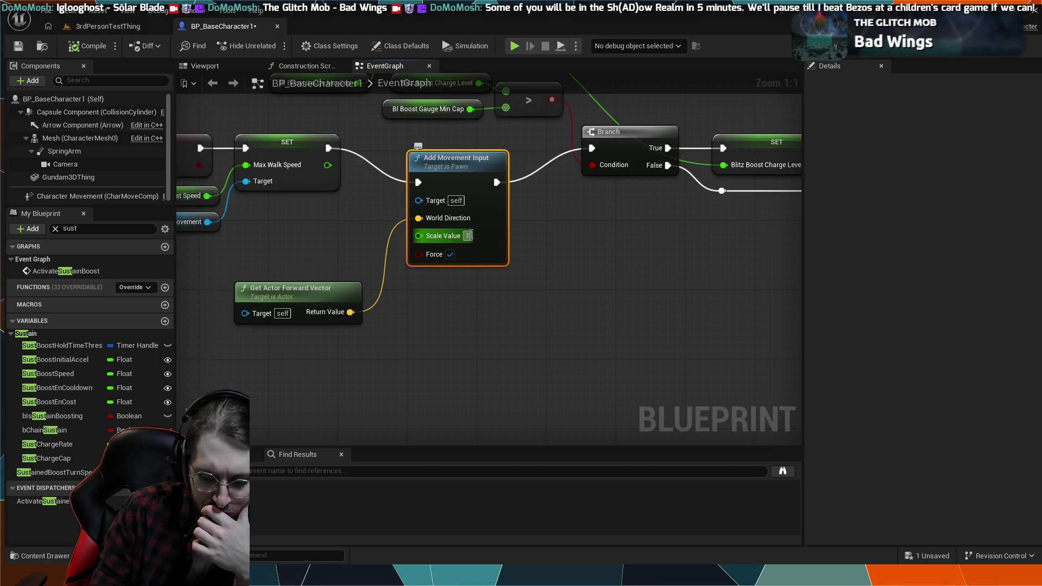
type("00")
left_click(624, 219)
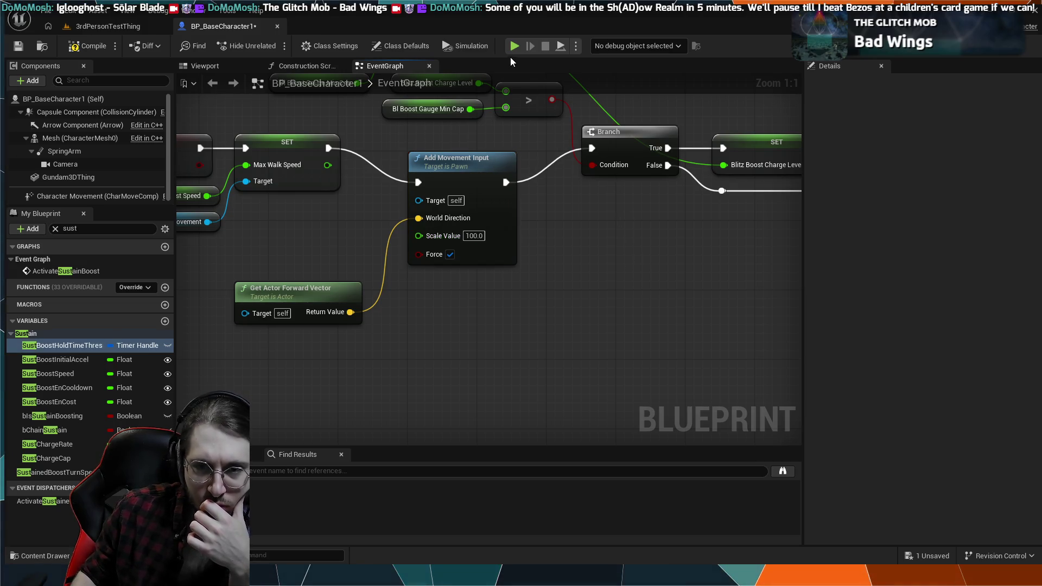
left_click(511, 48)
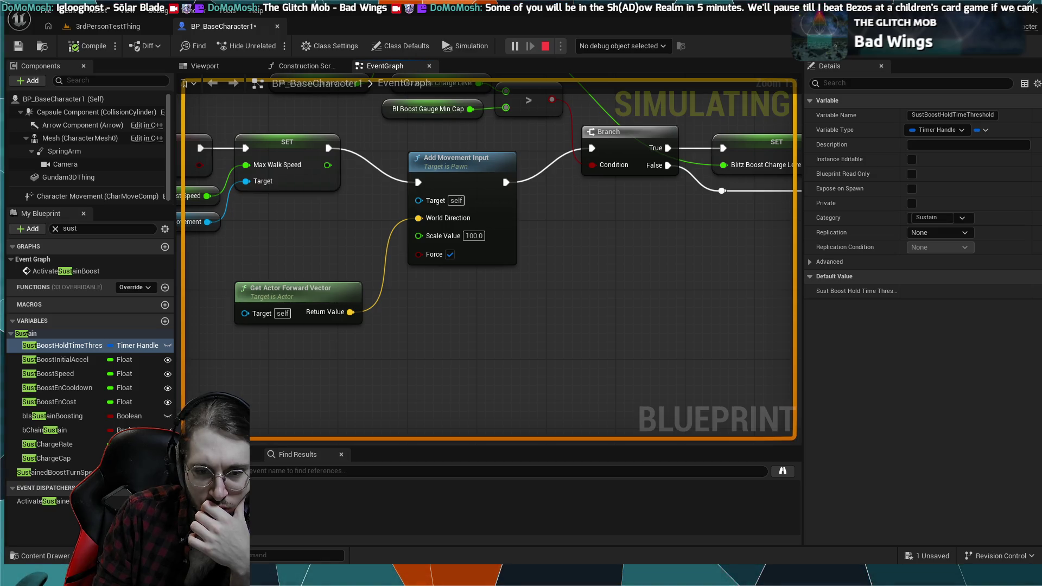
key("Escape")
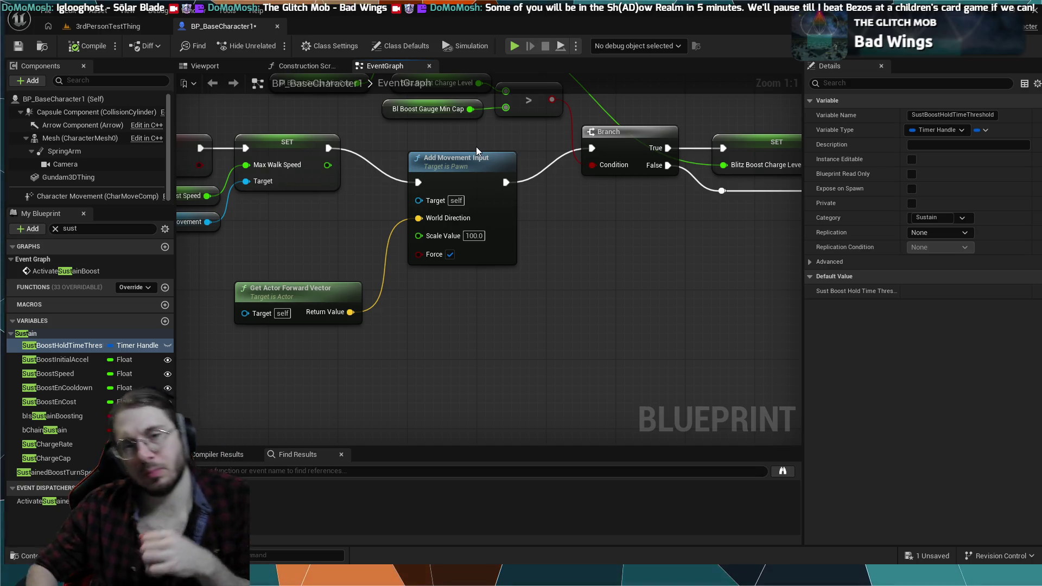
mouse_move(341, 198)
left_mouse_down()
mouse_move(456, 237)
mouse_move(532, 293)
left_mouse_up()
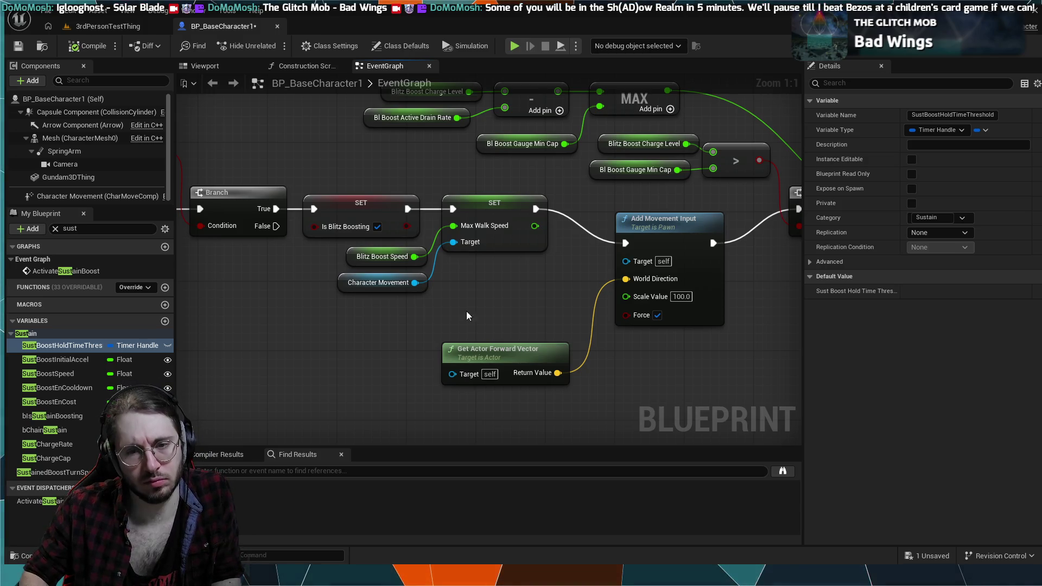
left_click(619, 231)
Add a Launch Character node after the SET node's execution output.
scroll(679, 228, "down", 12)
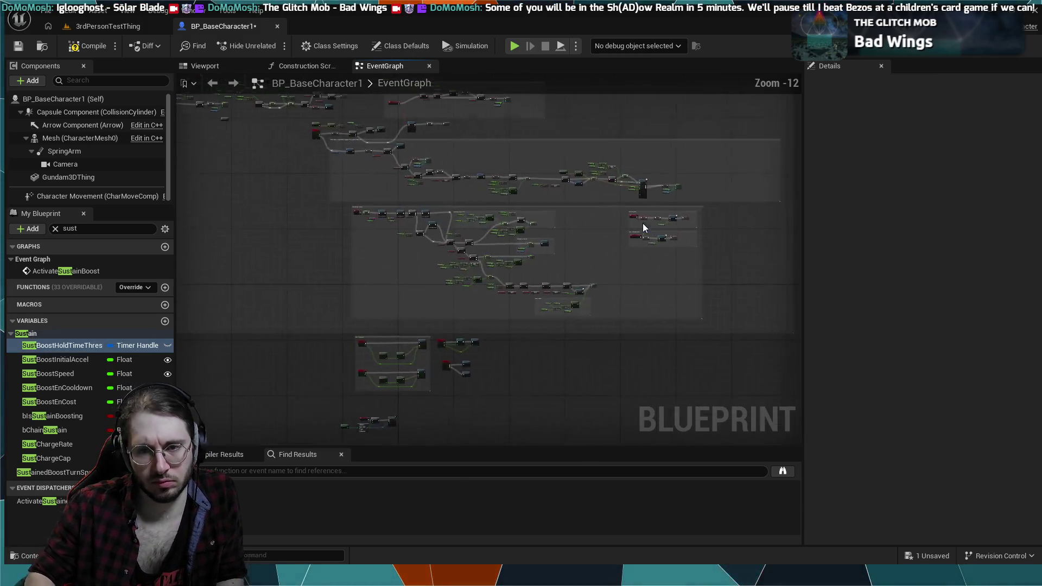
scroll(605, 354, "up", 11)
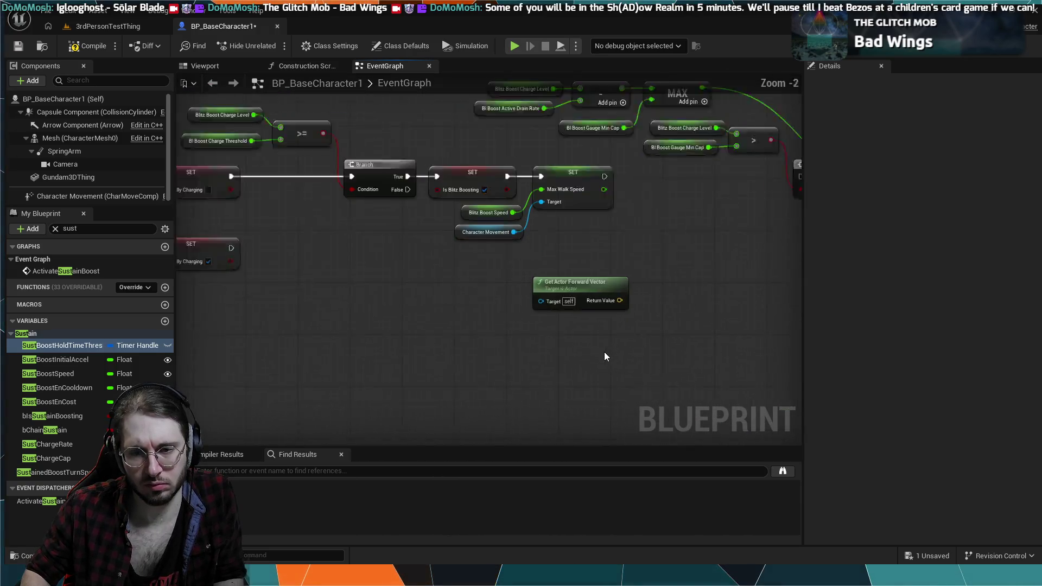
left_click_drag(579, 363, 373, 397)
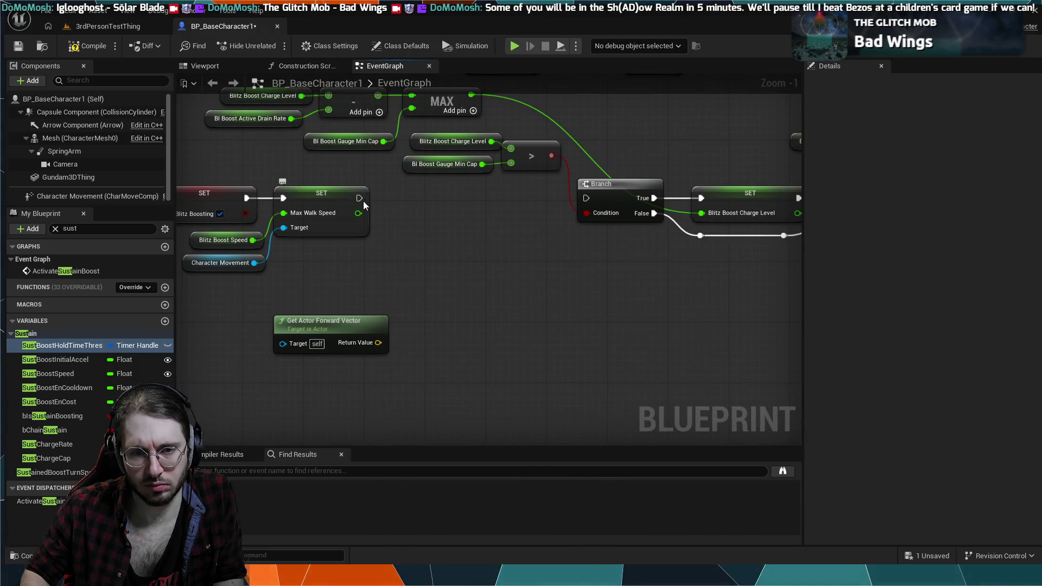
left_click_drag(359, 198, 421, 230)
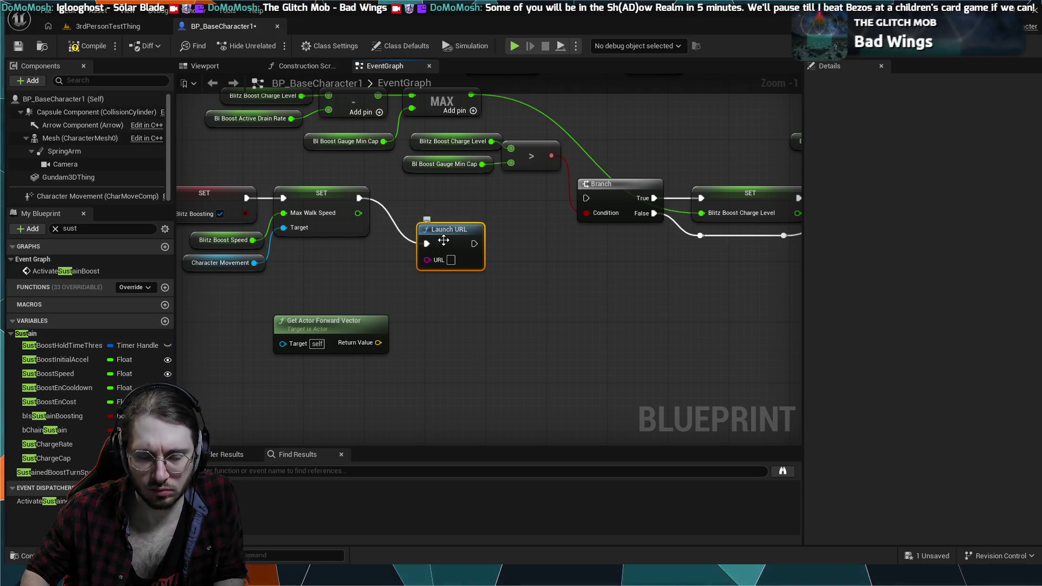
key("ctrl+z")
left_click_drag(359, 198, 405, 223)
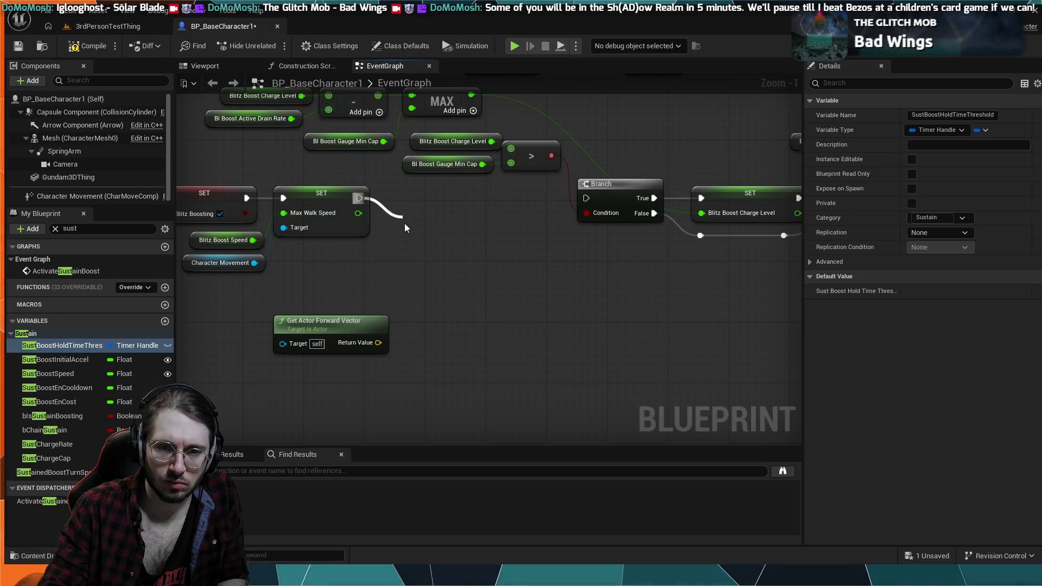
left_click_drag(405, 224, 493, 223)
Wire Get Actor Forward Vector into Launch Character's Launch Velocity.
mouse_move(379, 342)
left_mouse_down()
mouse_move(415, 294)
mouse_move(457, 283)
left_mouse_up()
left_click_drag(478, 237, 463, 230)
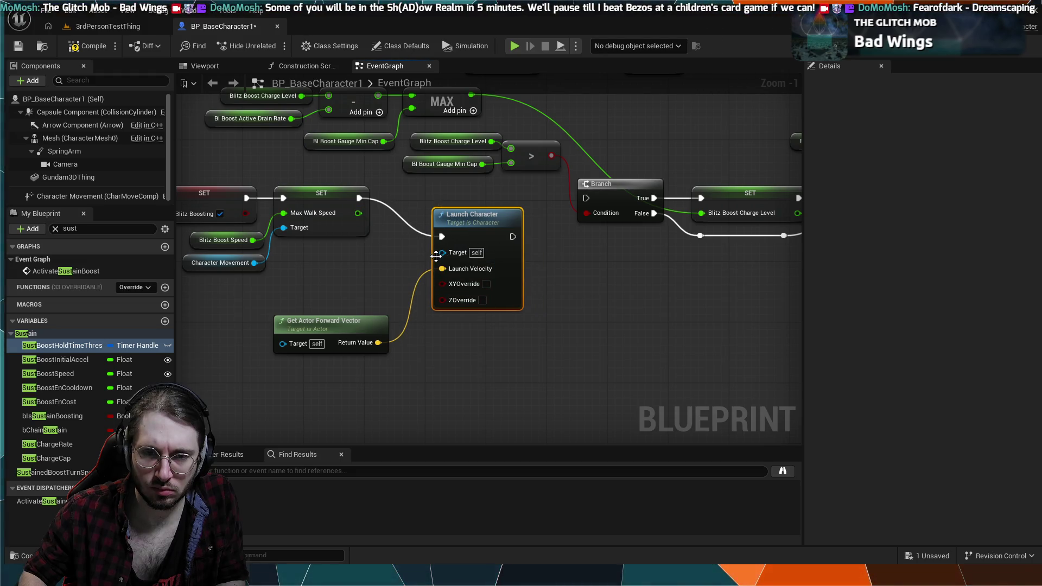
left_click_drag(438, 255, 400, 265)
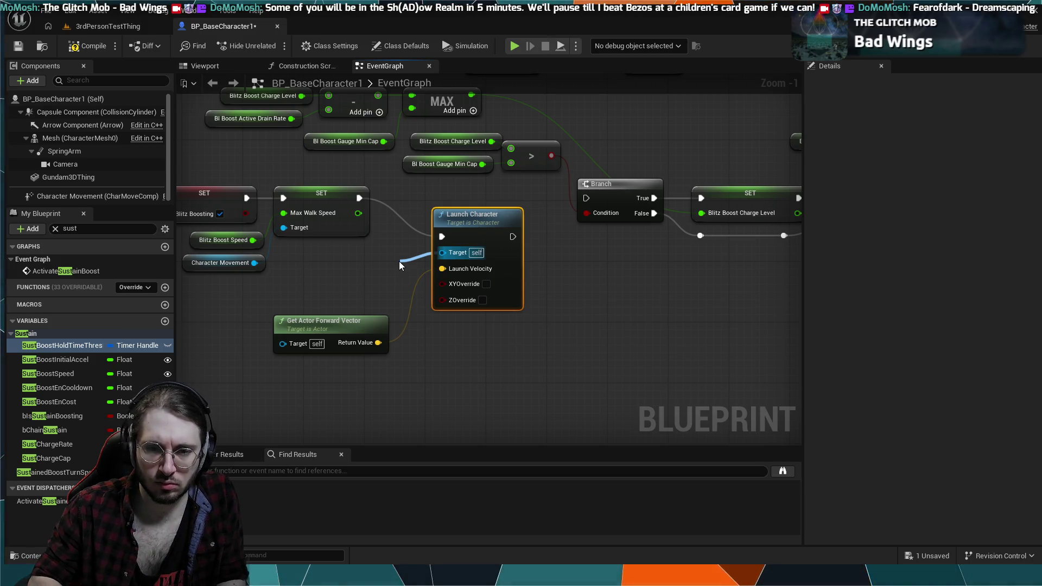
left_click(551, 325)
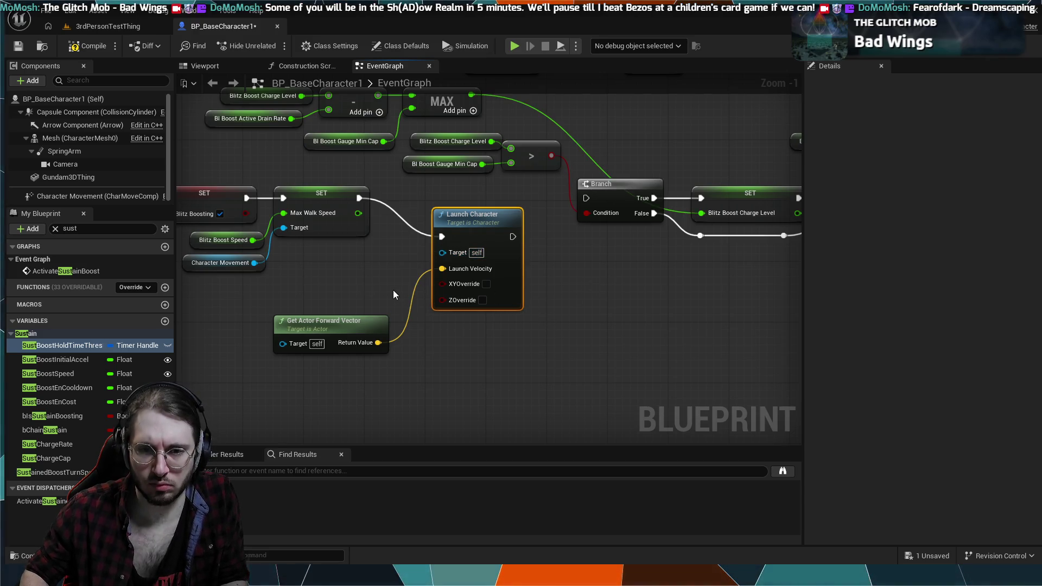
Tidy the Character Movement getters and connect Launch Character's output to the Branch.
left_click_drag(279, 274, 258, 279)
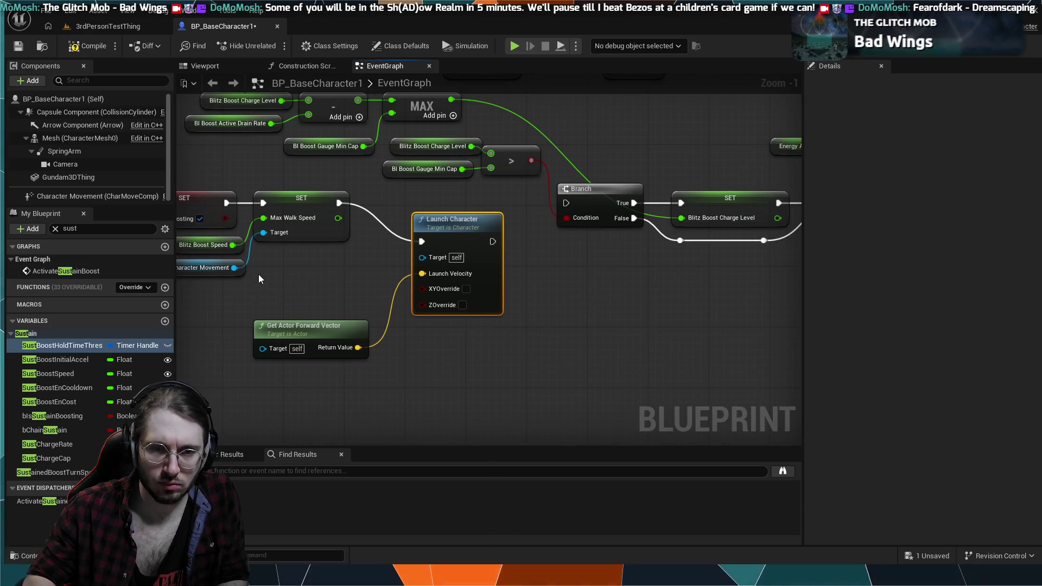
left_click(235, 269)
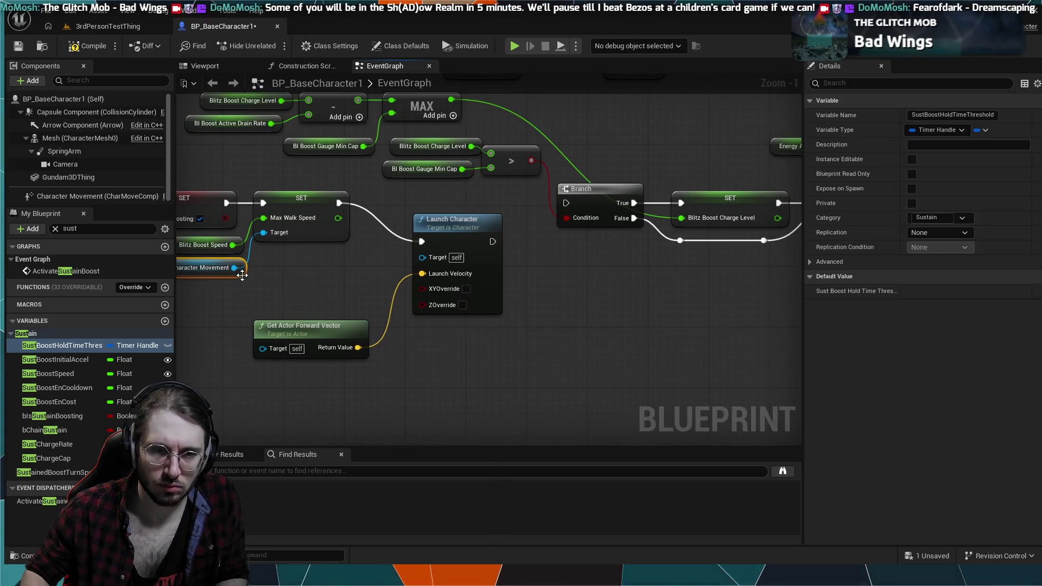
key("ctrl+c")
key("ctrl+v")
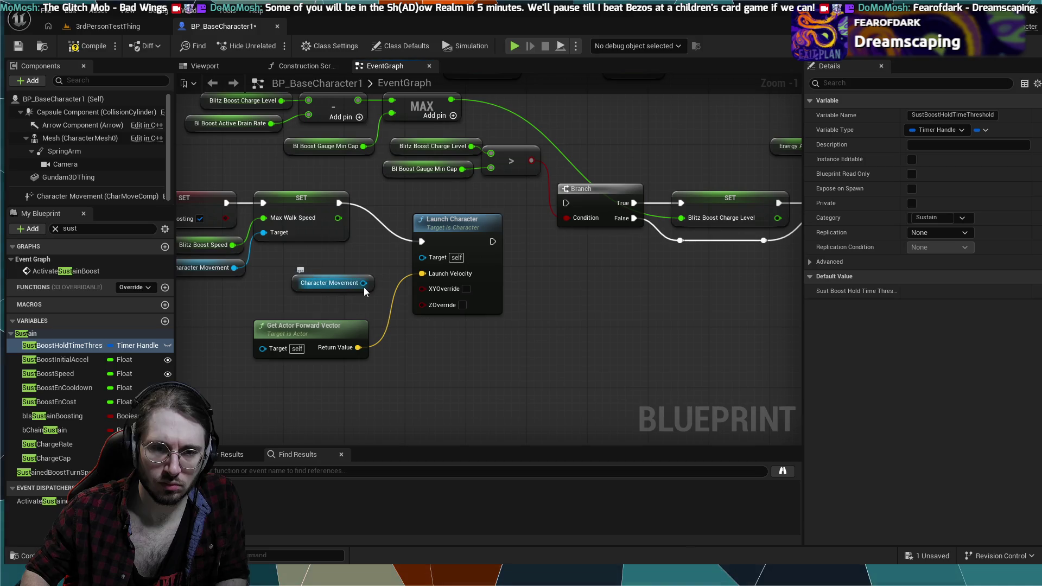
left_click_drag(363, 283, 418, 257)
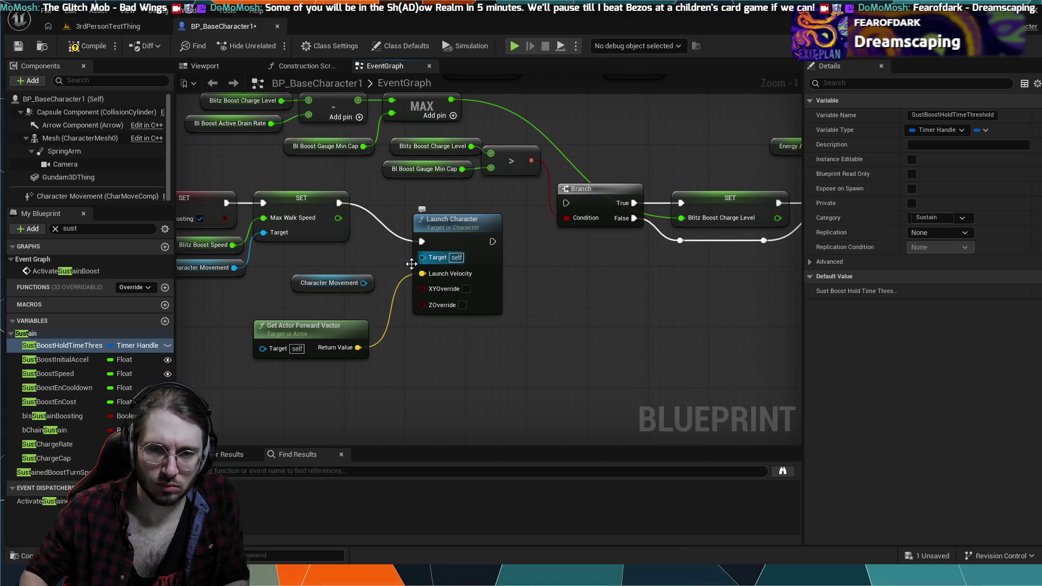
left_click(336, 278)
key("Delete")
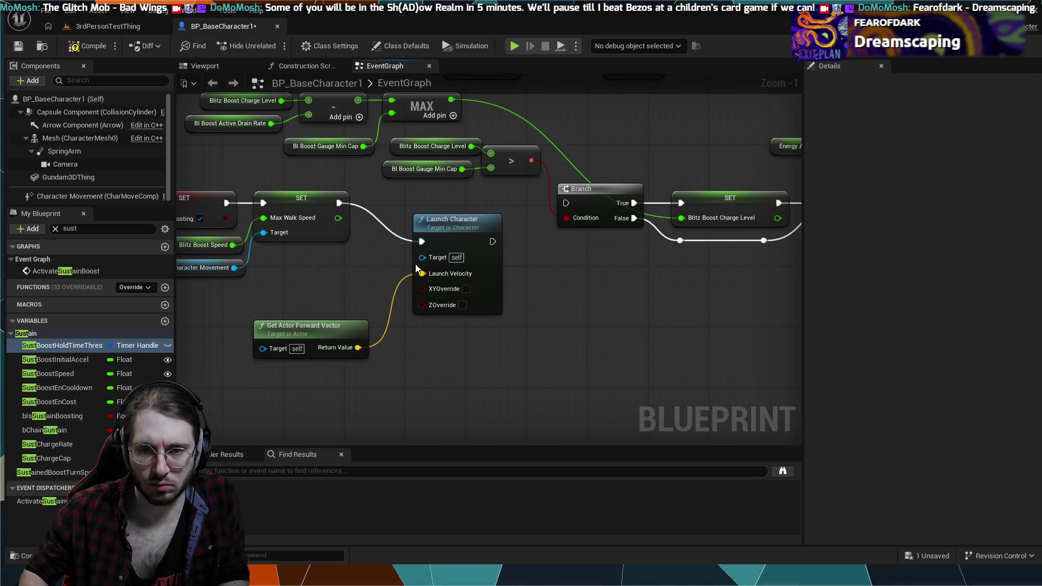
left_click_drag(492, 242, 566, 203)
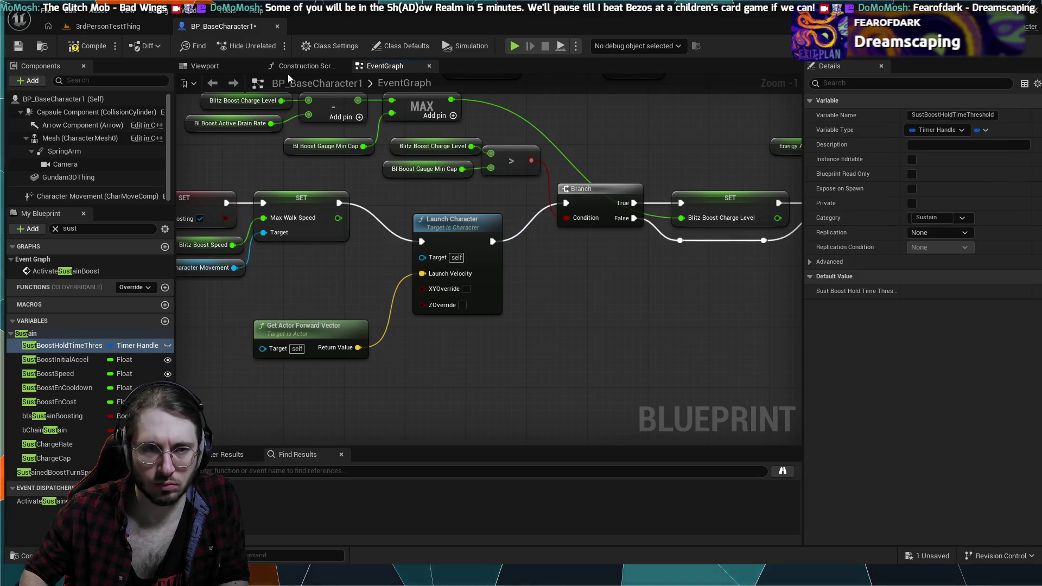
Play the test level with Alt+P to try the Launch Character boost, then stop it.
left_click(111, 26)
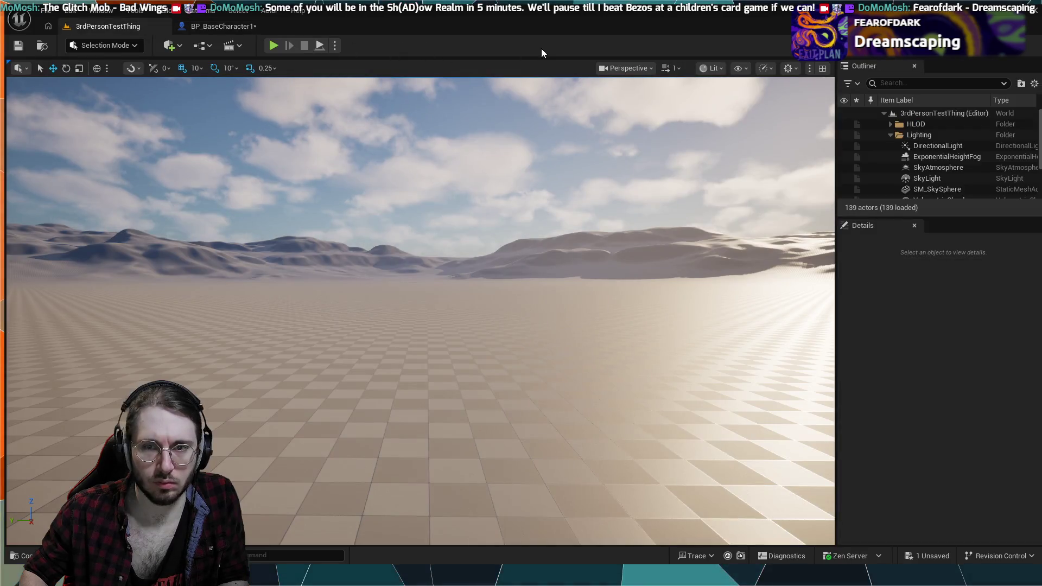
key("alt+p")
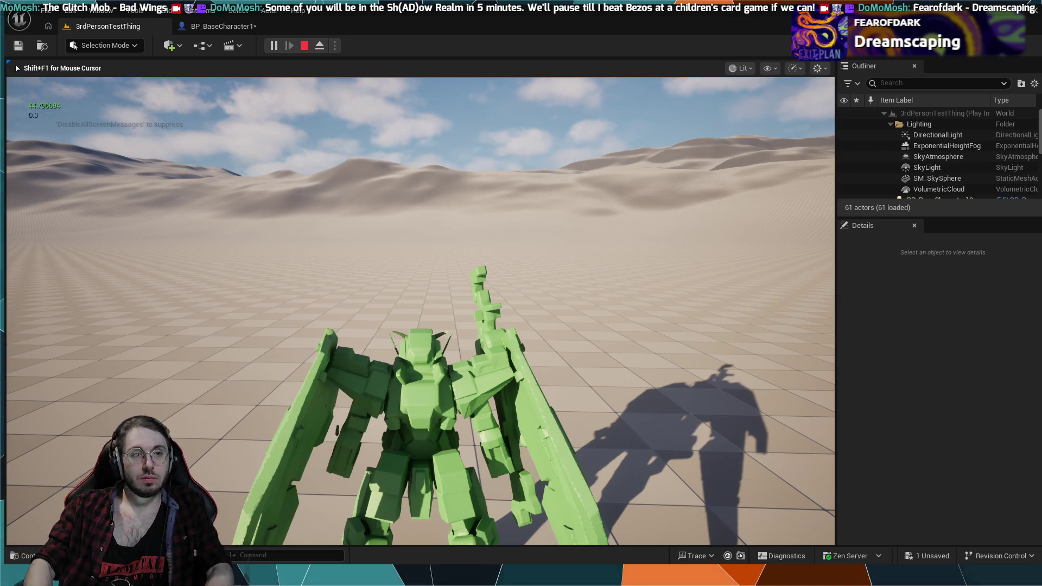
scroll(421, 310, "down", 1)
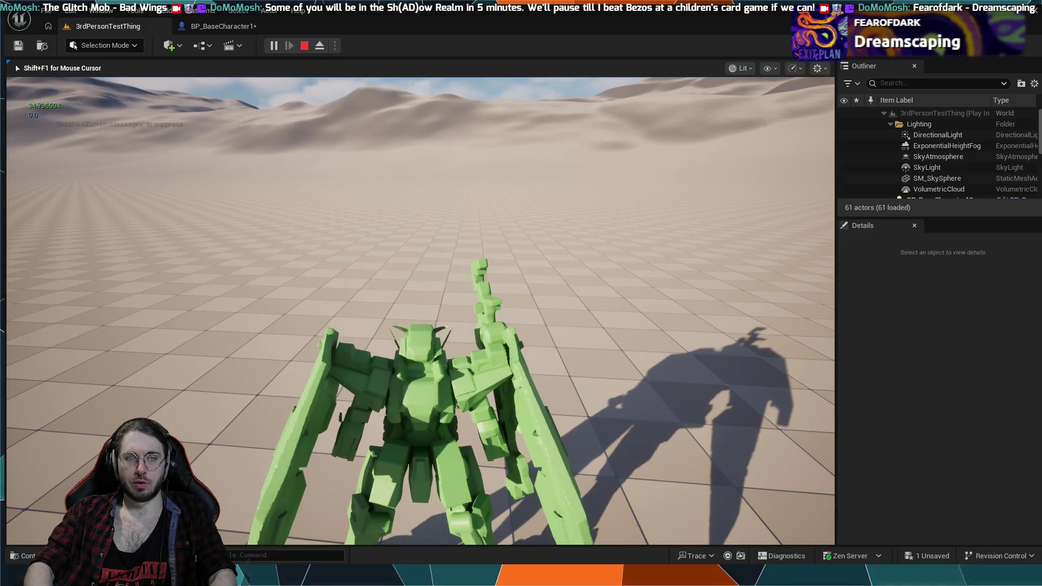
key("Escape")
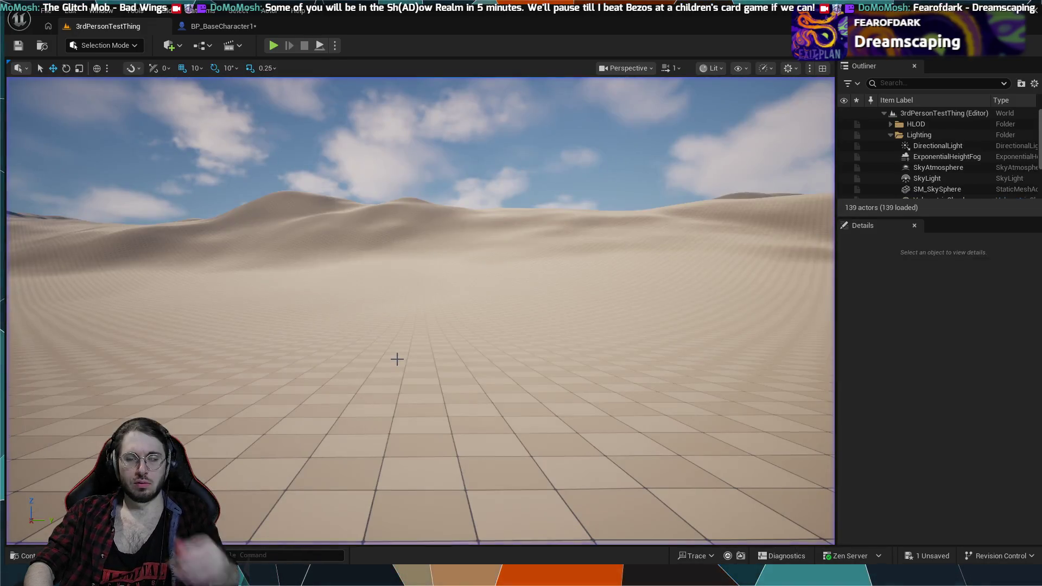
Return to BP_BaseCharacter1 and locate the Energy Amount, Clamp, Branch and Trigger Redline nodes.
left_click(220, 26)
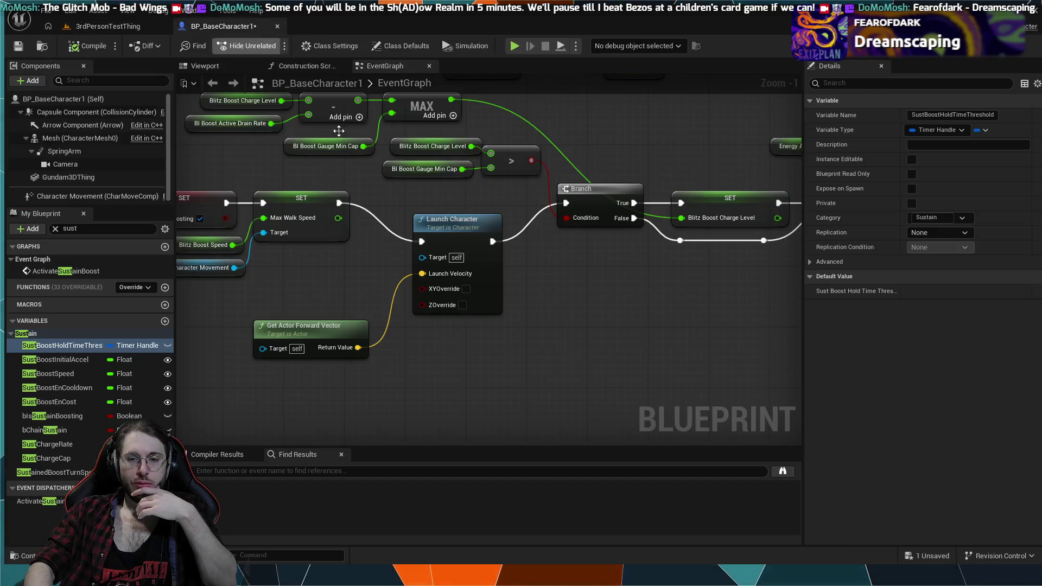
scroll(472, 308, "down", 2)
scroll(394, 236, "down", 4)
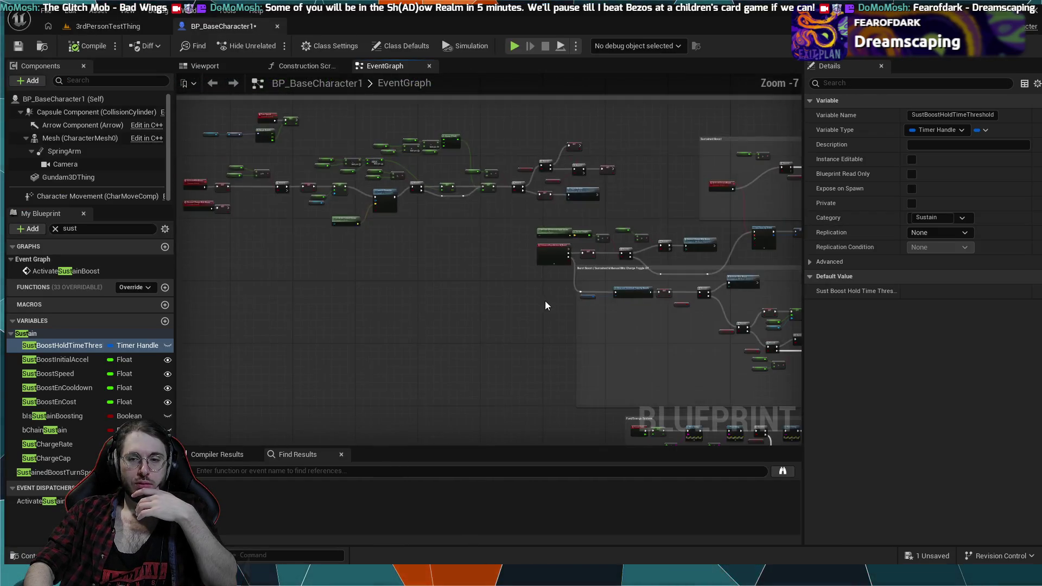
mouse_move(465, 291)
left_mouse_down()
mouse_move(521, 326)
mouse_move(433, 293)
mouse_move(463, 354)
left_mouse_up()
scroll(463, 354, "up", 3)
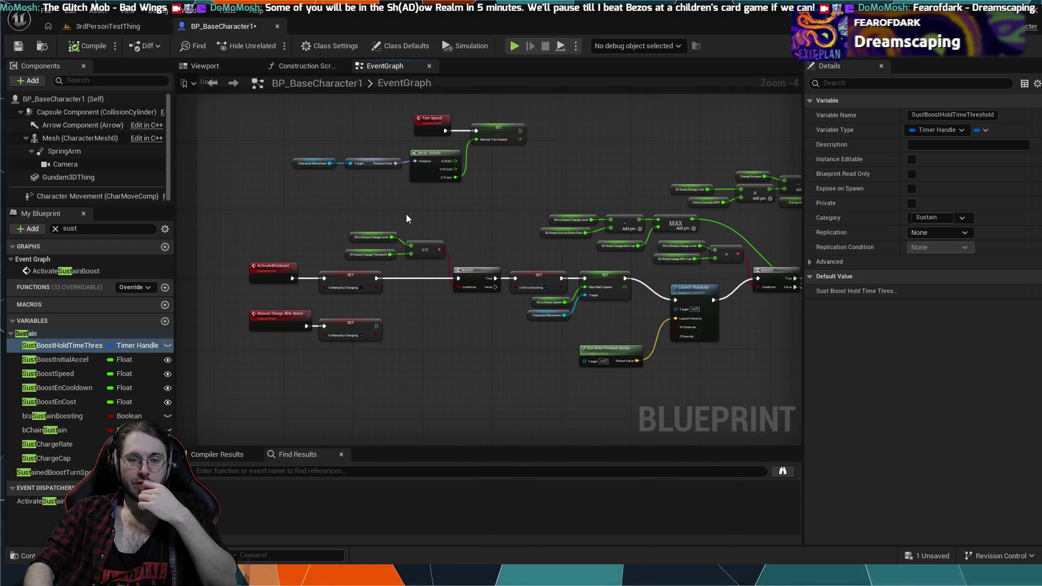
scroll(428, 247, "up", 3)
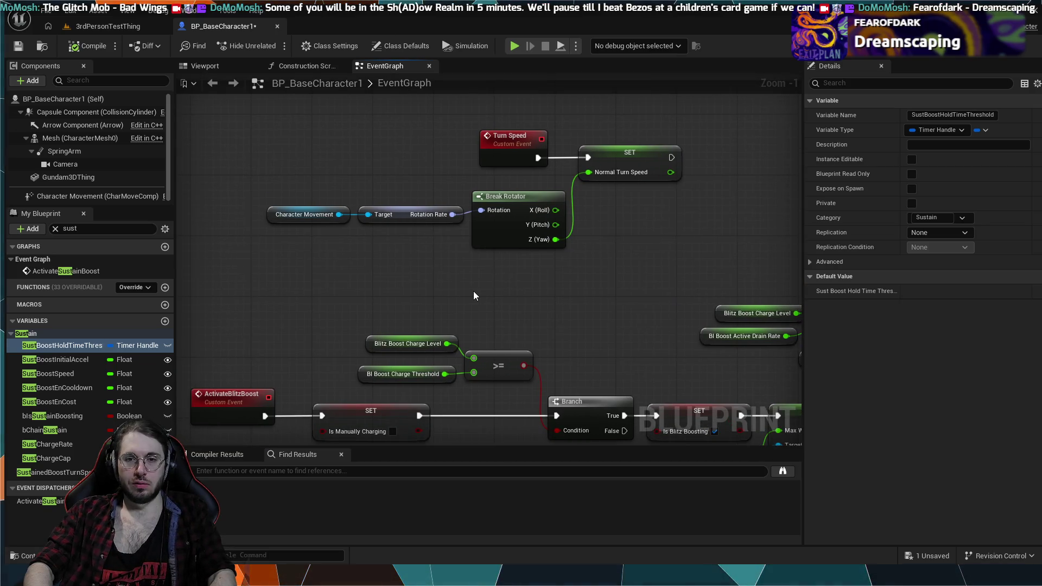
scroll(474, 296, "down", 2)
left_click_drag(447, 367, 408, 267)
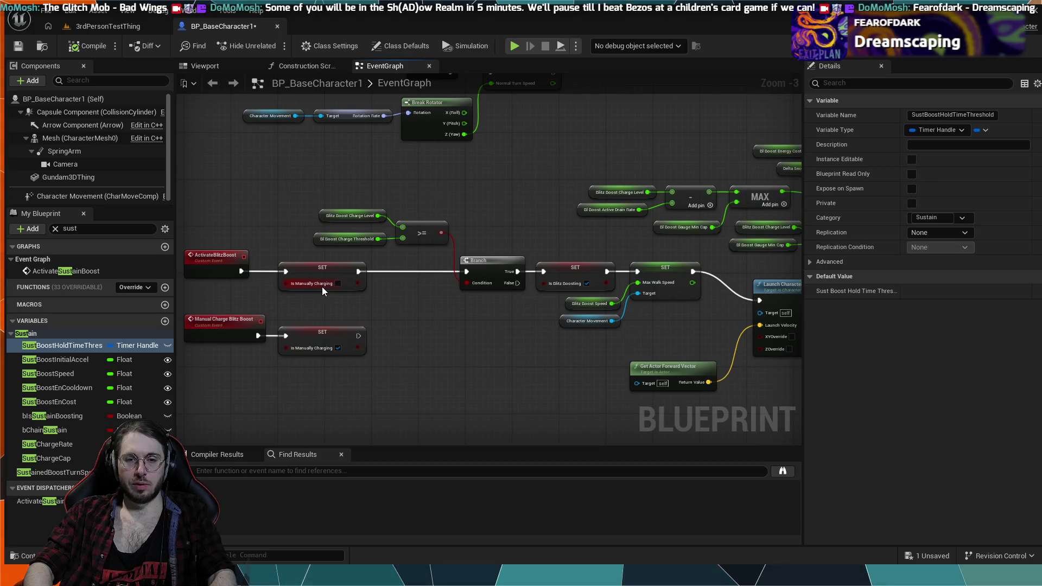
left_click_drag(442, 271, 233, 255)
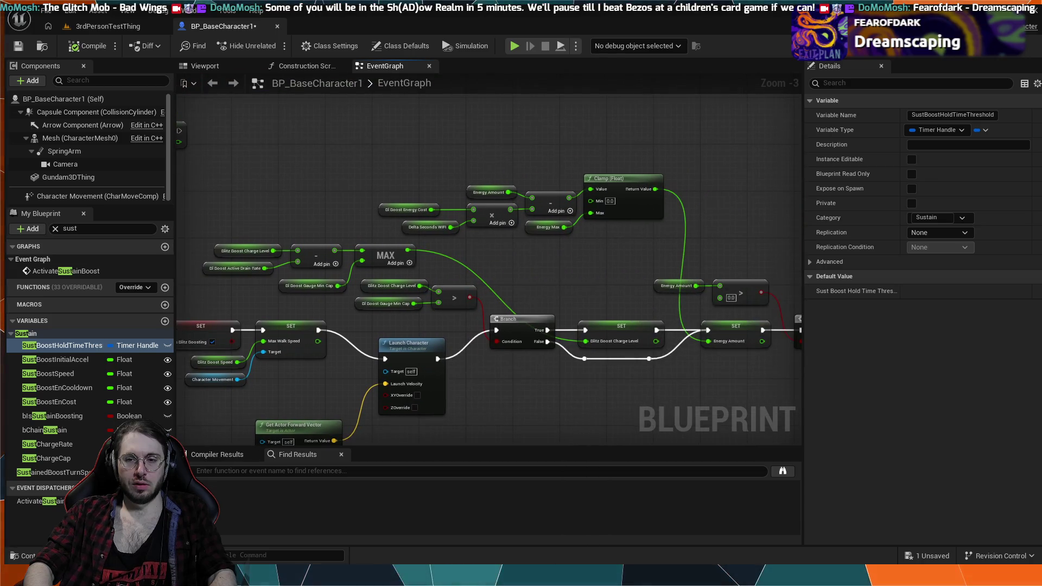
left_click_drag(733, 228, 434, 236)
scroll(565, 238, "up", 1)
mouse_move(549, 235)
left_mouse_down()
mouse_move(539, 214)
mouse_move(428, 203)
mouse_move(437, 199)
left_mouse_up()
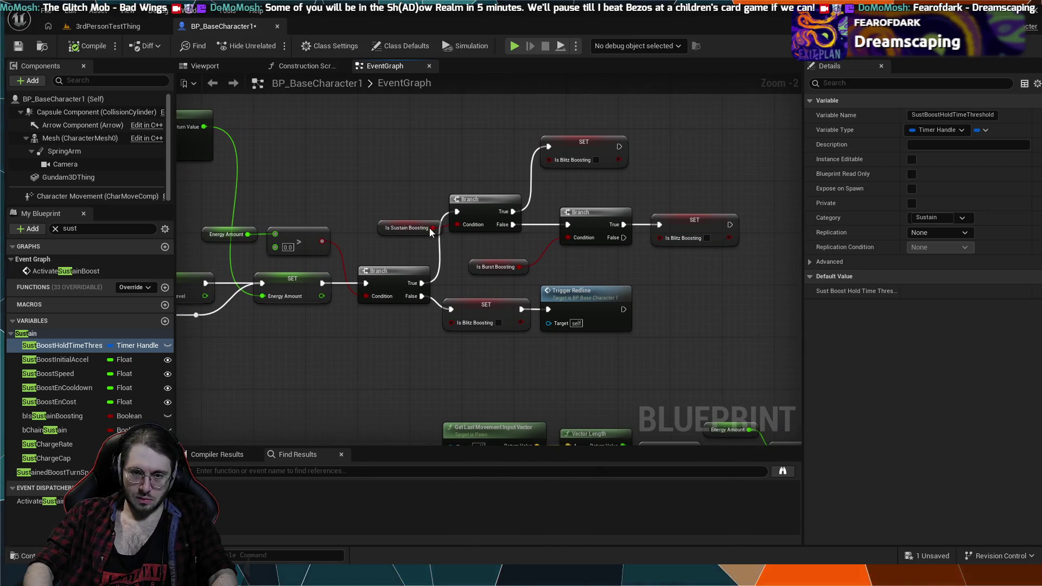
Break the Clamp link into SET Energy Amount's value and start a test run with Alt+P.
left_click_drag(414, 338, 669, 356)
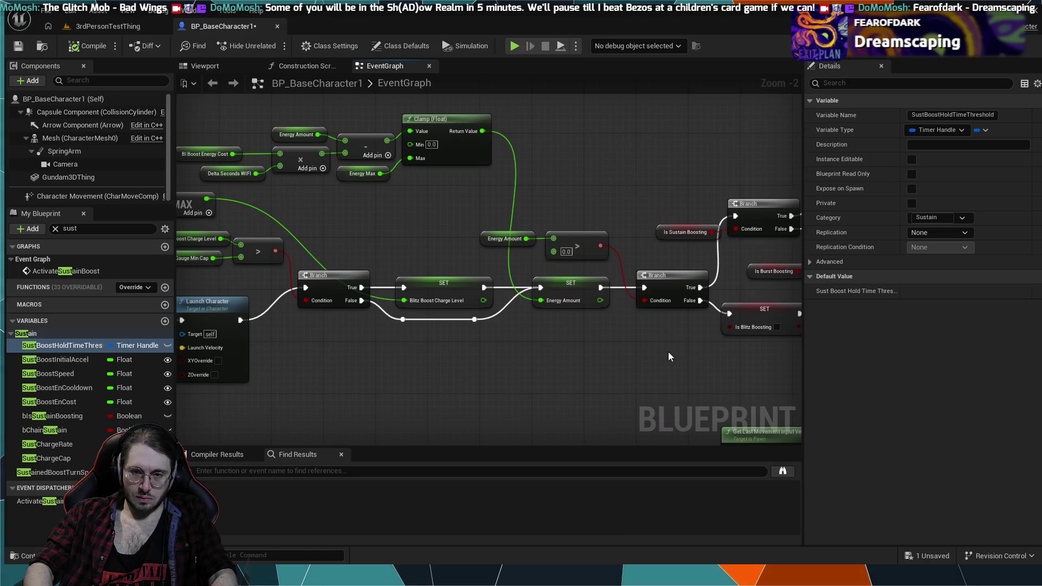
left_click_drag(575, 353, 622, 363)
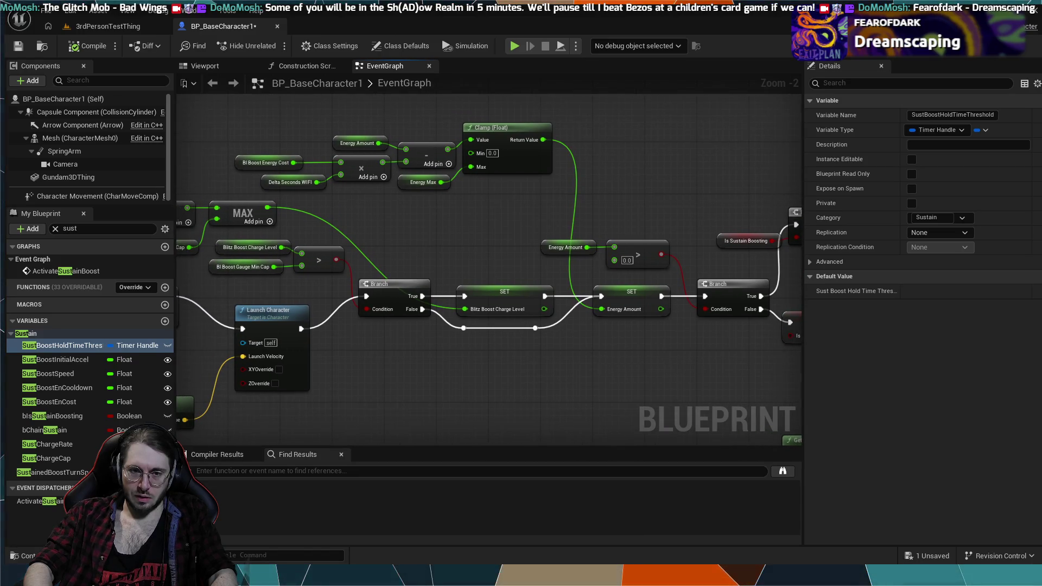
left_click_drag(346, 203, 477, 205)
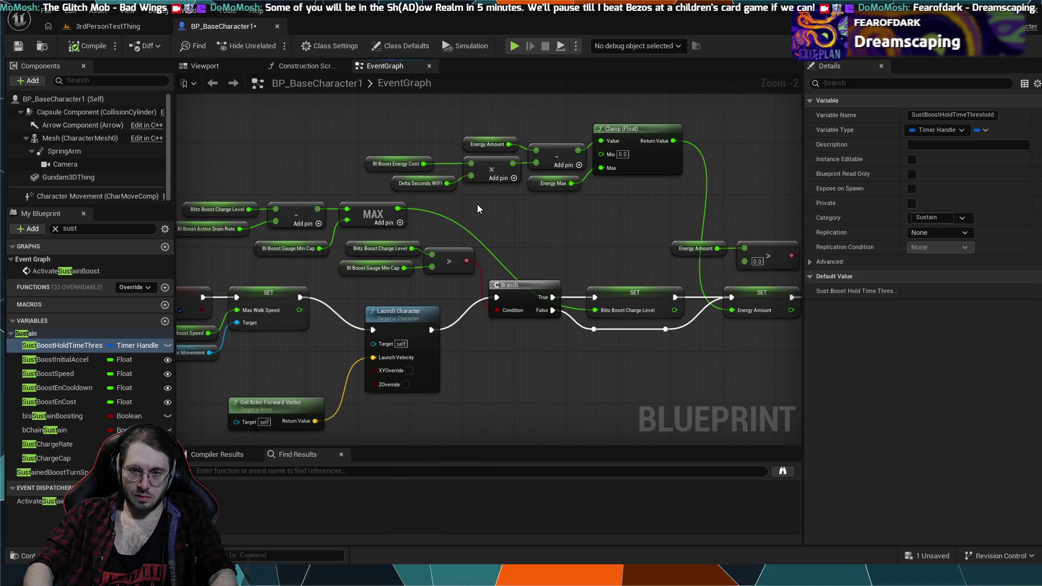
scroll(478, 208, "down", 1)
mouse_move(478, 209)
left_mouse_down()
mouse_move(558, 205)
mouse_move(517, 203)
left_mouse_up()
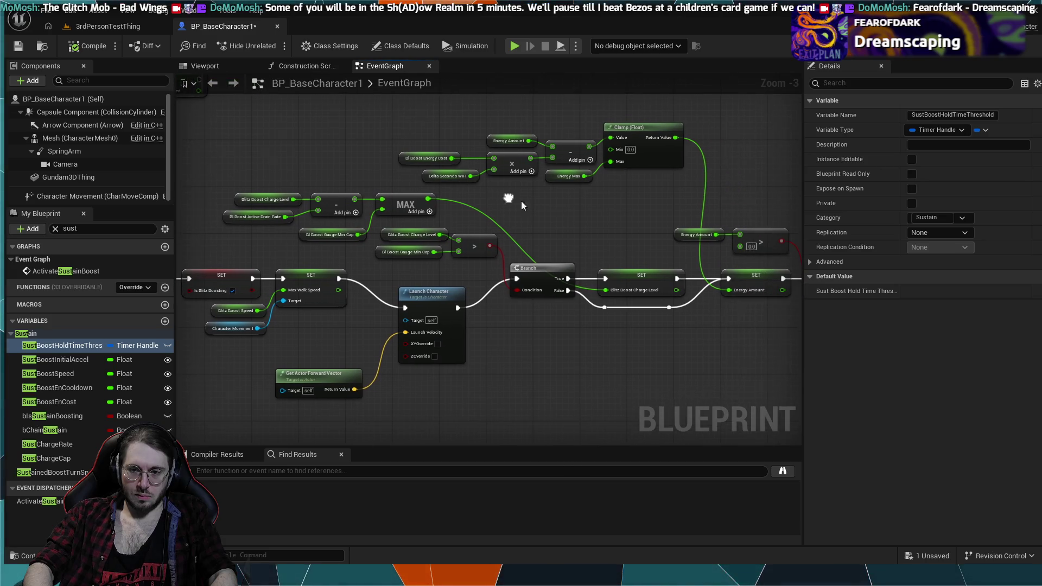
left_click(702, 257, "alt")
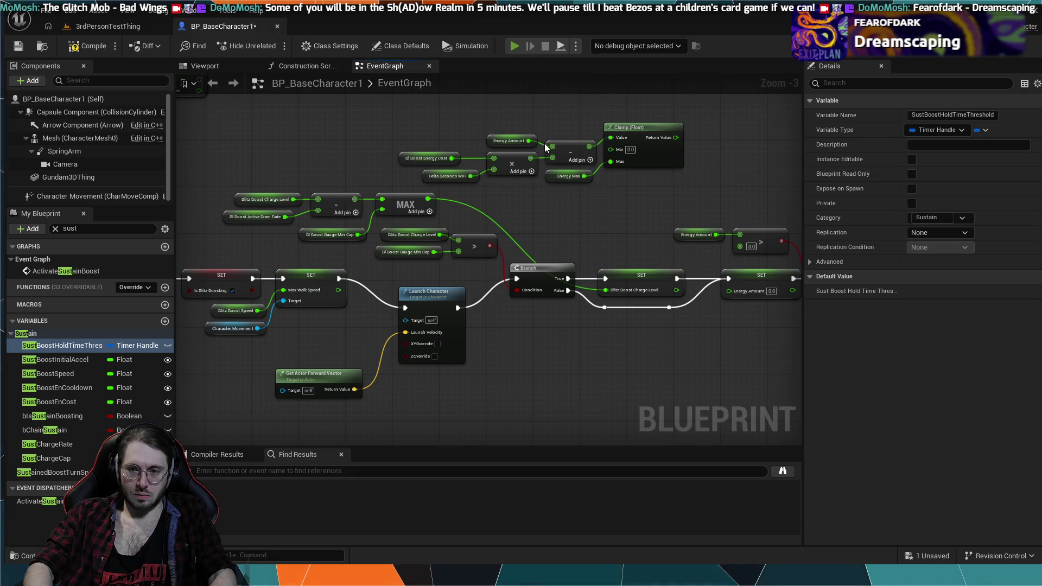
key("alt+p")
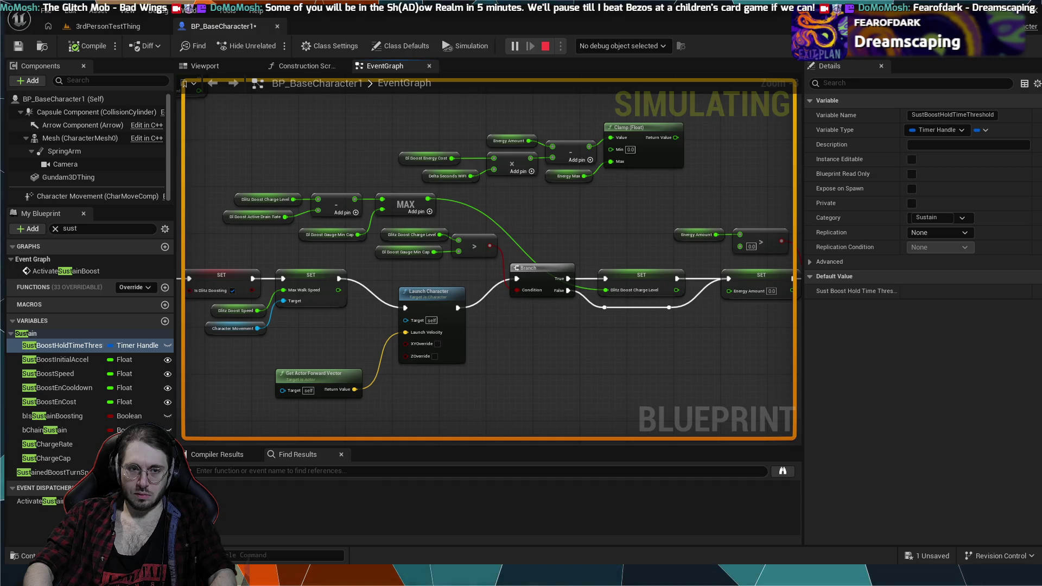
Stop the test, chain the Blitz Boost Charge Level SET into Energy Amount SET, and retest.
key("Escape")
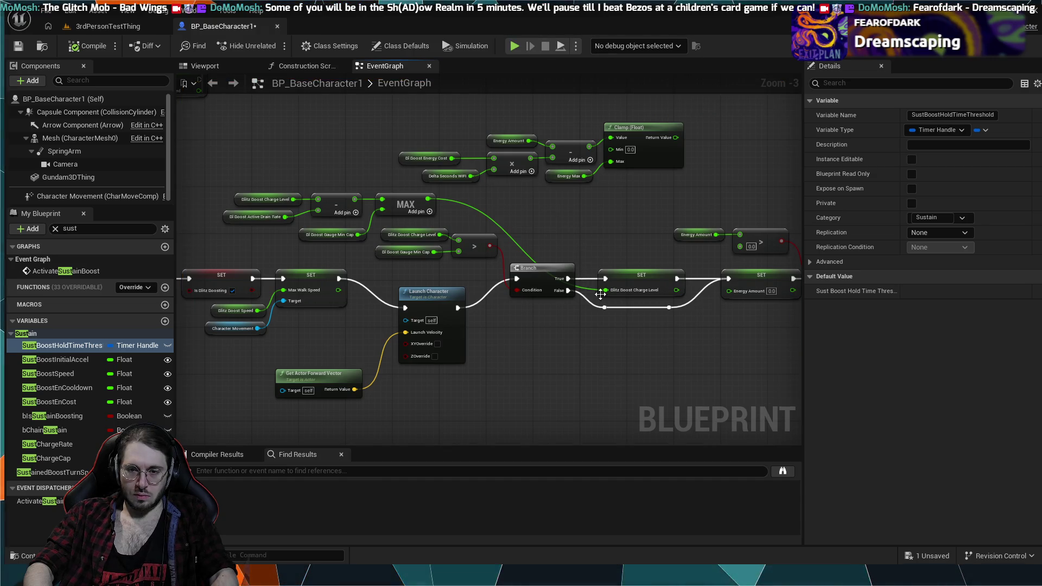
left_click_drag(668, 312, 572, 331)
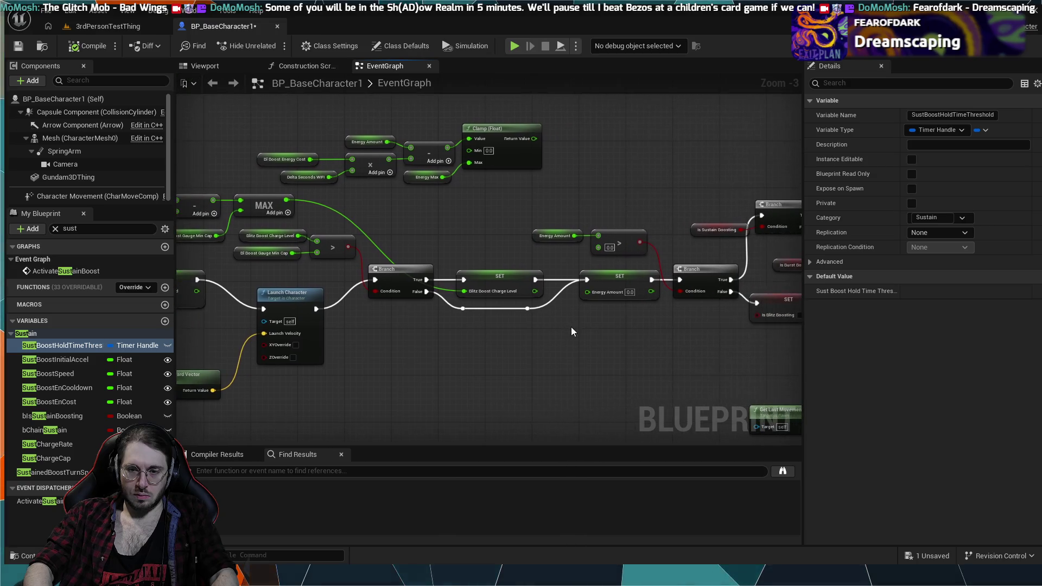
left_click(550, 303, "alt")
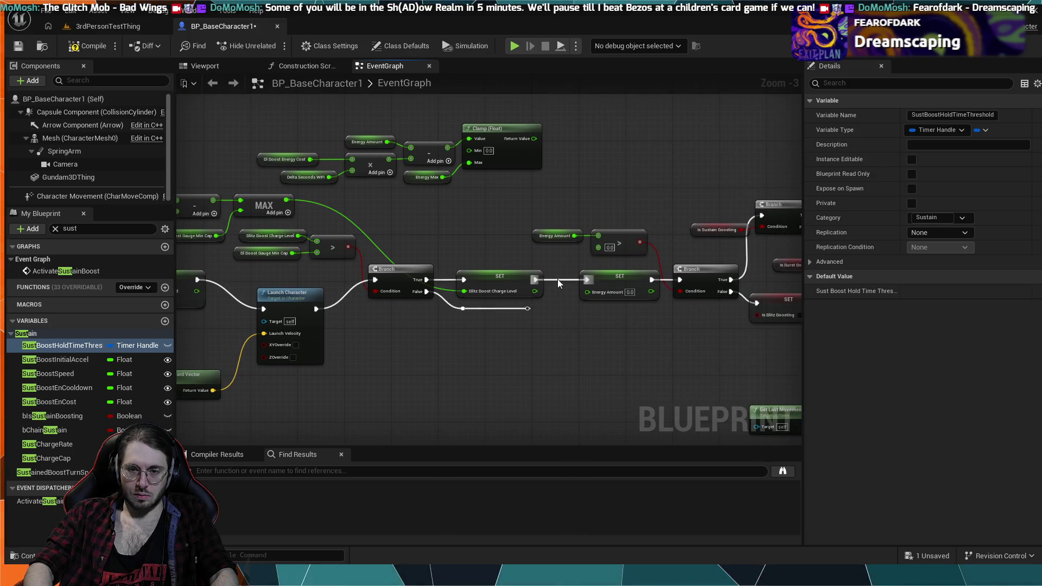
left_click_drag(535, 280, 679, 280)
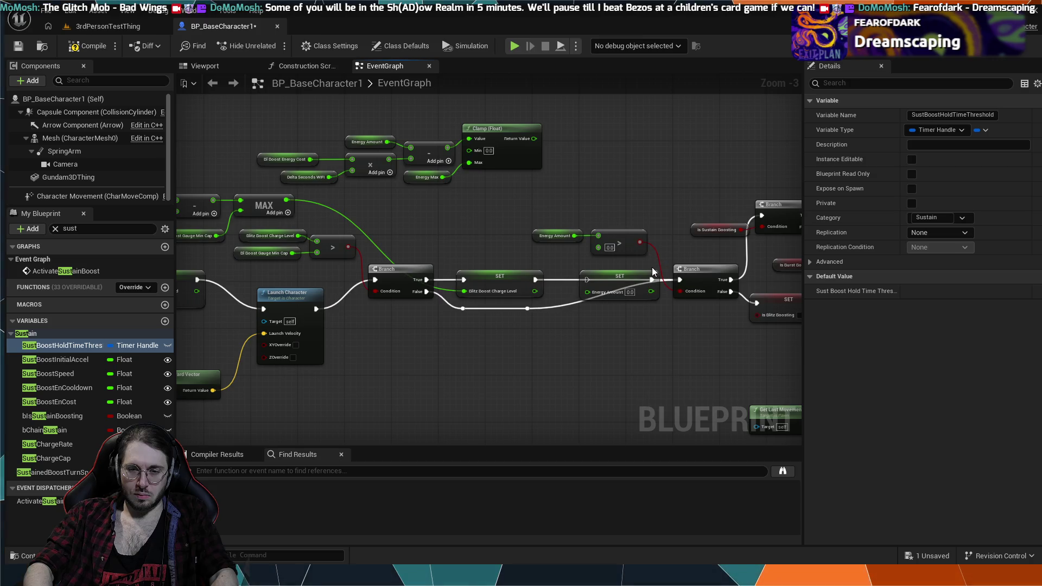
left_click(515, 46)
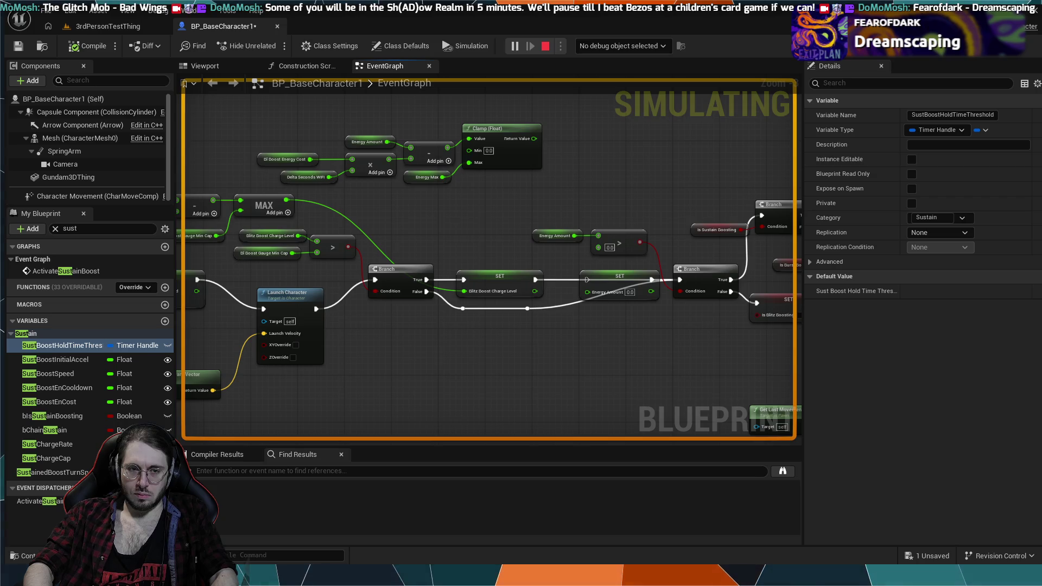
Stop the run and undo back to the Clamp Return Value feeding Energy Amount SET.
key("Escape")
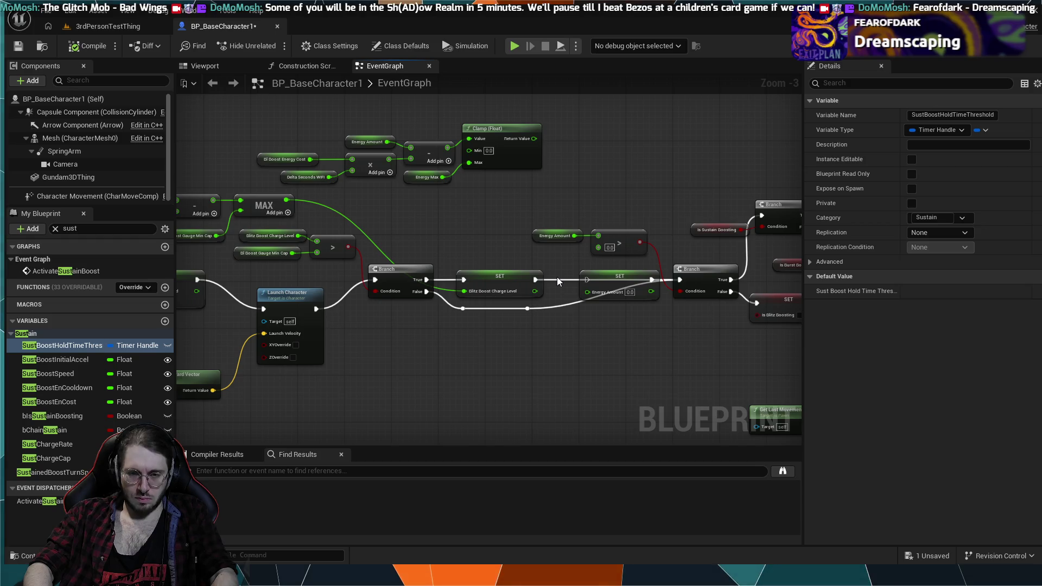
key("ctrl+z")
key("ctrl+y")
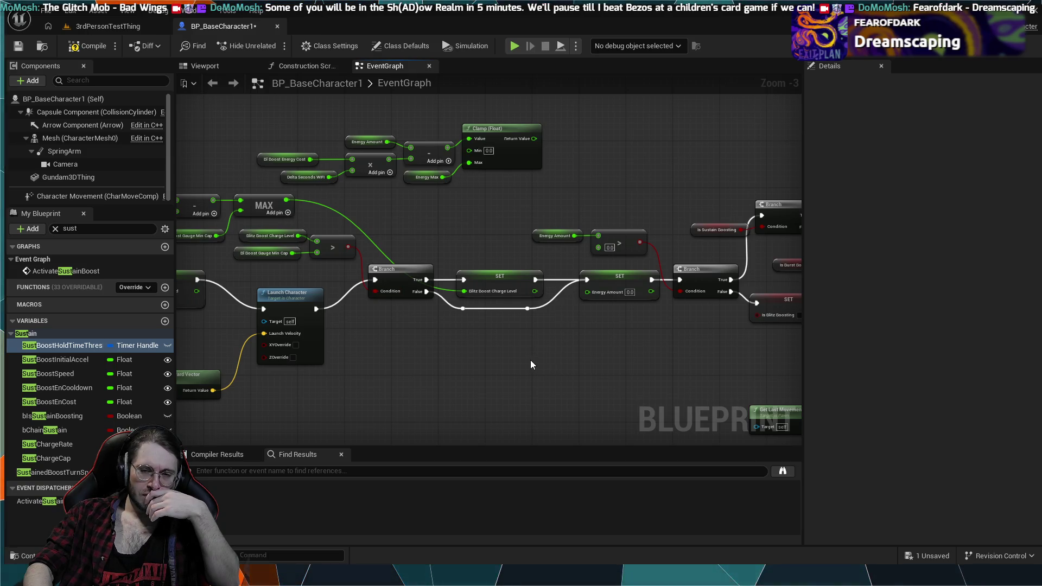
key("ctrl+z")
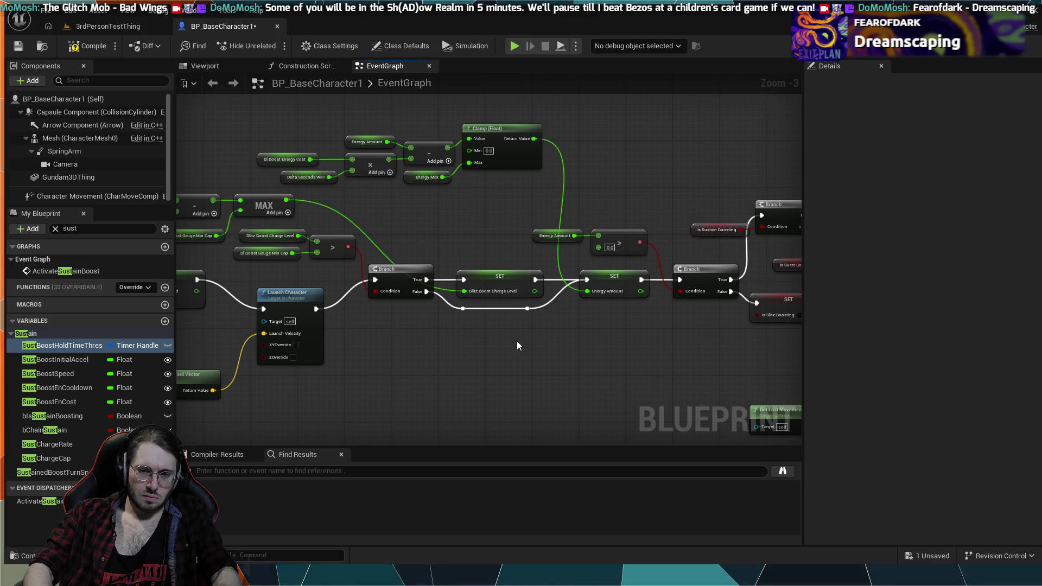
left_click_drag(561, 320, 459, 308)
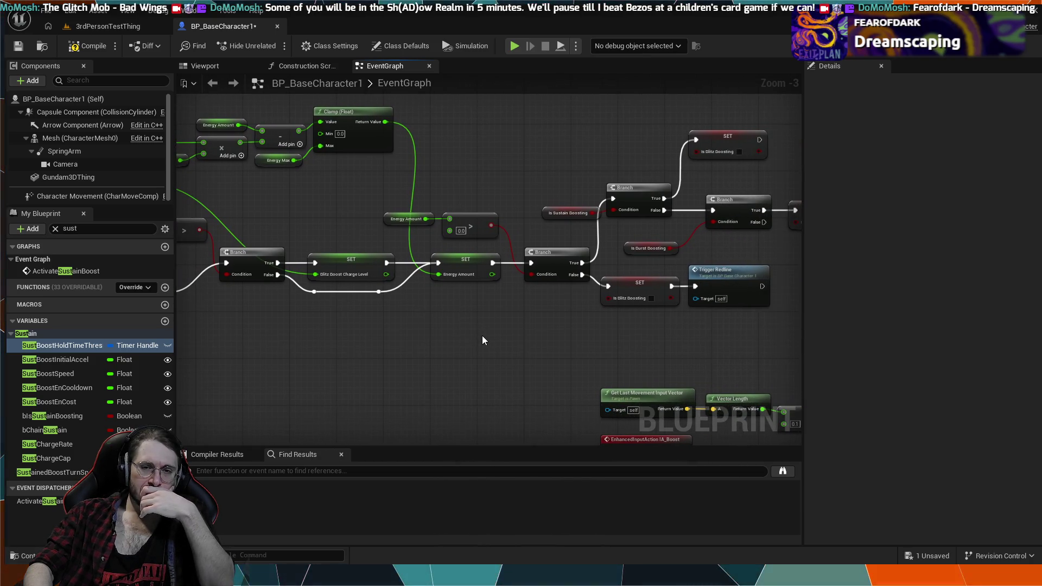
Inspect the Energy Amount comparison, Trigger Redline nodes and the IA_Boost input branch.
scroll(482, 340, "up", 3)
left_click_drag(451, 278, 444, 346)
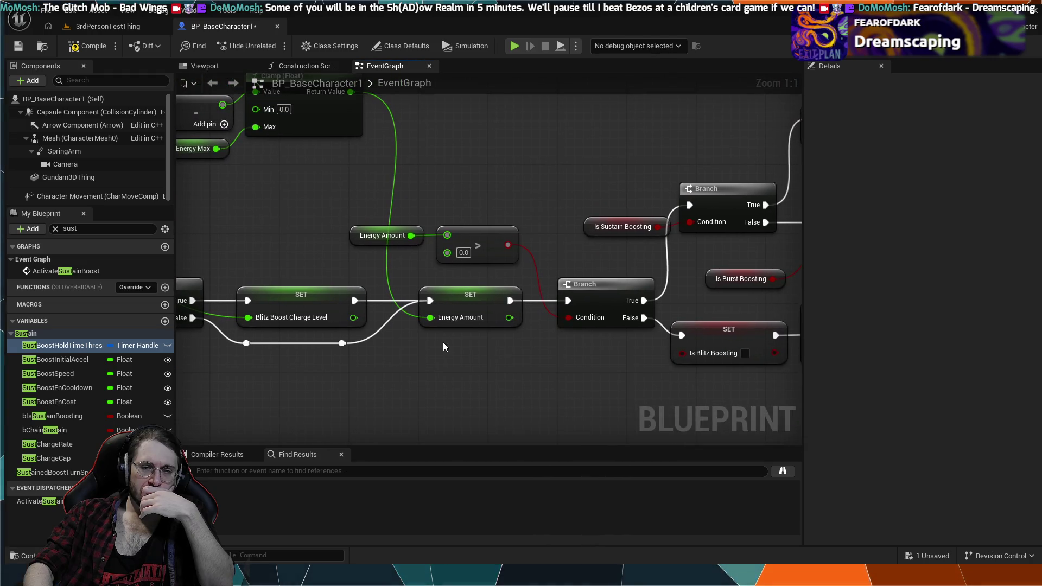
left_click(486, 254)
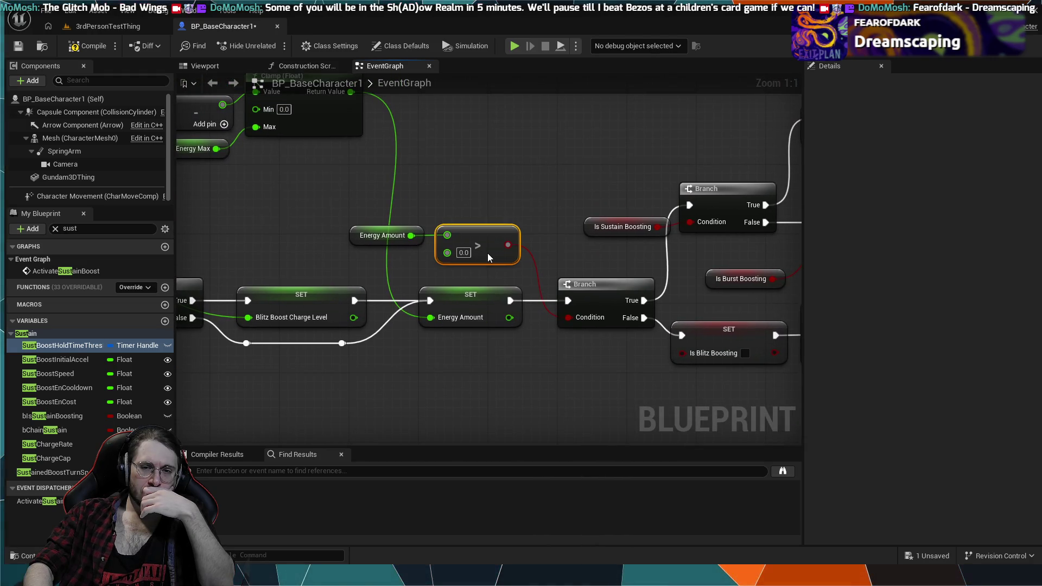
left_click(411, 261)
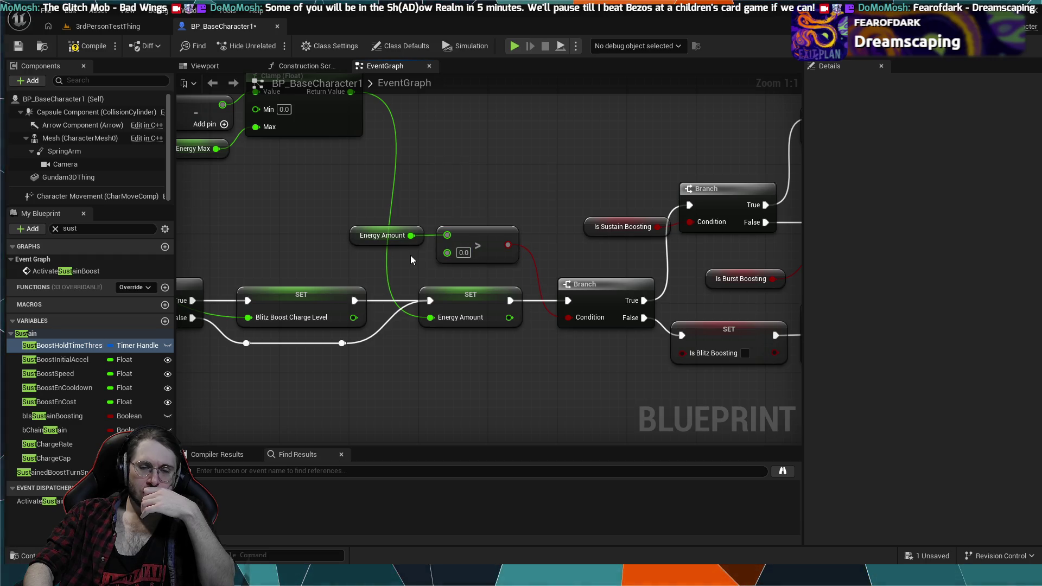
scroll(581, 345, "down", 1)
mouse_move(581, 346)
left_mouse_down()
mouse_move(386, 321)
mouse_move(413, 334)
mouse_move(402, 270)
left_mouse_up()
scroll(445, 301, "down", 1)
mouse_move(445, 301)
left_mouse_down()
mouse_move(391, 280)
mouse_move(522, 275)
mouse_move(469, 249)
left_mouse_up()
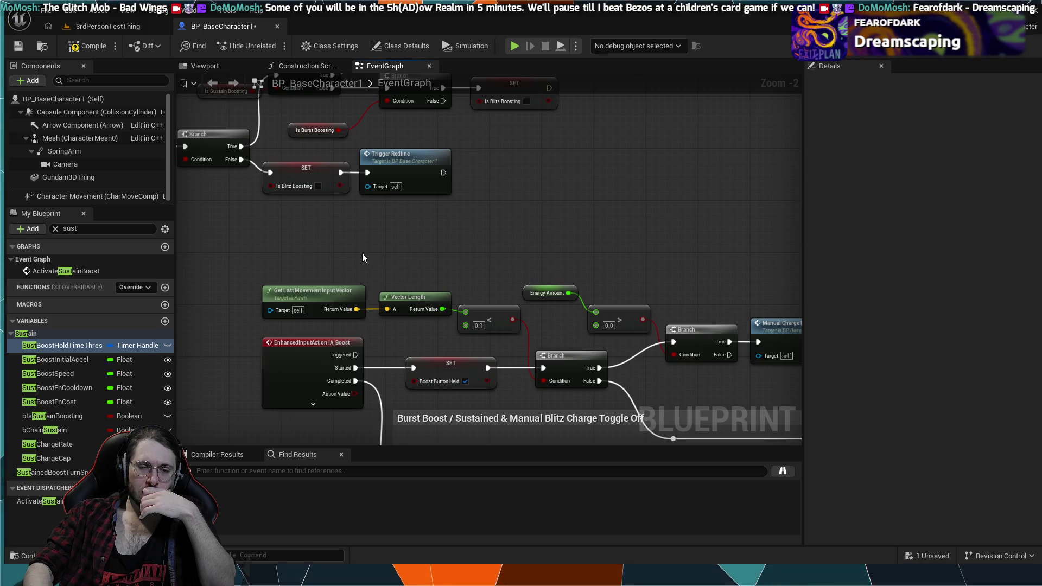
scroll(363, 257, "up", 1)
left_click_drag(362, 257, 457, 236)
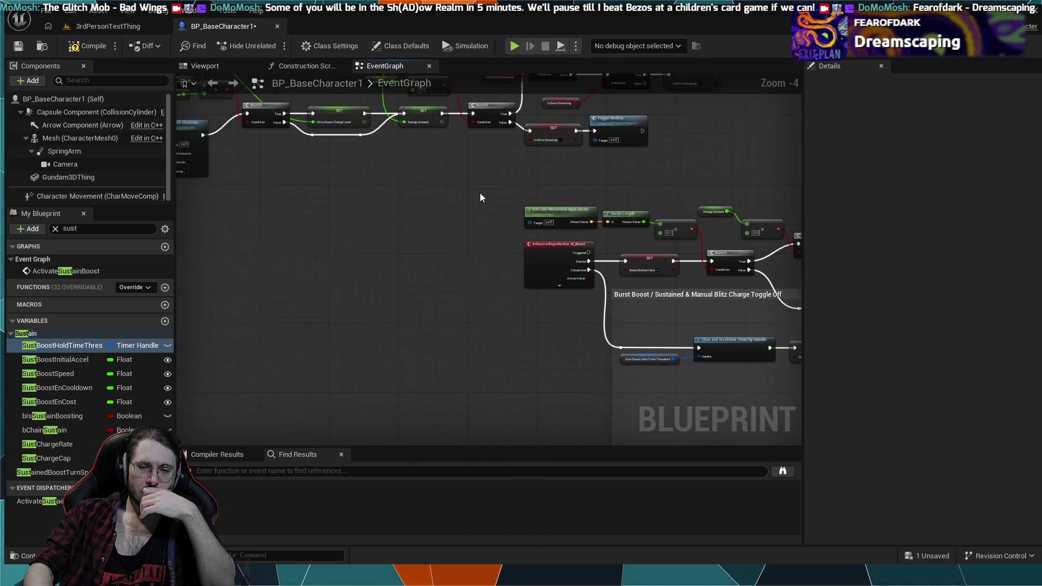
scroll(480, 193, "down", 2)
left_click_drag(523, 259, 263, 170)
Wire the NOT after Is Blitz Boosting into the third regen Branch's Condition.
scroll(494, 306, "up", 3)
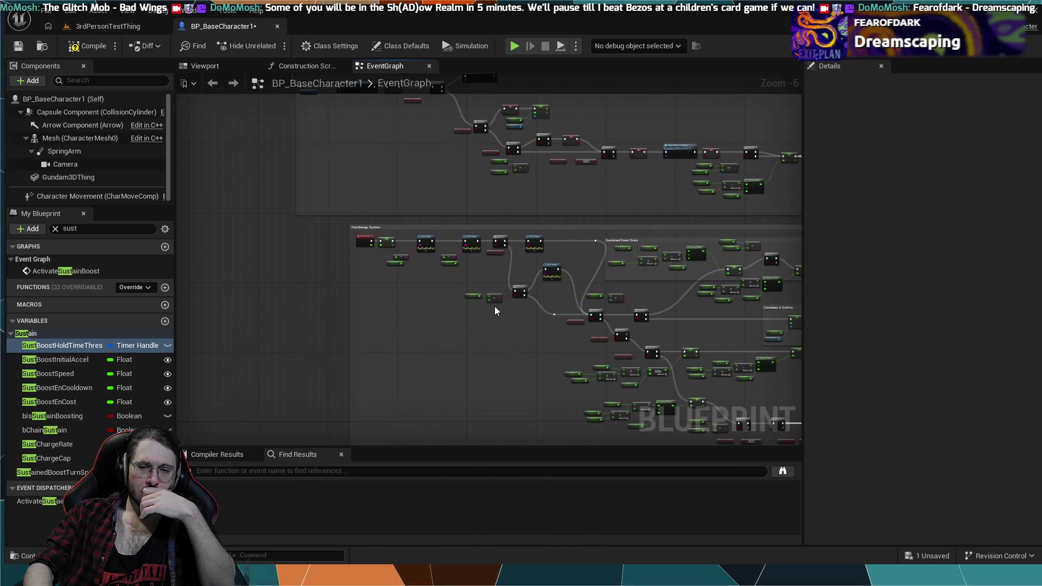
scroll(410, 180, "down", 4)
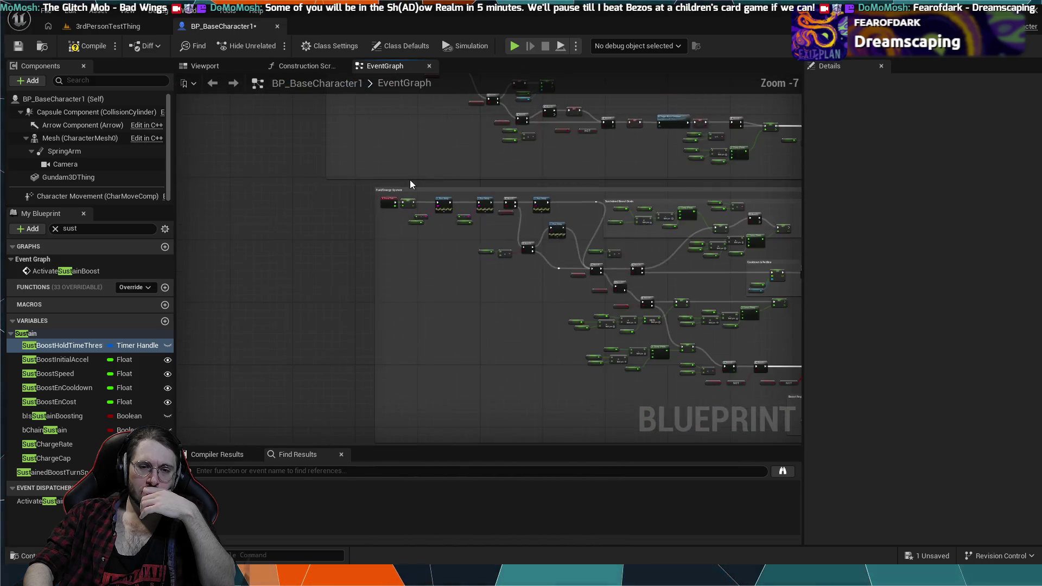
mouse_move(409, 180)
left_mouse_down()
mouse_move(426, 301)
mouse_move(416, 288)
mouse_move(336, 331)
left_mouse_up()
scroll(425, 300, "up", 4)
scroll(402, 272, "down", 3)
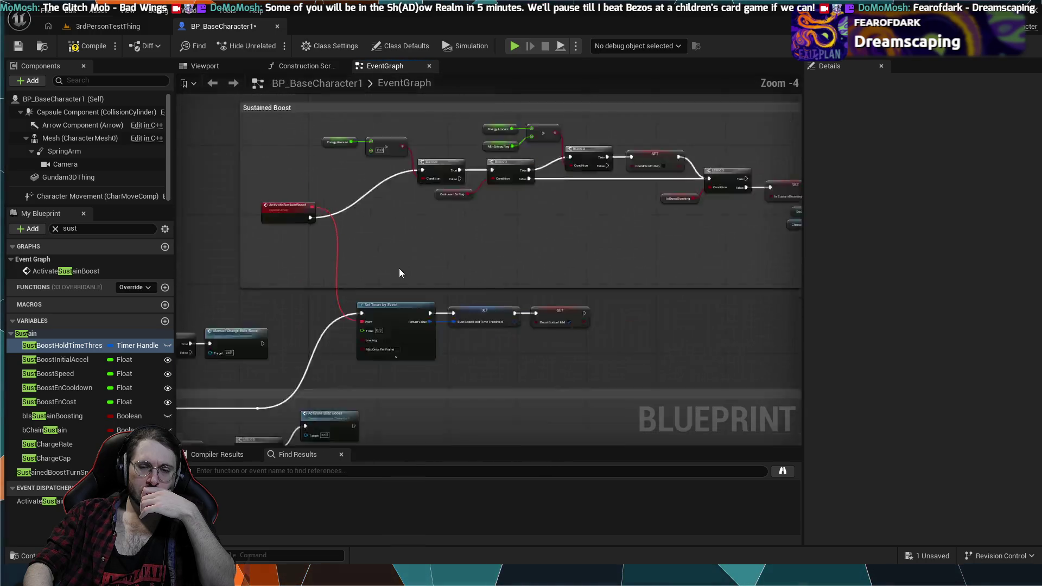
mouse_move(407, 197)
left_mouse_down()
mouse_move(493, 212)
mouse_move(488, 152)
left_mouse_up()
scroll(489, 152, "up", 4)
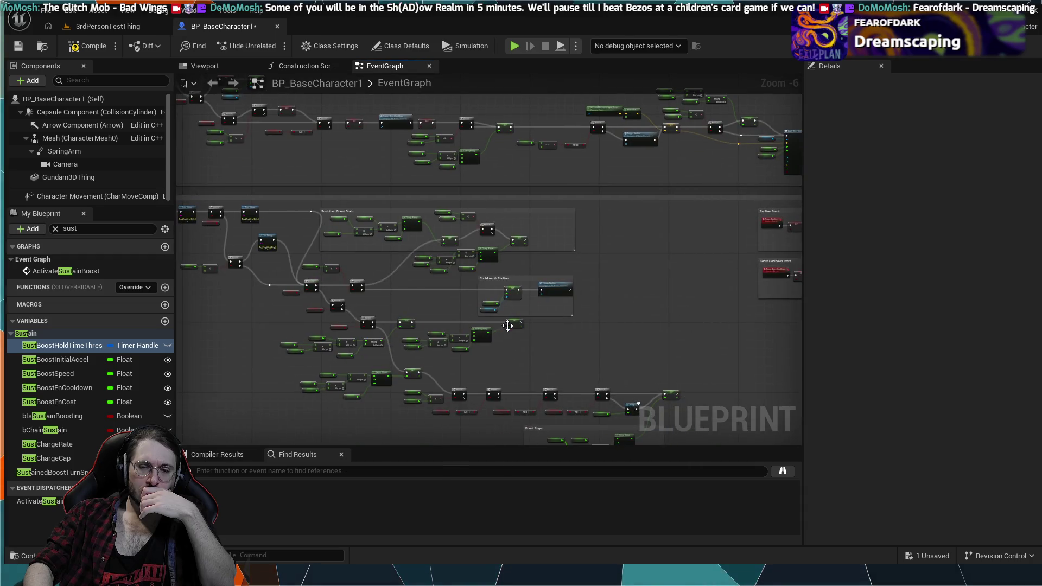
mouse_move(472, 386)
left_mouse_down()
mouse_move(460, 298)
mouse_move(443, 285)
left_mouse_up()
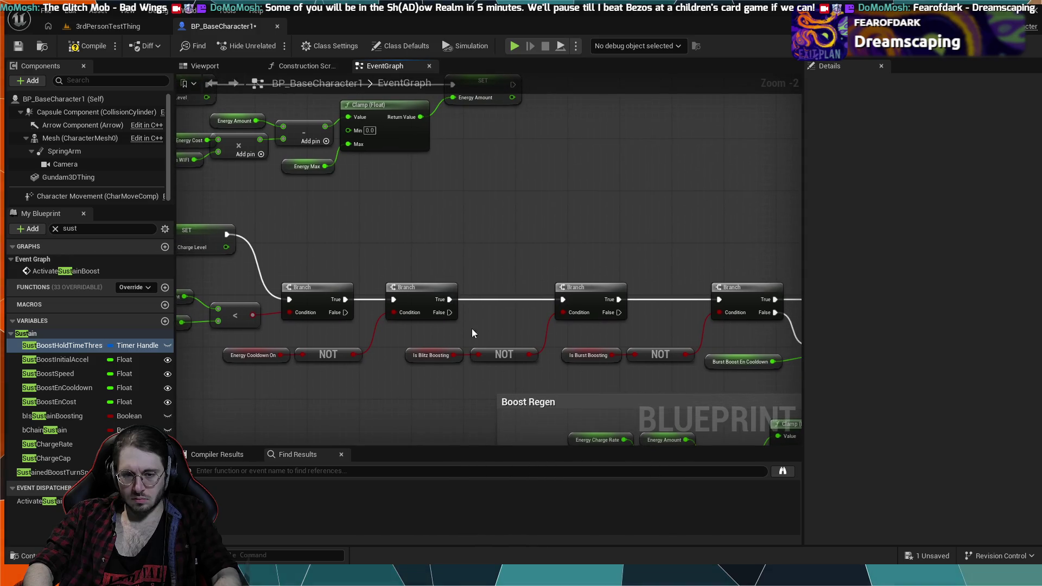
left_click_drag(455, 355, 563, 313)
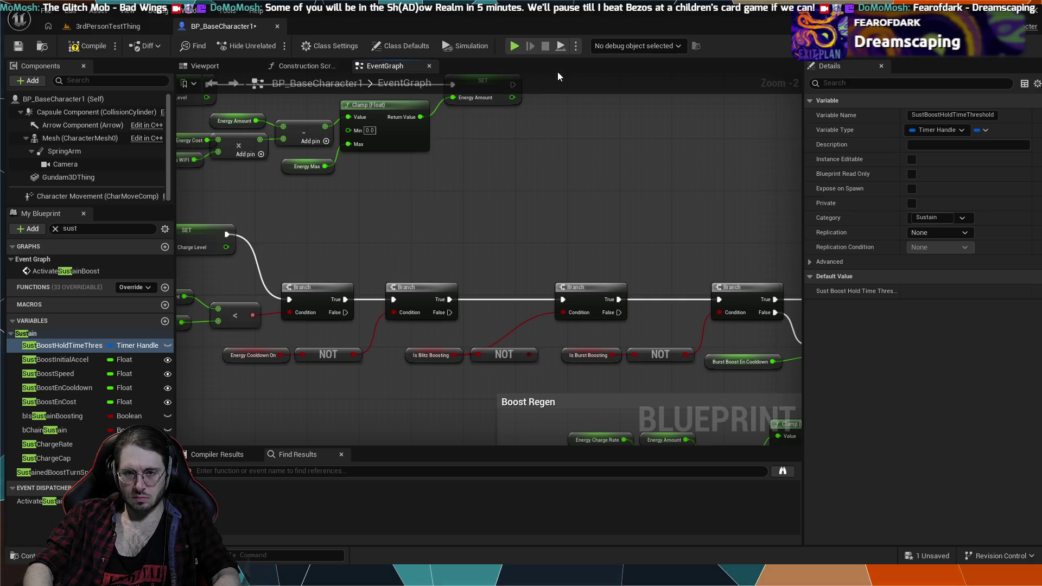
Run a brief simulation to test the change, then stop it.
left_click(514, 46)
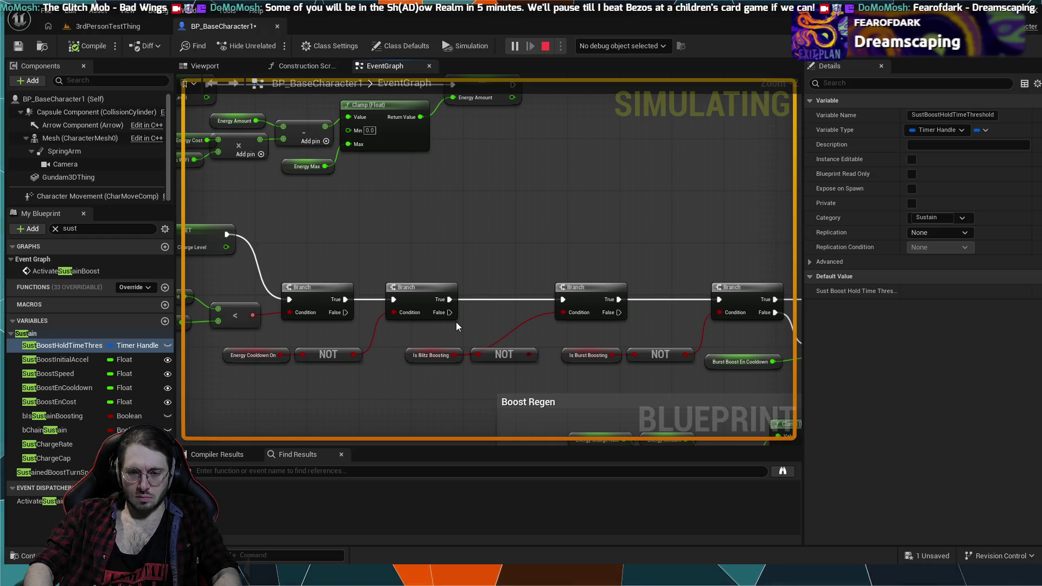
left_click_drag(490, 340, 460, 335)
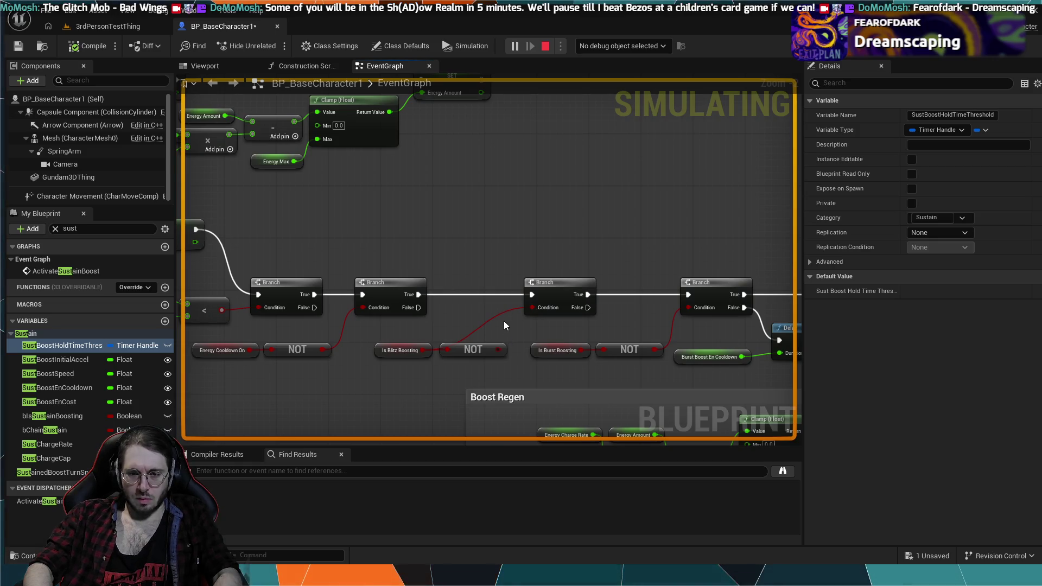
key("Escape")
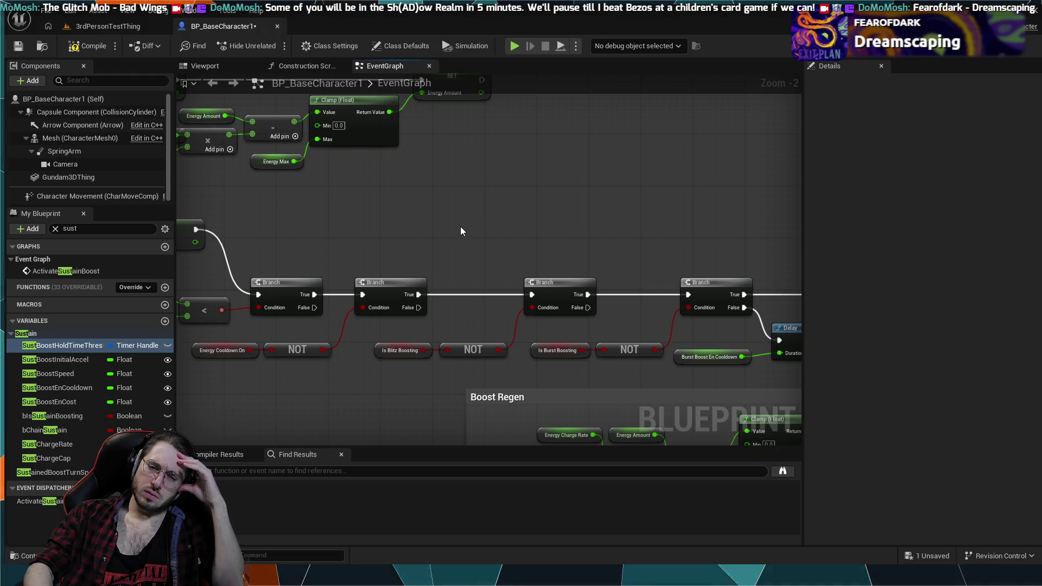
Pan to the Blitz Boost Charge Level setters and the Print String and Branch chain.
left_click_drag(546, 255, 371, 216)
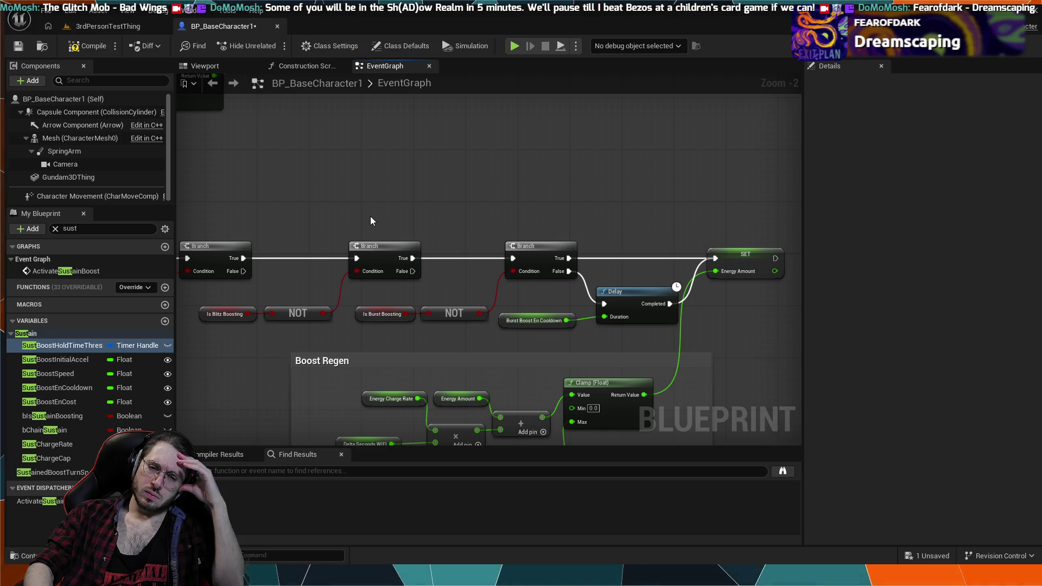
mouse_move(371, 221)
left_mouse_down()
mouse_move(708, 230)
mouse_move(735, 264)
mouse_move(581, 248)
left_mouse_up()
scroll(572, 248, "down", 2)
scroll(517, 235, "up", 1)
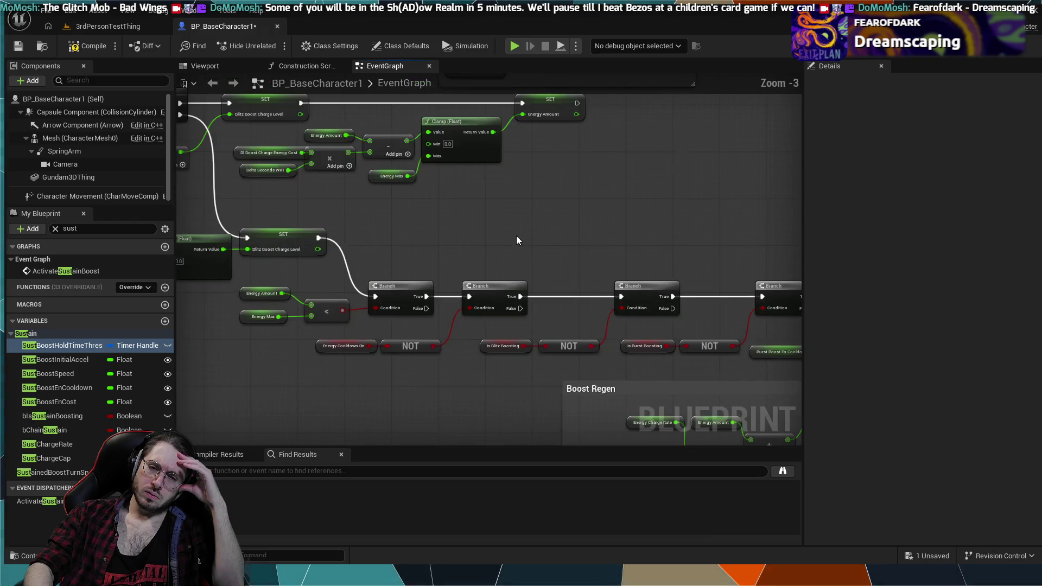
mouse_move(517, 236)
left_mouse_down()
mouse_move(429, 196)
mouse_move(486, 218)
mouse_move(574, 286)
mouse_move(497, 222)
mouse_move(640, 311)
mouse_move(488, 231)
mouse_move(266, 143)
mouse_move(490, 240)
mouse_move(413, 217)
mouse_move(504, 243)
left_mouse_up()
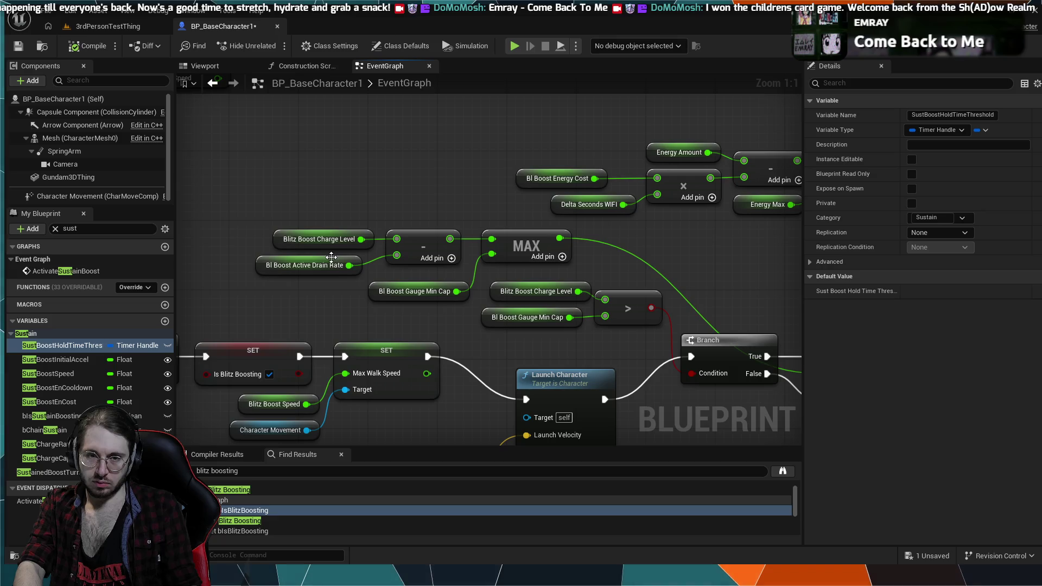
Feed Subtract with Bl Boost Active Drain Rate multiplied by a Delta Seconds WIFI getter.
left_click(369, 269, "alt")
left_click_drag(357, 211, 503, 205)
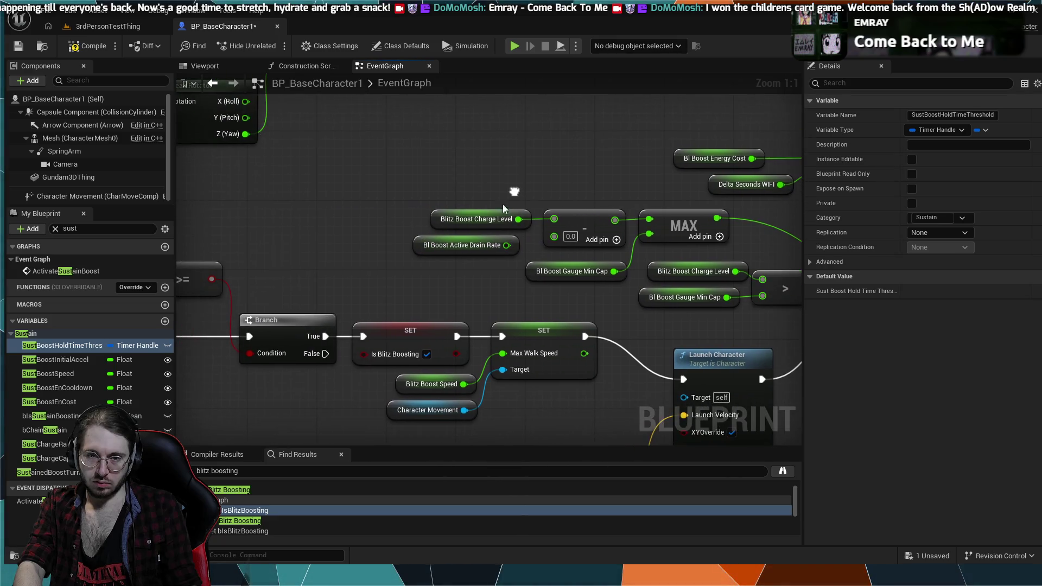
left_click_drag(440, 237, 264, 202)
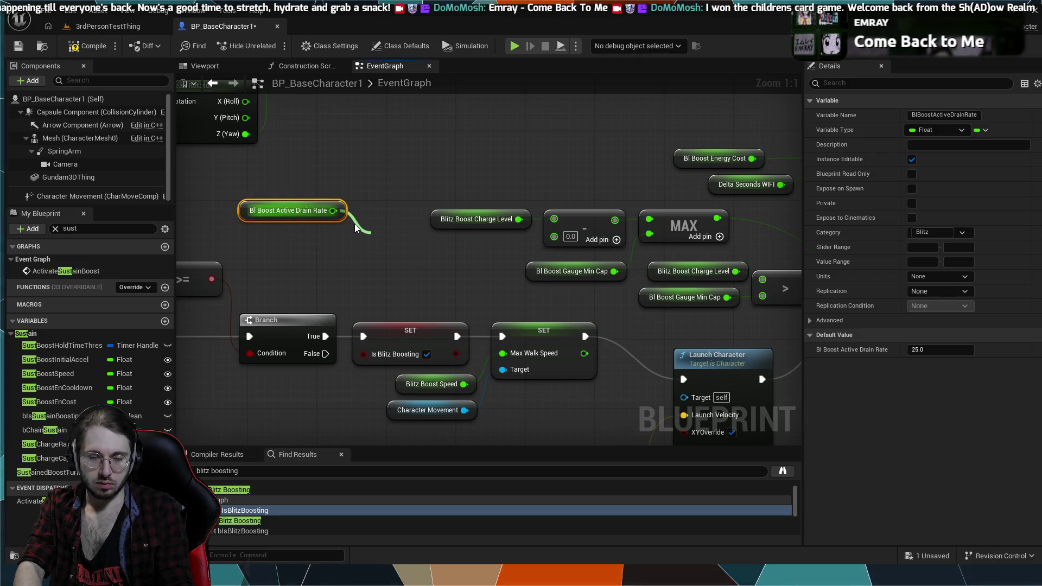
left_click(431, 328)
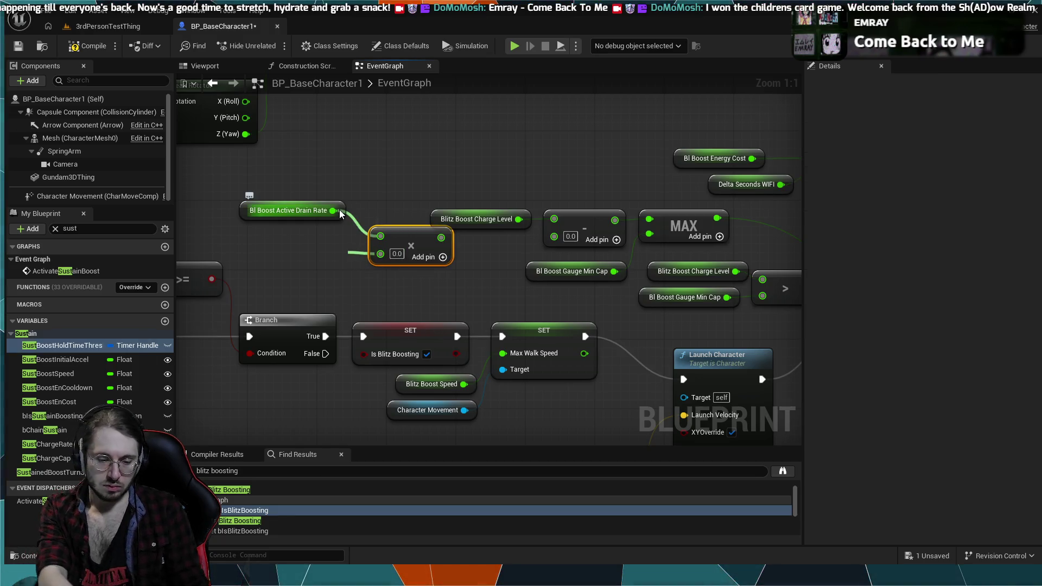
key("ctrl+v")
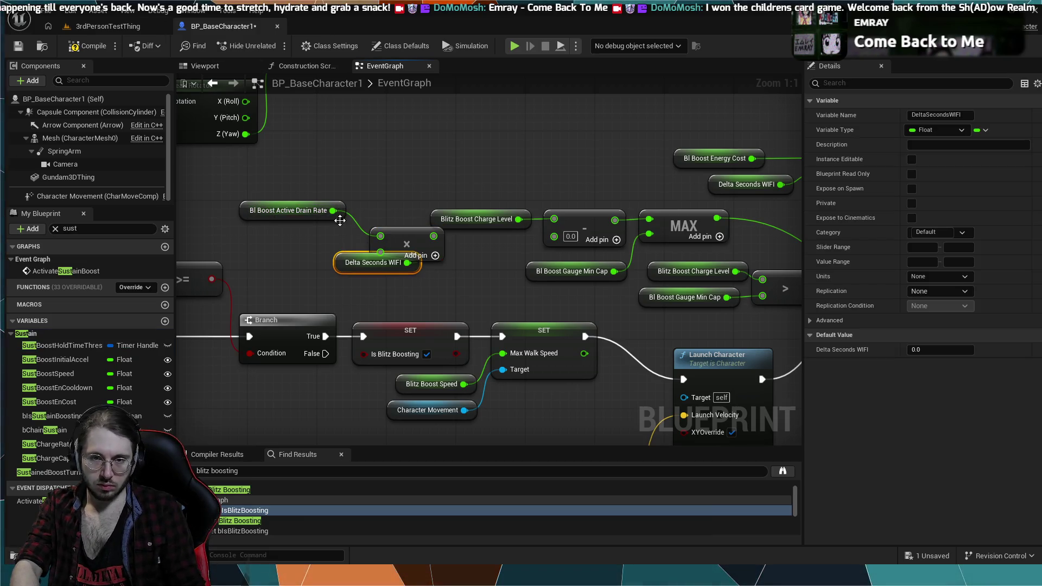
left_click_drag(367, 262, 297, 253)
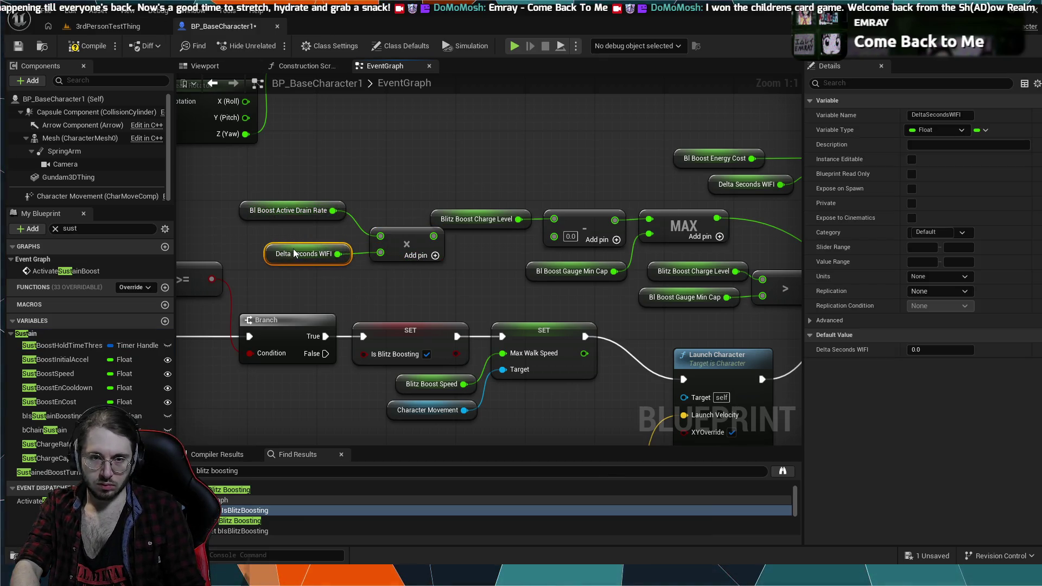
left_click_drag(372, 281, 311, 223)
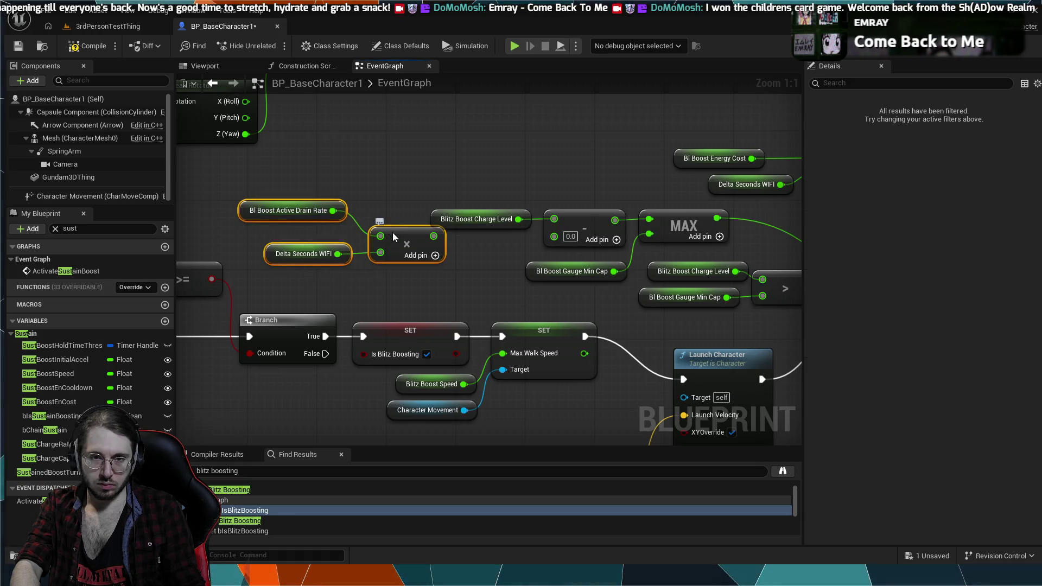
mouse_move(393, 233)
left_mouse_down()
mouse_move(426, 258)
mouse_move(454, 260)
mouse_move(516, 254)
mouse_move(554, 236)
left_mouse_up()
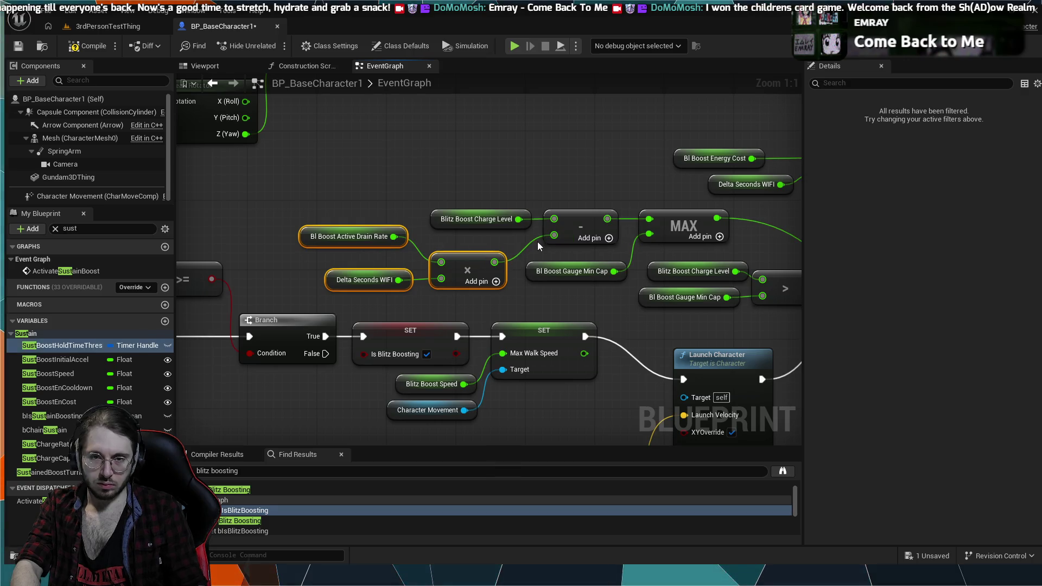
Compile the blueprint and run a brief simulation.
left_click(81, 46)
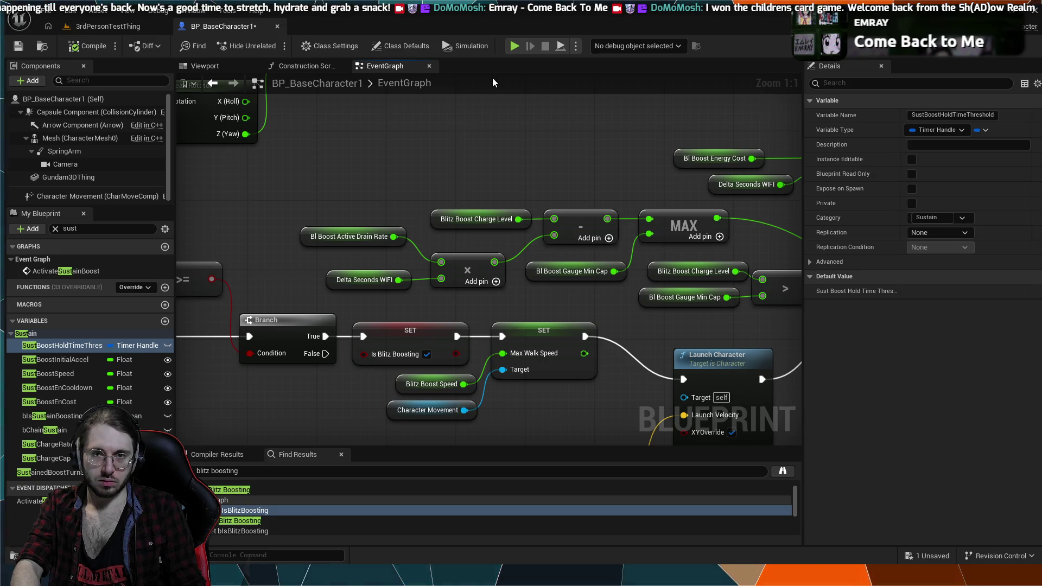
key("alt+s")
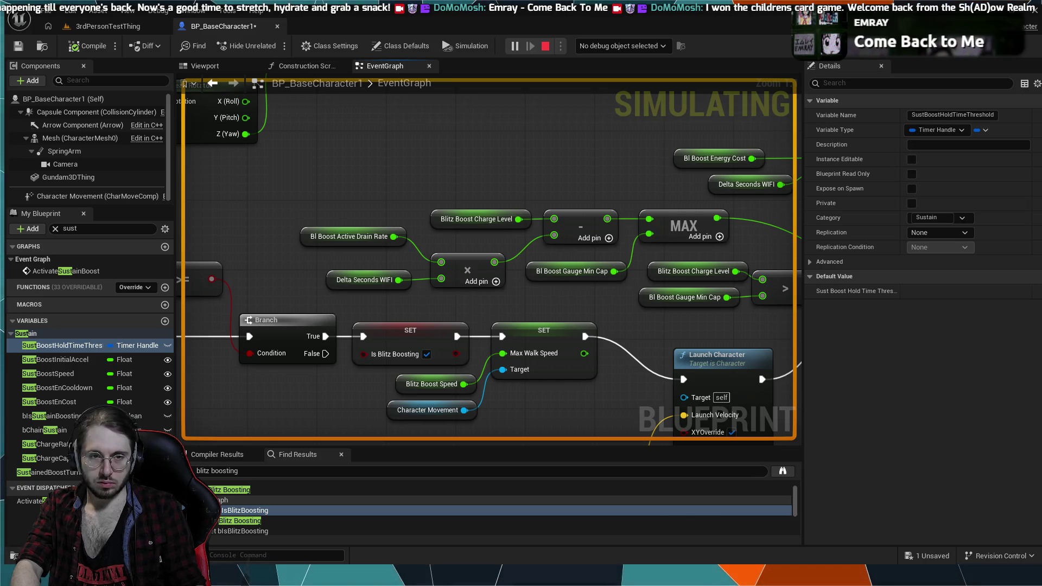
key("Escape")
Play-test the 3rdPersonTestThing level twice, then view BP_BaseCharacter1's event graph while it runs.
left_click(108, 26)
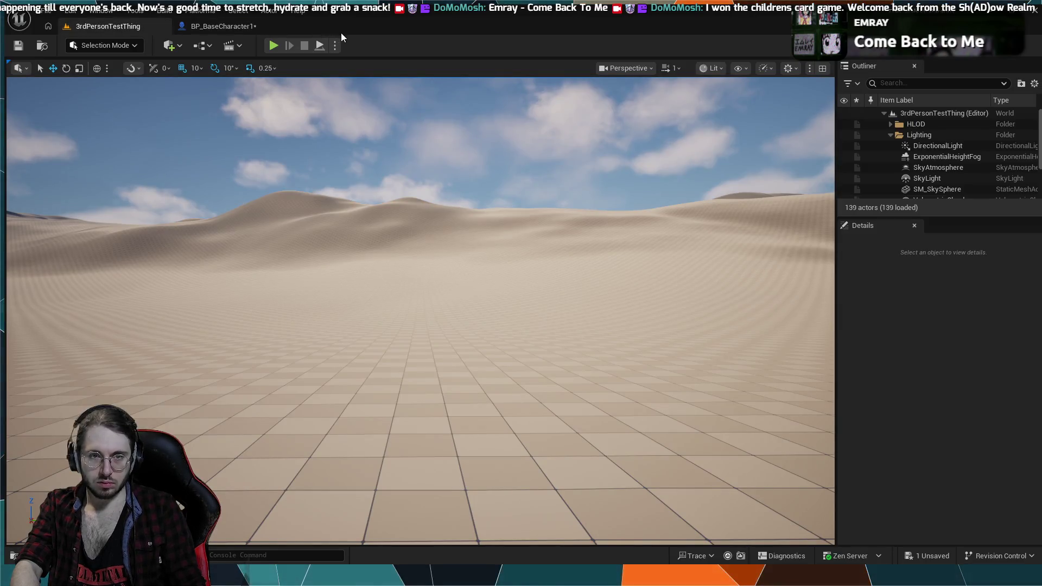
left_click(275, 47)
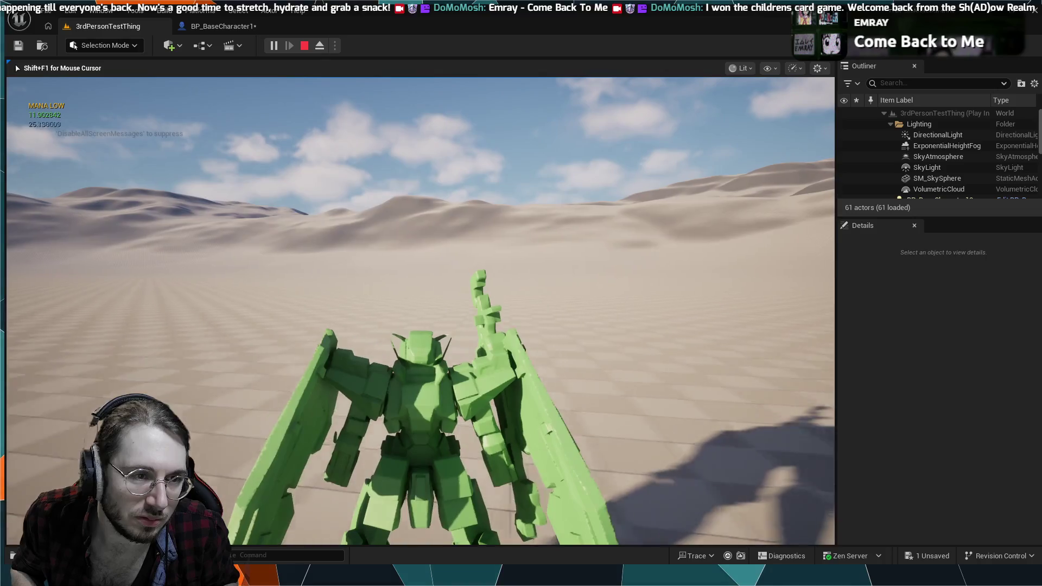
key("Escape")
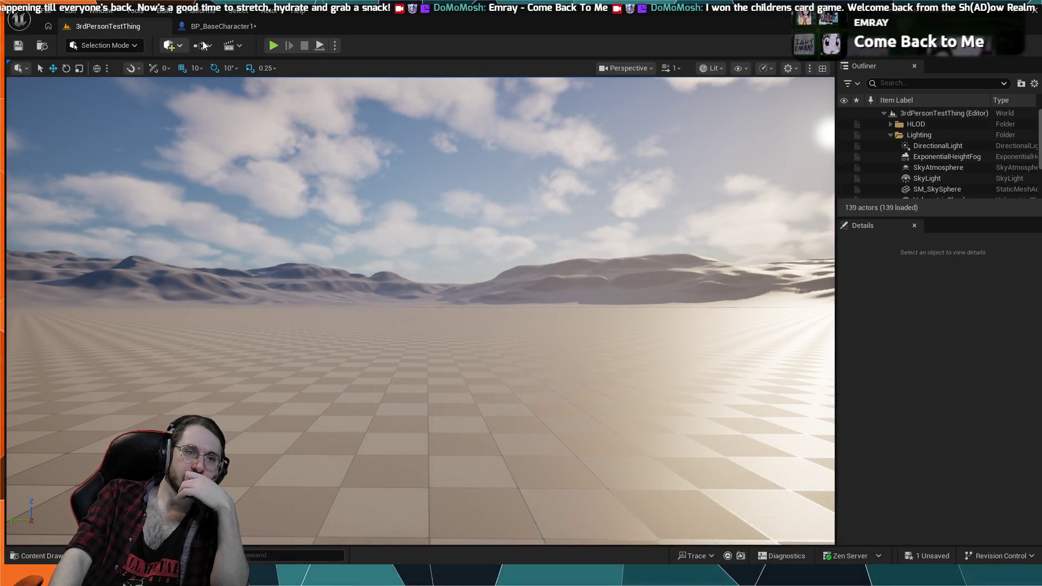
left_click(269, 45)
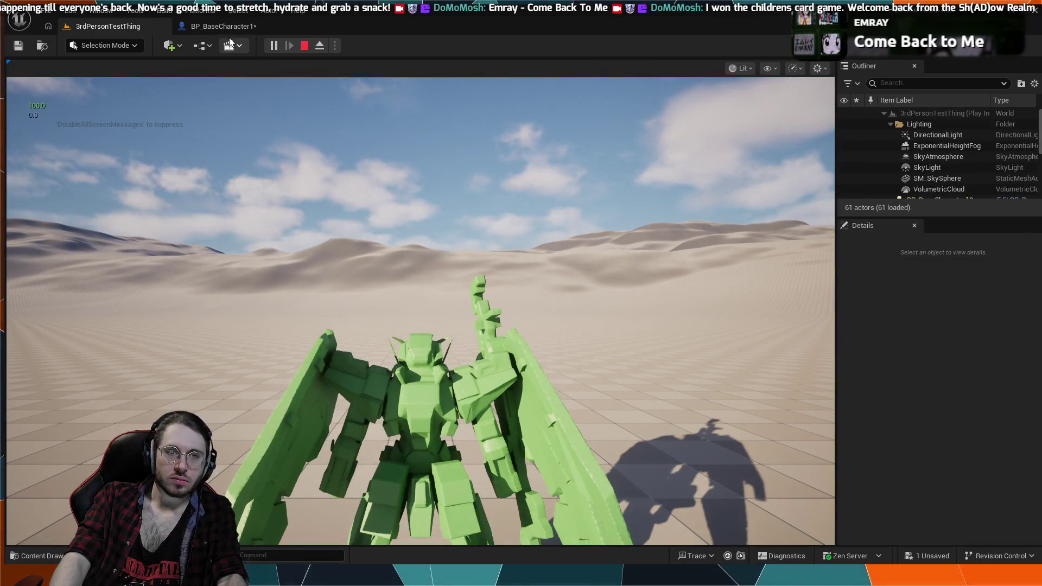
left_click(256, 26)
scroll(335, 172, "down", 6)
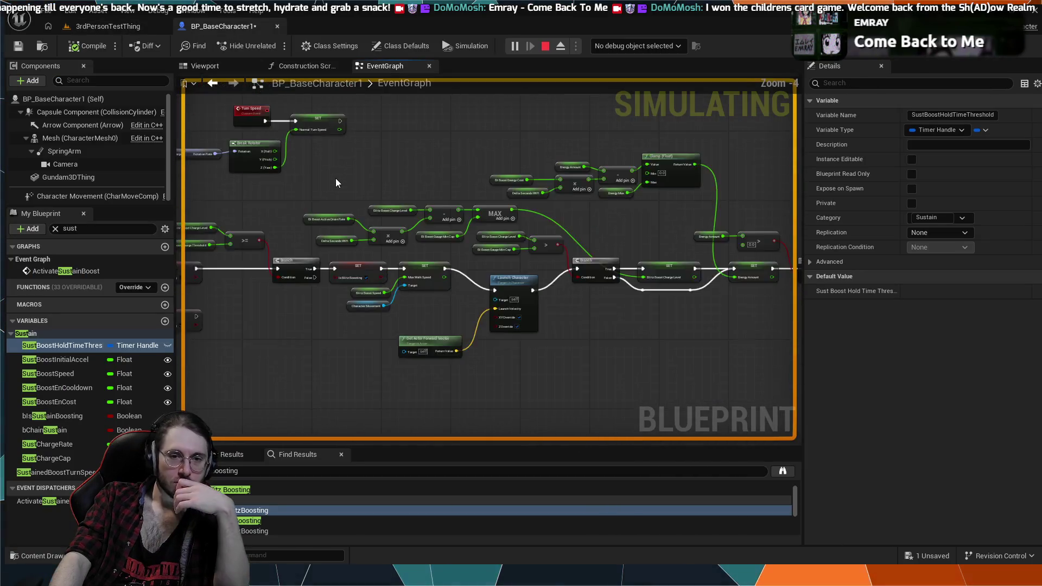
Look over the boost input nodes, Burst Boost comment and Is Sustain Boosting branches.
mouse_move(397, 143)
left_mouse_down()
mouse_move(414, 162)
mouse_move(431, 355)
mouse_move(459, 401)
mouse_move(520, 266)
mouse_move(484, 228)
left_mouse_up()
scroll(526, 277, "down", 1)
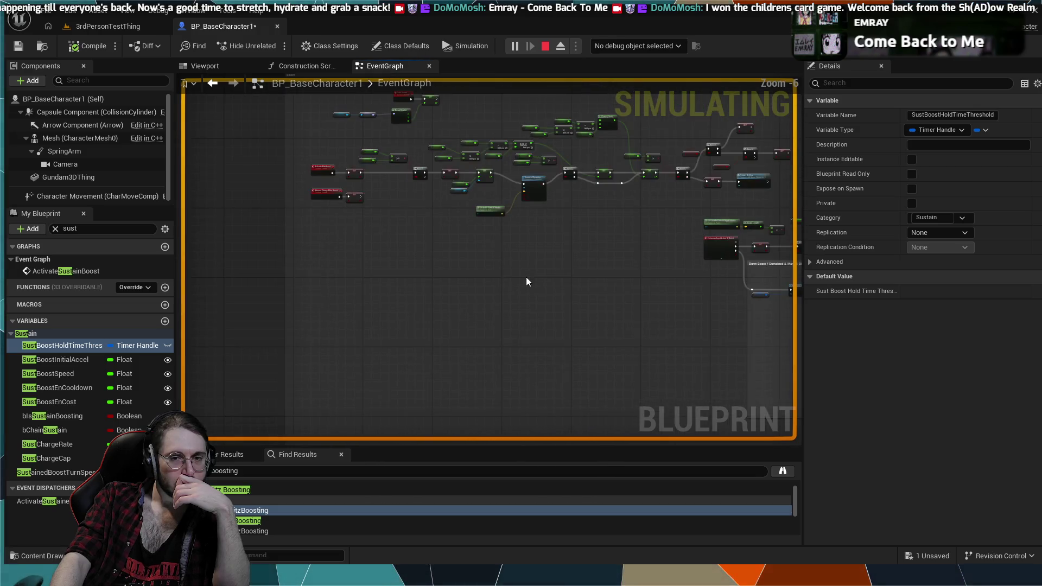
scroll(437, 216, "down", 1)
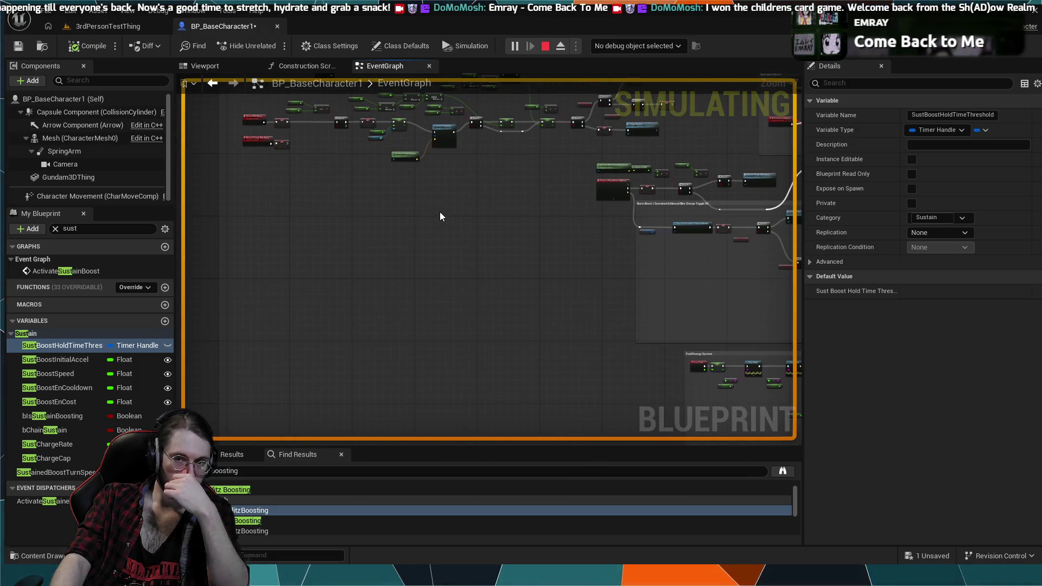
mouse_move(440, 212)
left_mouse_down()
mouse_move(466, 216)
mouse_move(340, 206)
left_mouse_up()
scroll(340, 206, "up", 4)
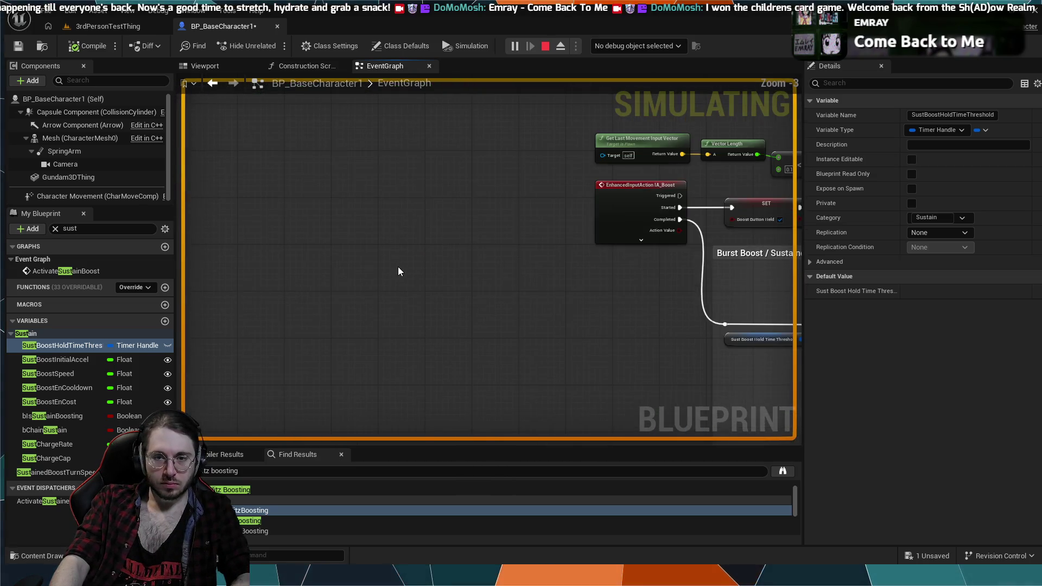
left_click_drag(624, 255, 398, 246)
mouse_move(481, 248)
left_mouse_down()
mouse_move(425, 227)
mouse_move(747, 451)
left_mouse_up()
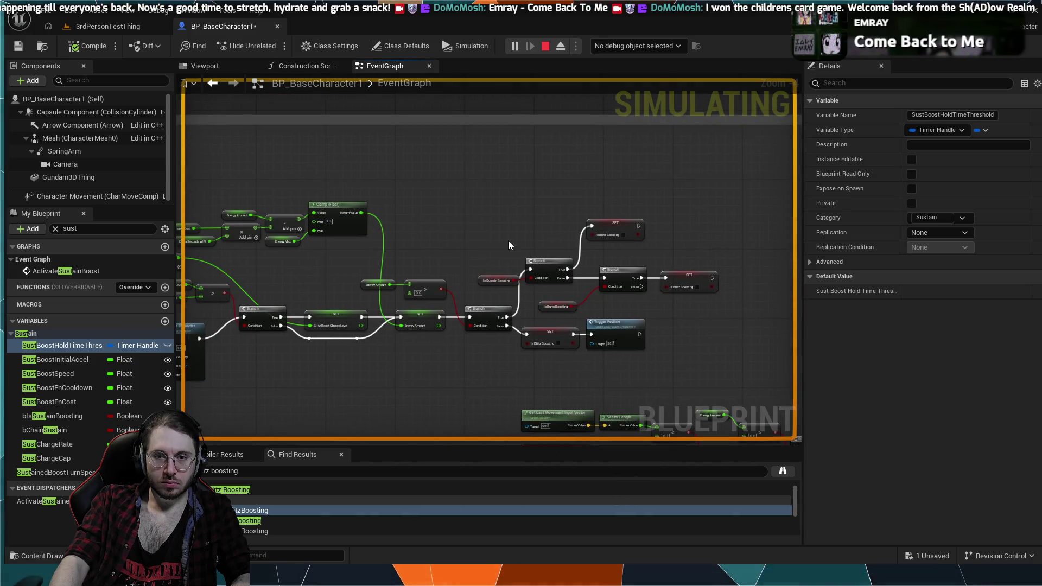
scroll(509, 240, "up", 3)
mouse_move(523, 243)
left_mouse_down()
mouse_move(435, 182)
mouse_move(435, 149)
mouse_move(379, 166)
left_mouse_up()
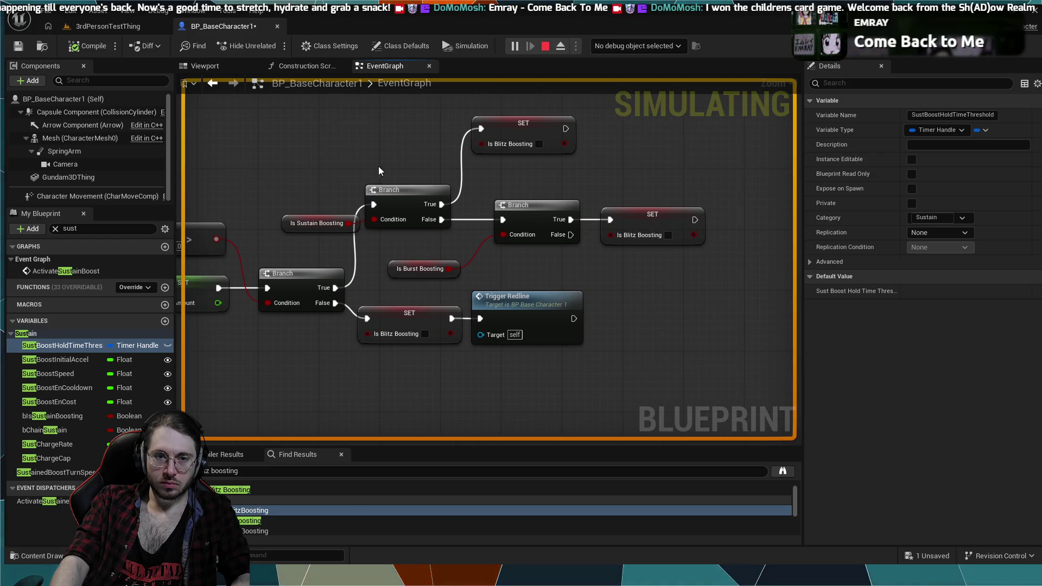
left_click_drag(327, 224, 320, 221)
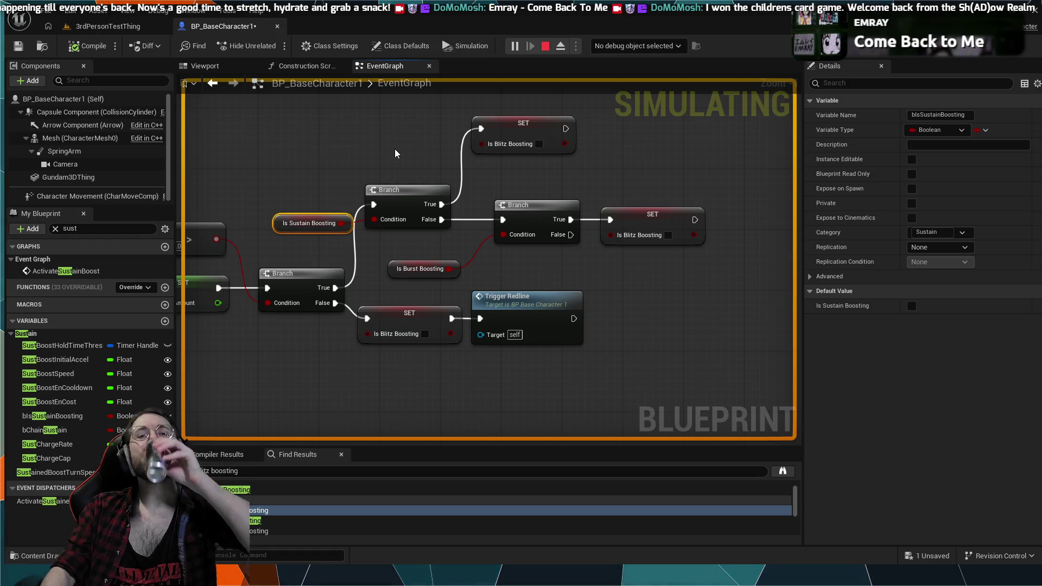
Pan to the Boost Regen, Delay and SET Energy Amount nodes.
scroll(401, 162, "down", 9)
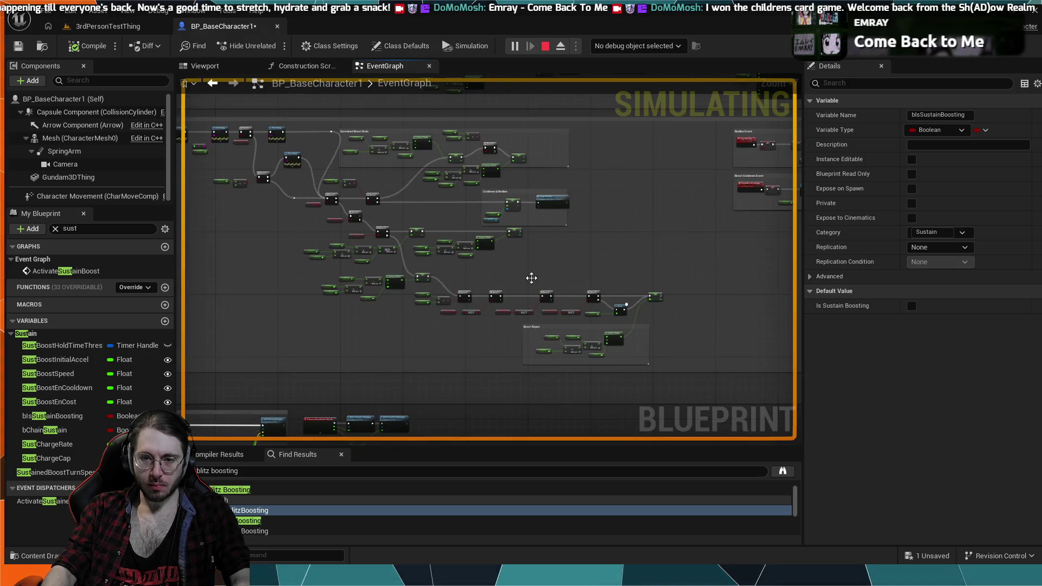
scroll(550, 340, "up", 9)
scroll(517, 268, "up", 1)
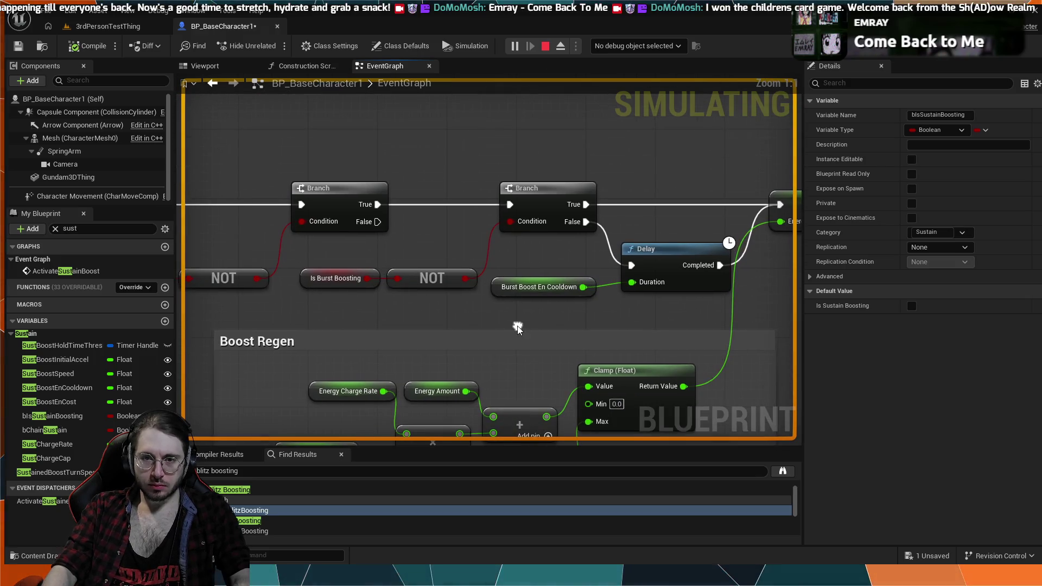
left_click_drag(492, 278, 649, 294)
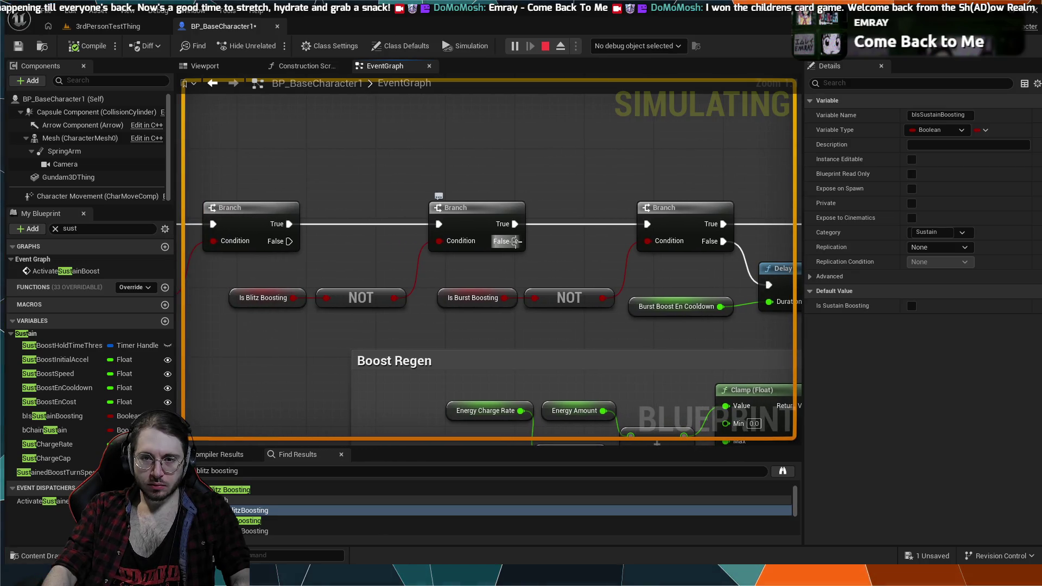
left_click_drag(766, 237, 584, 237)
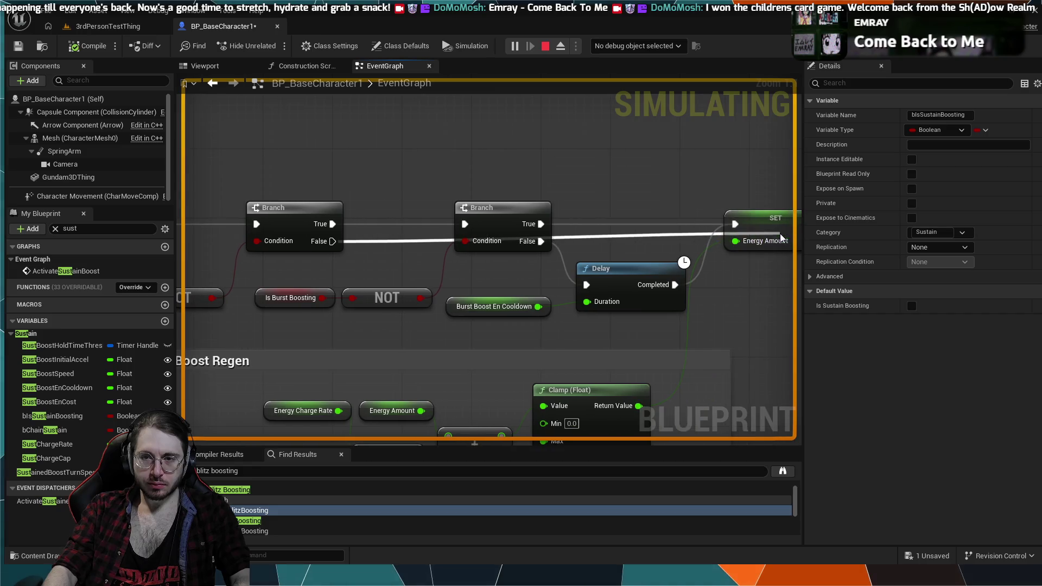
Stop the simulation, play 3rdPersonTestThing moving forward with W, then return to BP_BaseCharacter1.
left_click(545, 51)
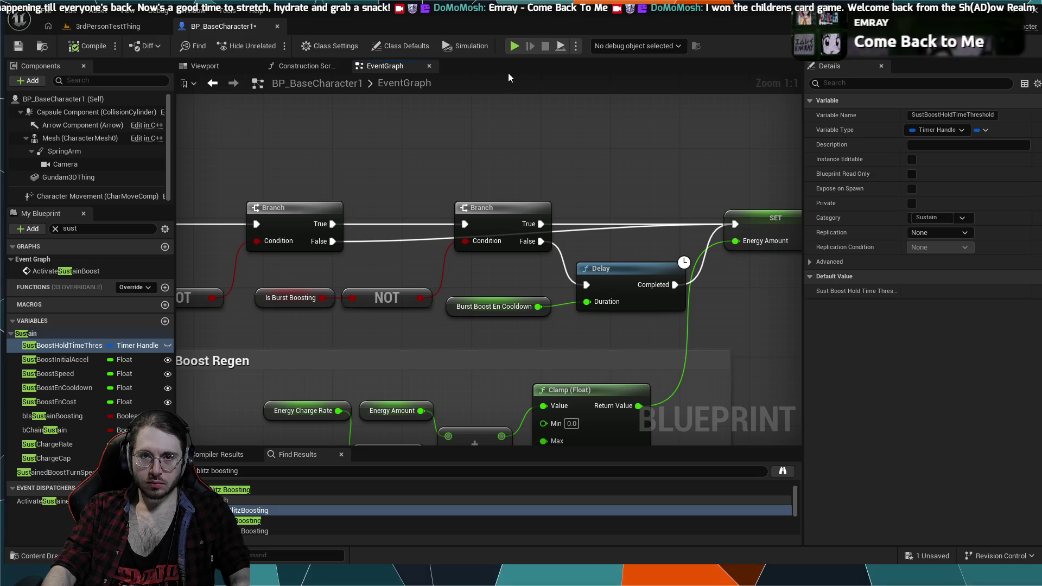
left_click(89, 26)
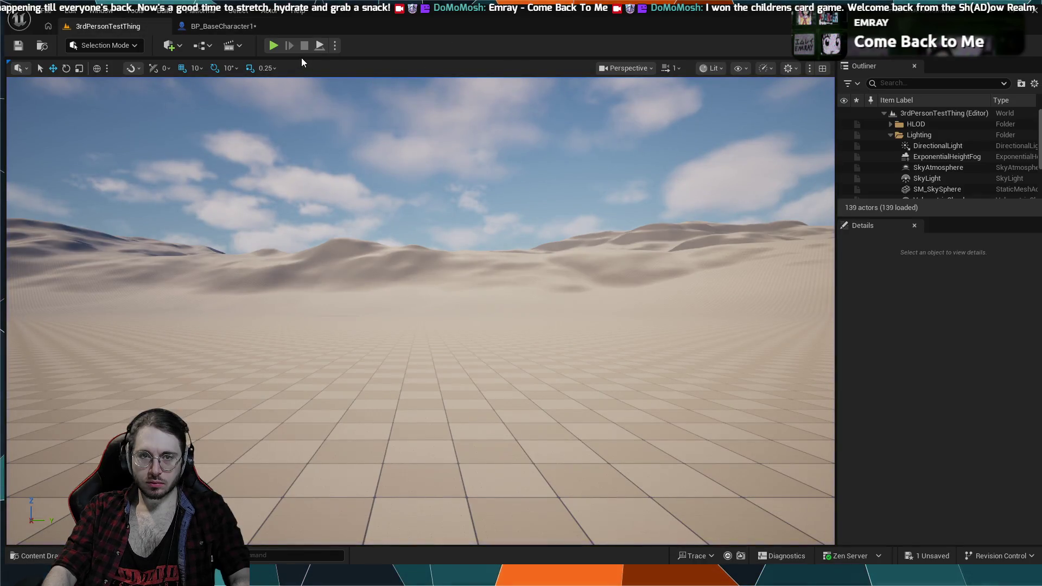
left_click(274, 46)
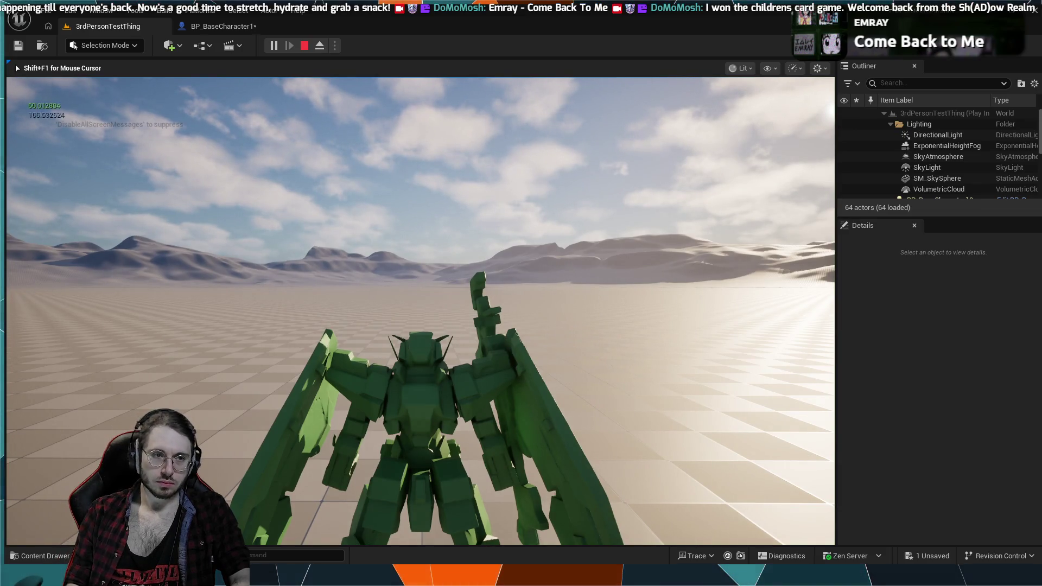
key("w")
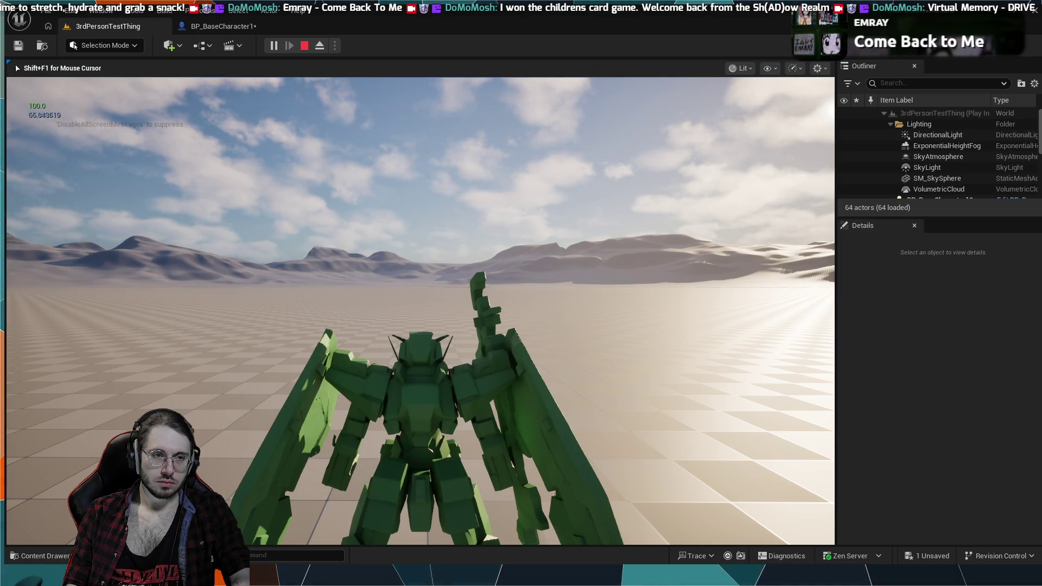
key("Escape")
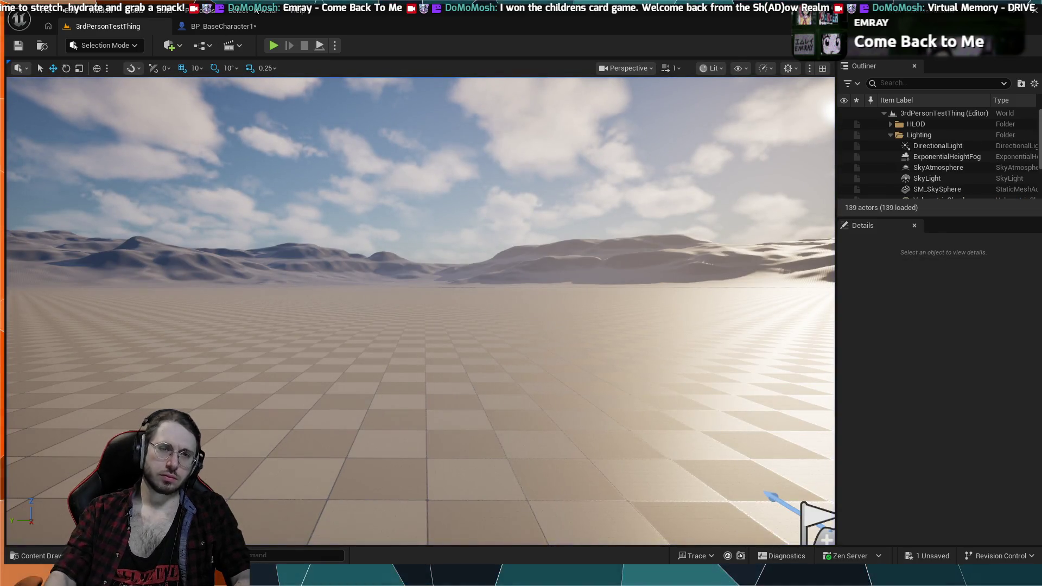
left_click(222, 26)
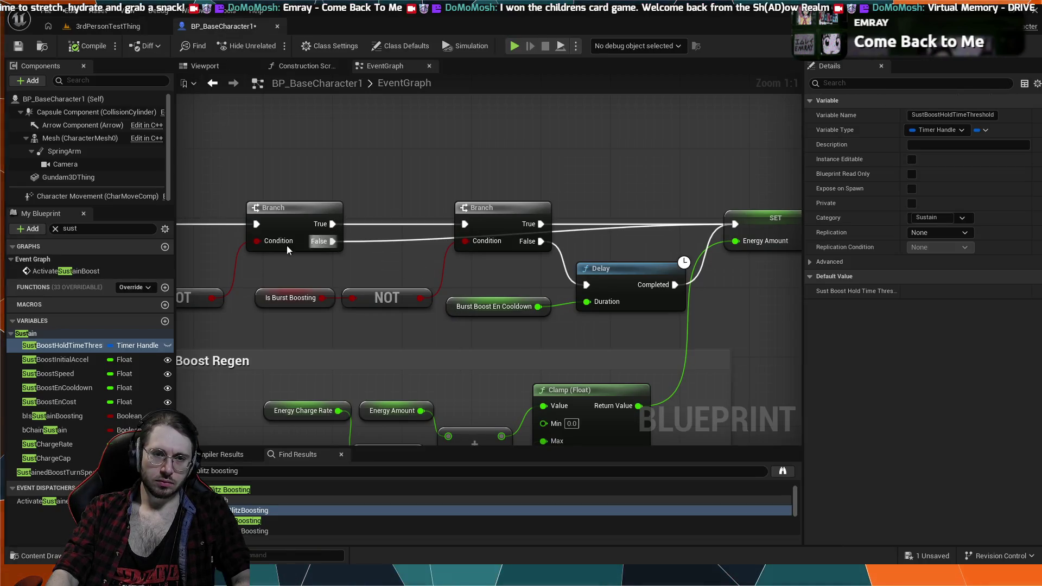
Delete the NOT node and wire Is Blitz Boosting directly into the Branch Condition.
left_click_drag(252, 266, 380, 267)
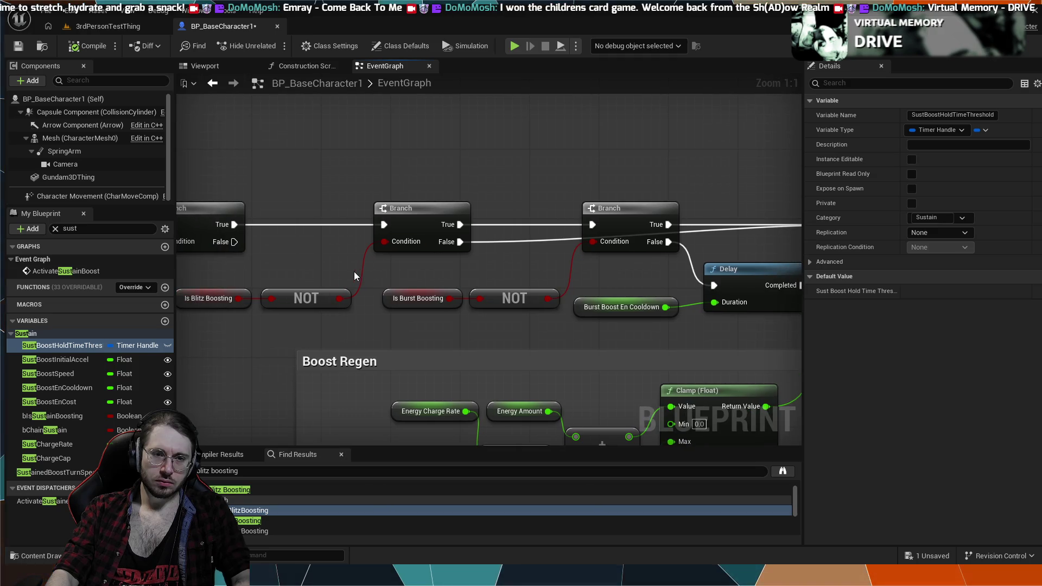
left_click(362, 271, "alt")
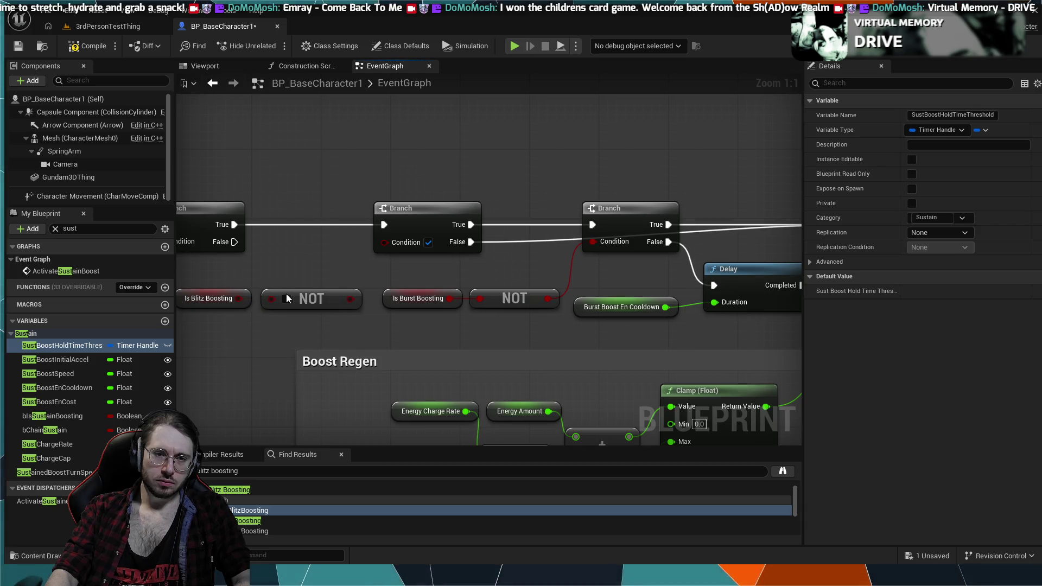
left_click(297, 296)
key("Delete")
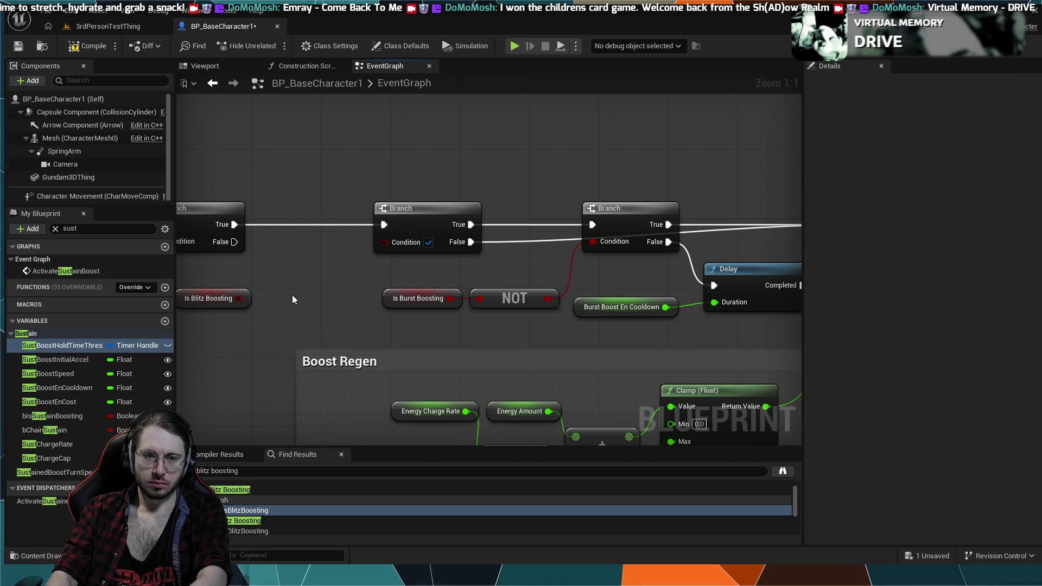
mouse_move(224, 292)
left_mouse_down()
mouse_move(325, 292)
mouse_move(376, 260)
mouse_move(381, 243)
left_mouse_up()
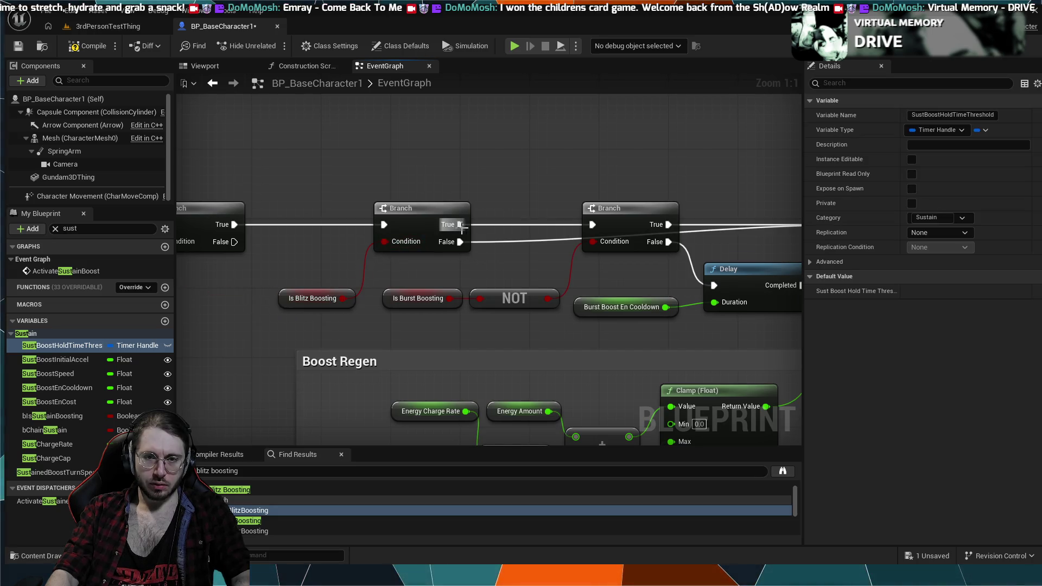
Break the middle Branch's exec links, raise it, and connect its False output onward.
left_click(493, 225, "alt")
left_click(490, 242, "alt")
mouse_move(496, 248)
left_mouse_down()
mouse_move(281, 240)
mouse_move(469, 240)
left_mouse_up()
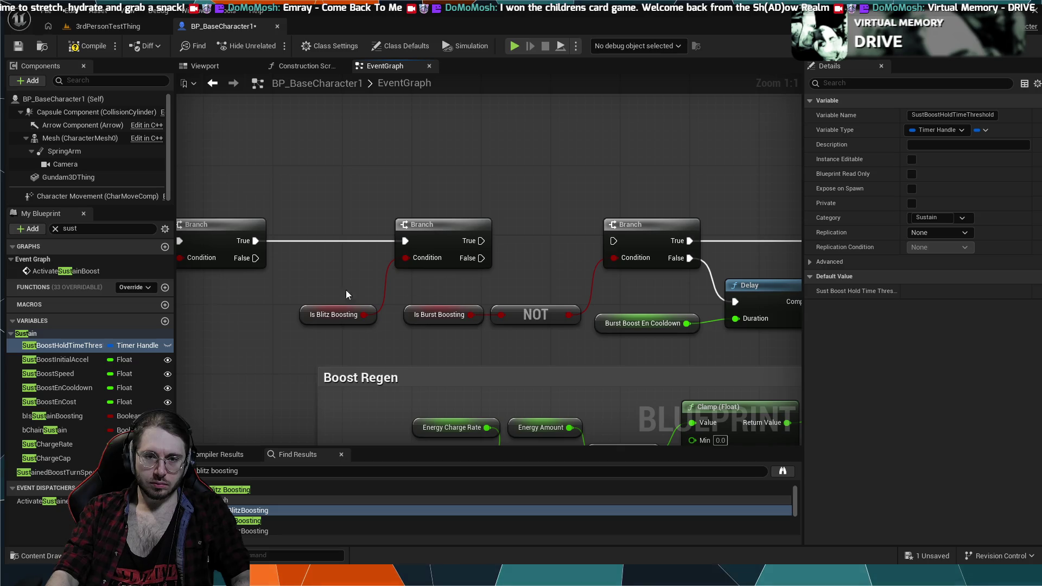
left_click_drag(316, 305, 332, 279)
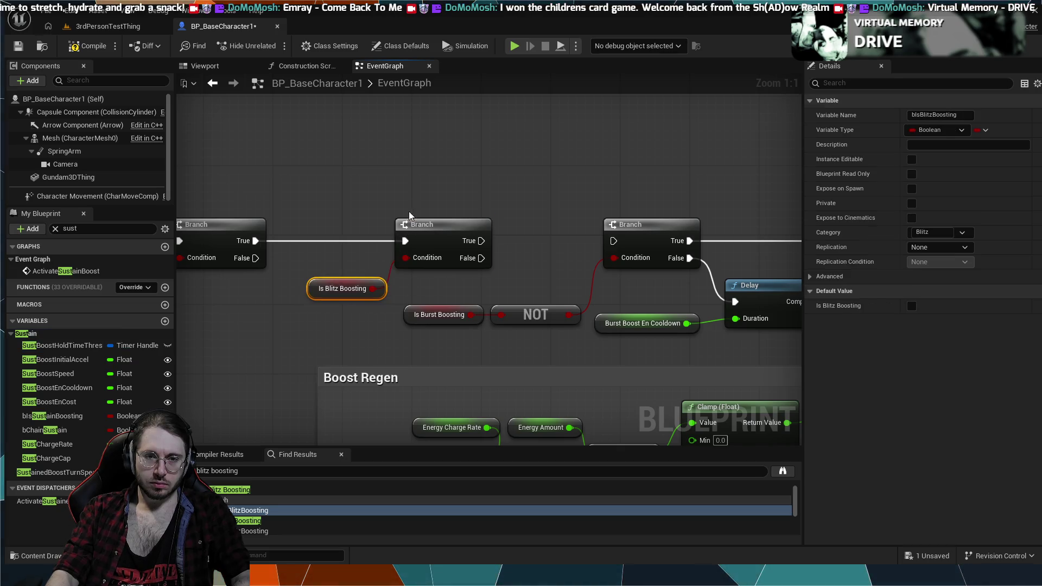
mouse_move(411, 224)
left_mouse_down()
mouse_move(361, 158)
mouse_move(649, 197)
left_mouse_up()
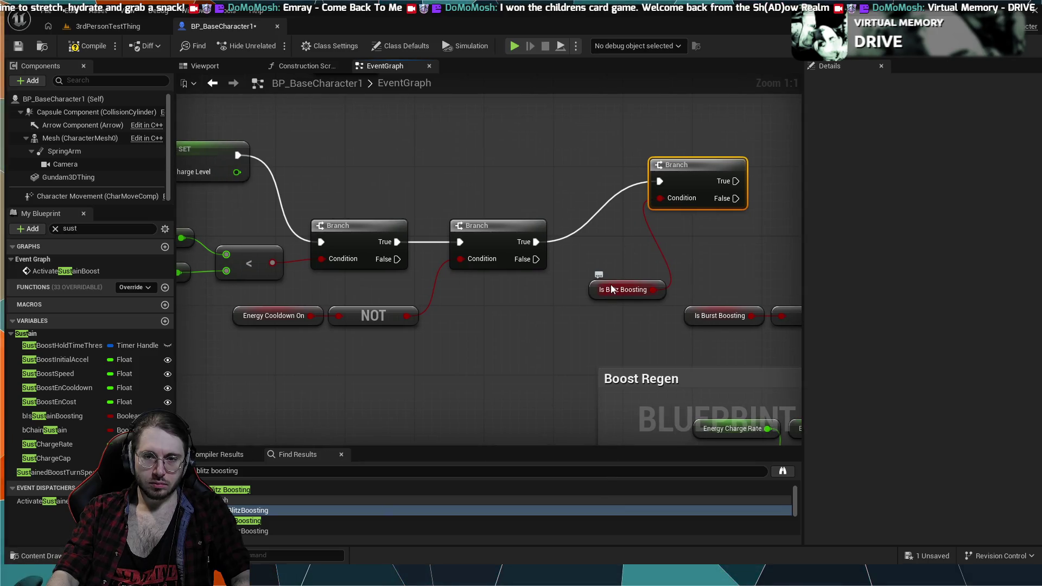
left_click_drag(611, 289, 569, 201)
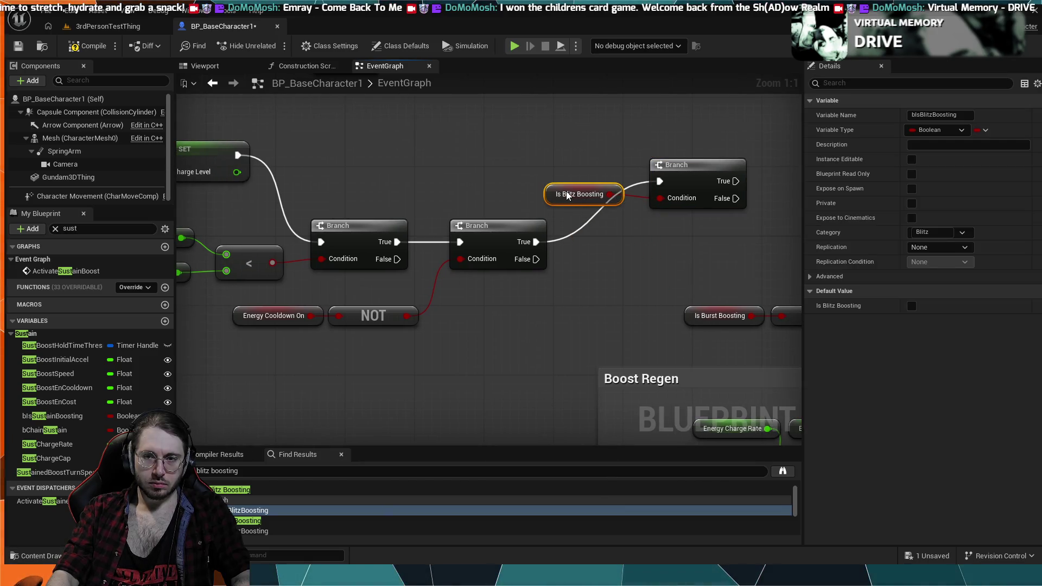
left_click_drag(656, 255, 380, 260)
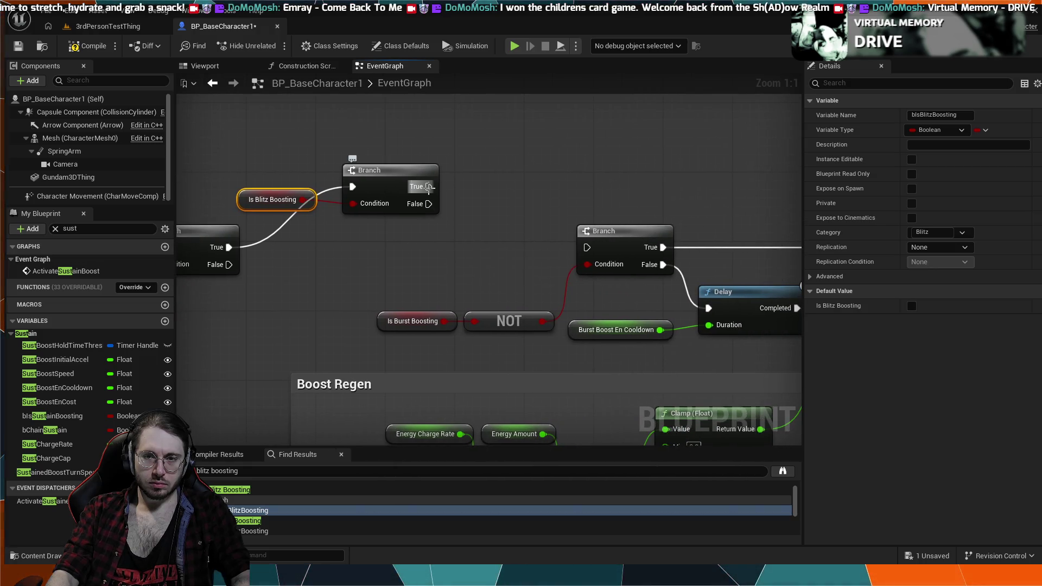
mouse_move(449, 192)
left_mouse_down()
mouse_move(478, 199)
mouse_move(279, 223)
mouse_move(335, 228)
left_mouse_up()
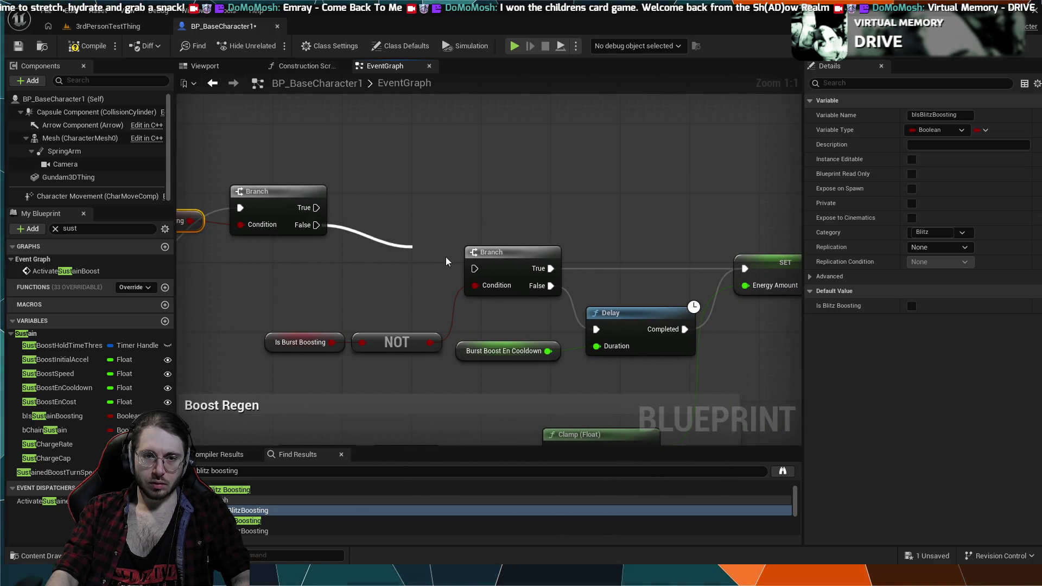
left_click_drag(424, 224, 372, 208)
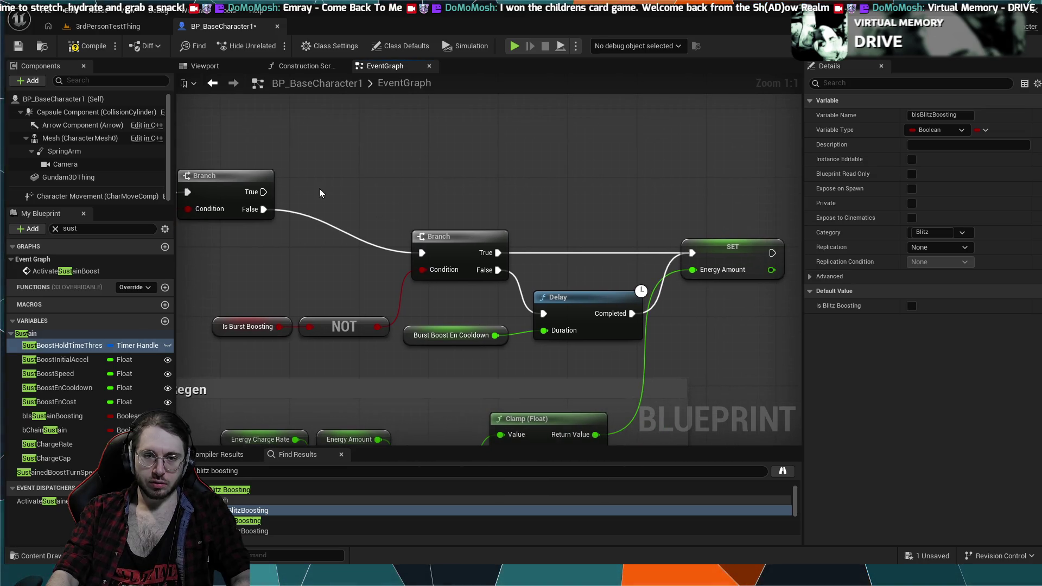
left_click_drag(424, 158, 641, 168)
mouse_move(331, 210)
left_mouse_down()
mouse_move(364, 237)
mouse_move(442, 248)
left_mouse_up()
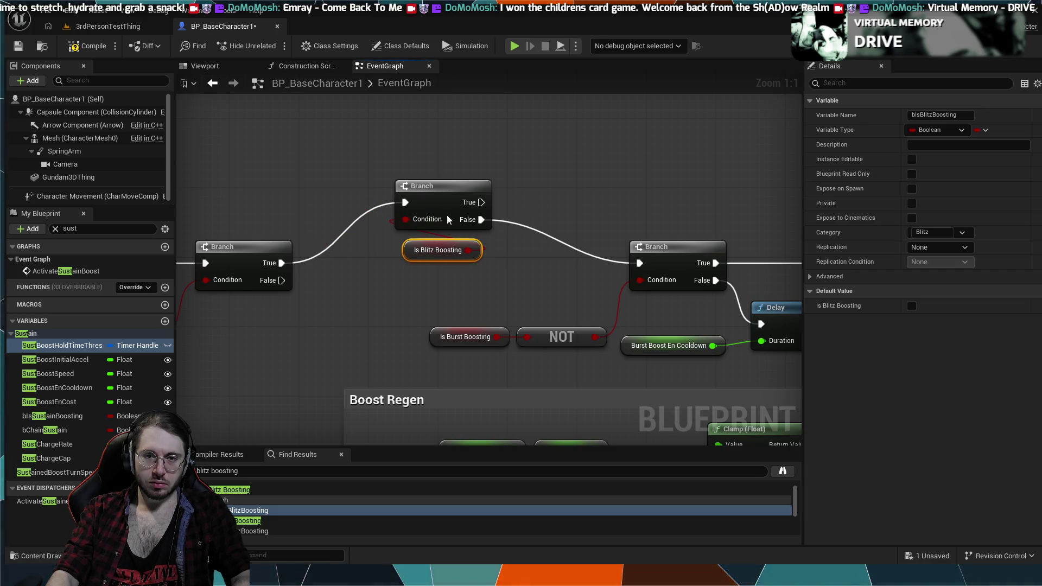
Run a brief simulation, then pan back to the Is Blitz Boosting Branch.
left_click(514, 46)
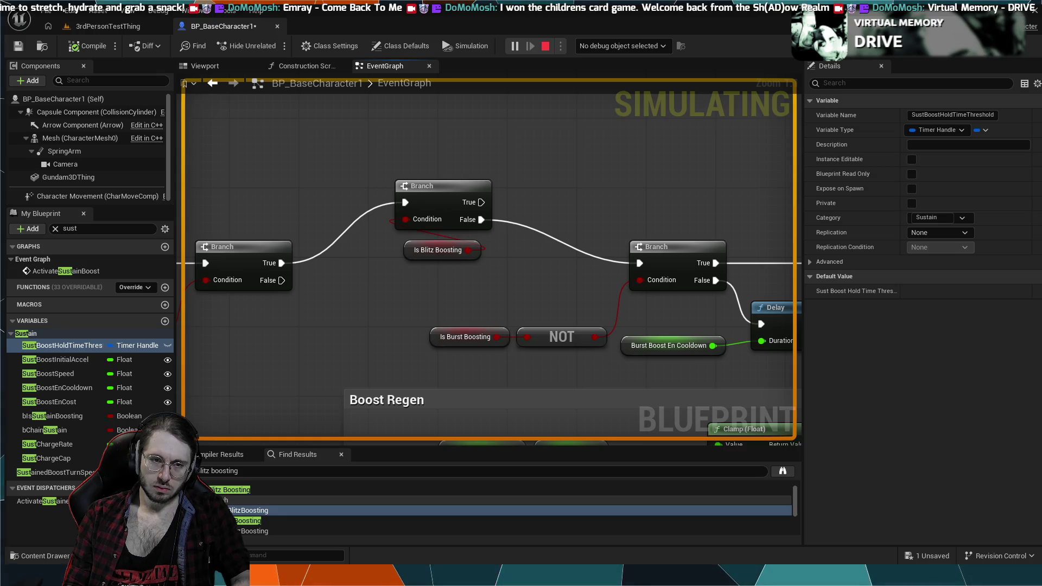
key("Escape")
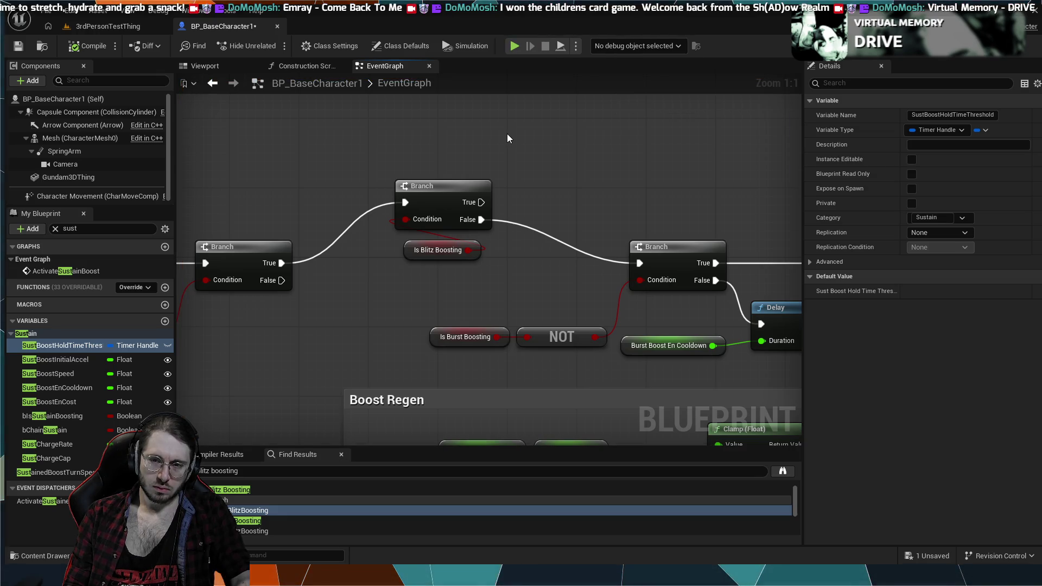
left_click_drag(539, 155, 433, 164)
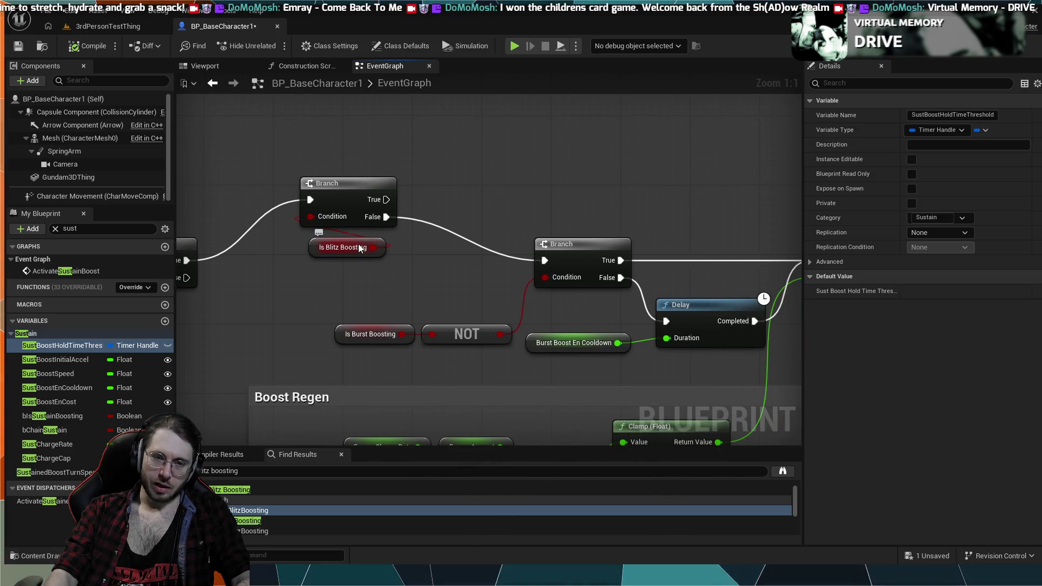
left_click_drag(447, 230, 216, 196)
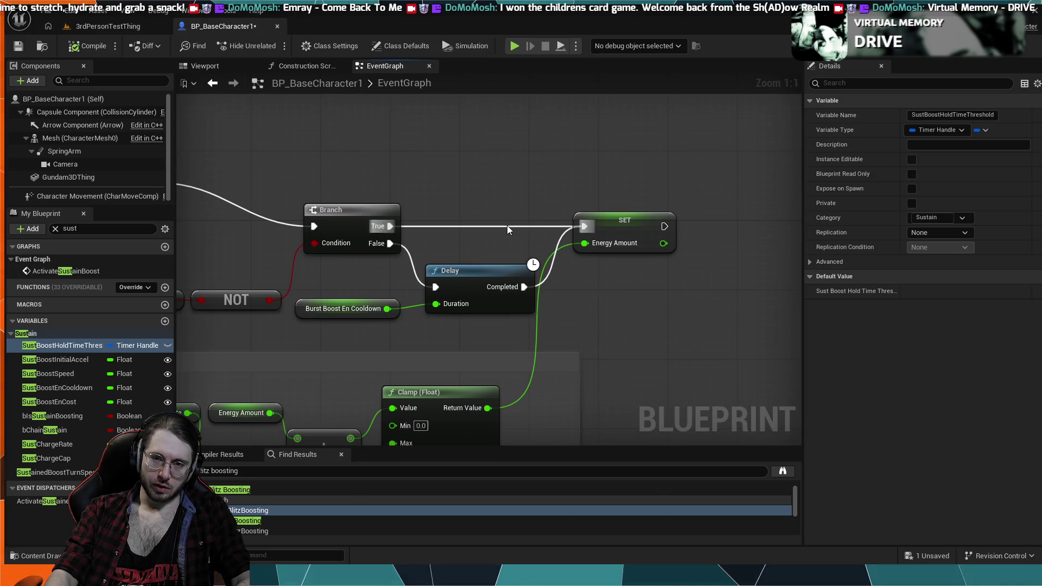
left_click_drag(575, 231, 693, 109)
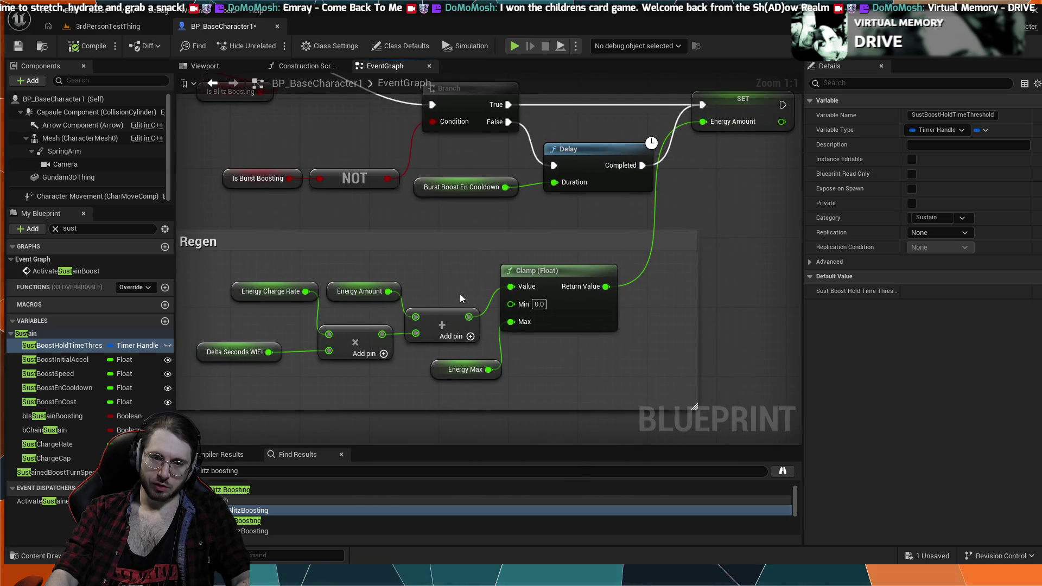
mouse_move(461, 299)
left_mouse_down()
mouse_move(426, 303)
mouse_move(491, 394)
mouse_move(528, 361)
left_mouse_up()
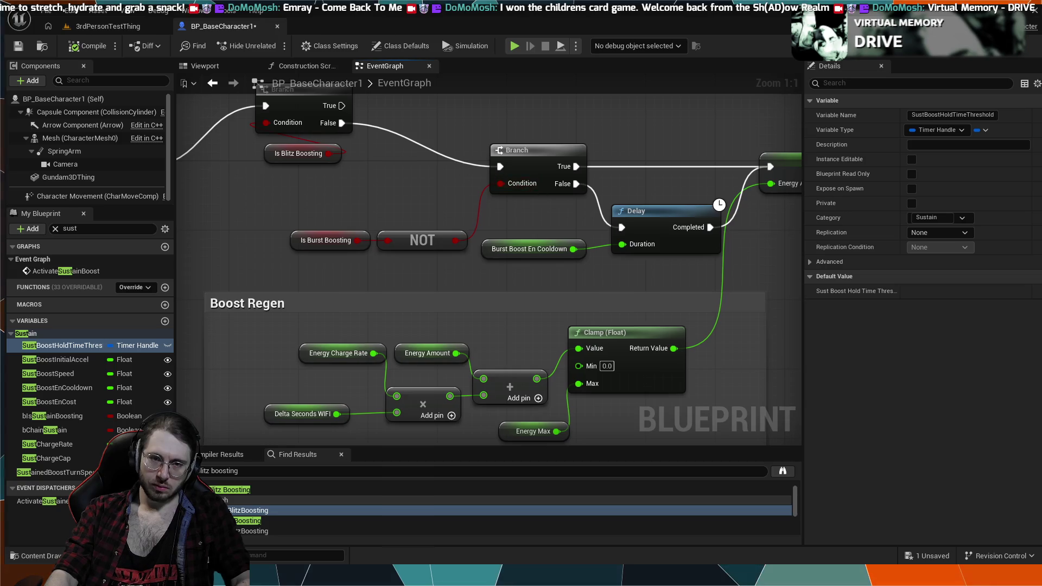
left_click_drag(459, 170, 494, 233)
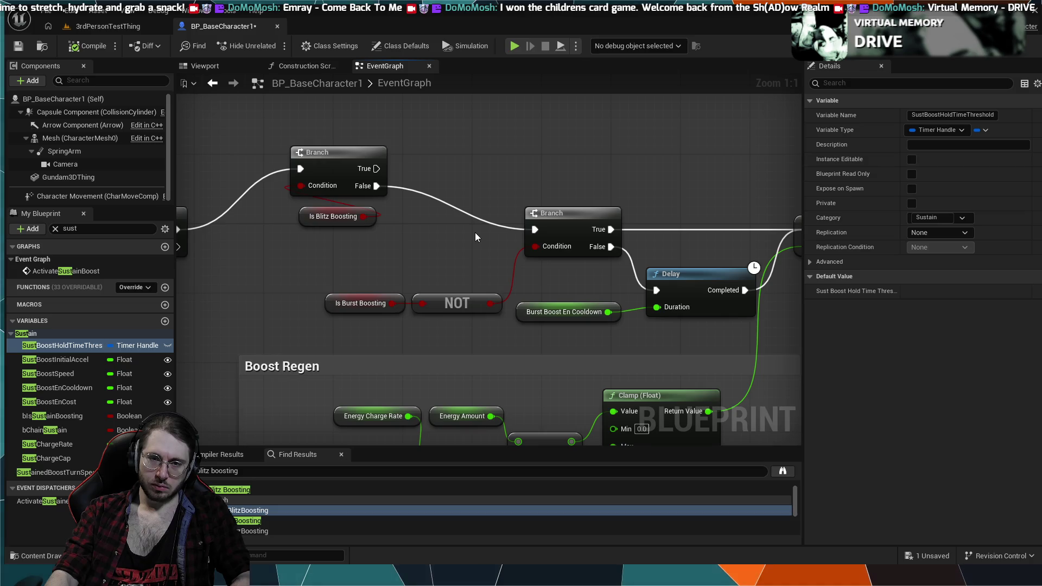
left_click_drag(455, 235, 591, 250)
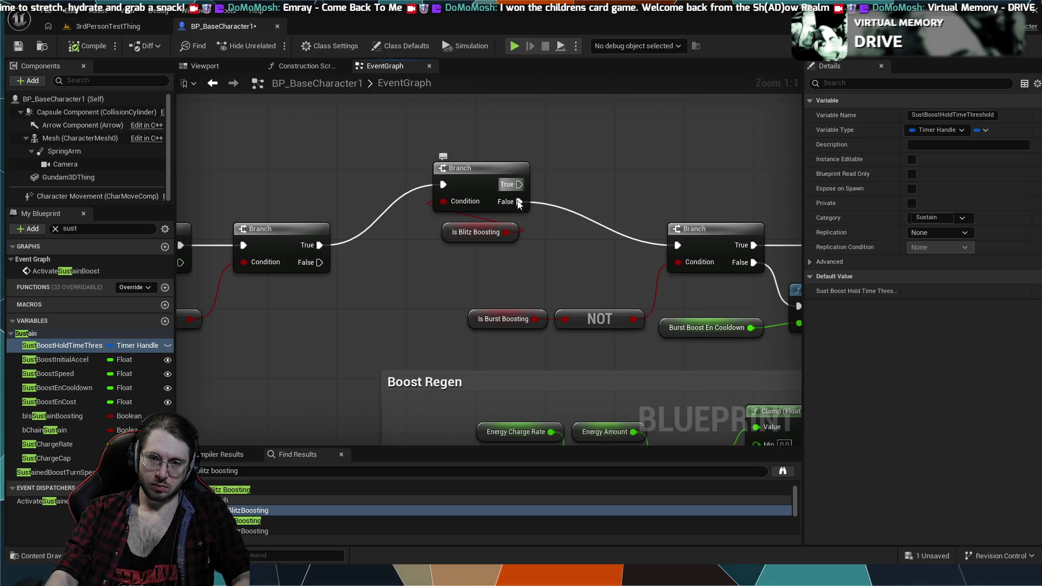
Drag from the Blitz Branch's False output and place a new Branch beside the chain.
left_click_drag(517, 201, 559, 202)
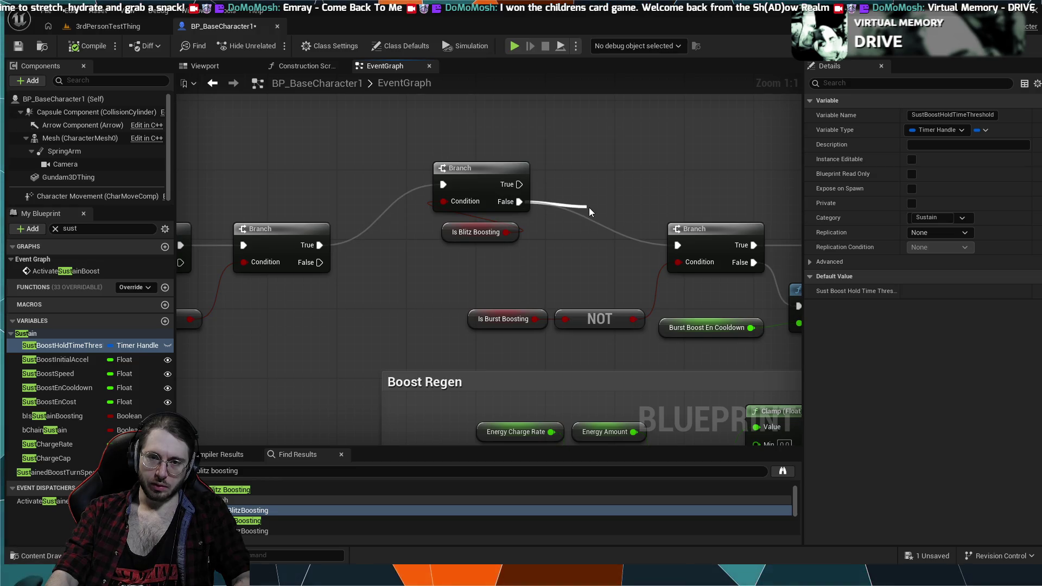
left_click(624, 254)
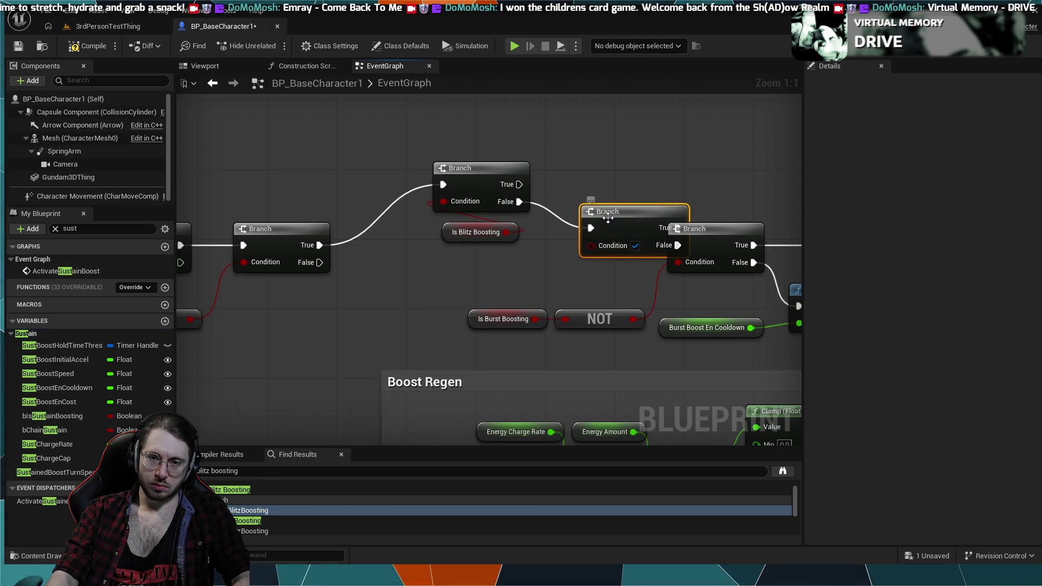
mouse_move(605, 211)
left_mouse_down()
mouse_move(595, 197)
mouse_move(565, 193)
left_mouse_up()
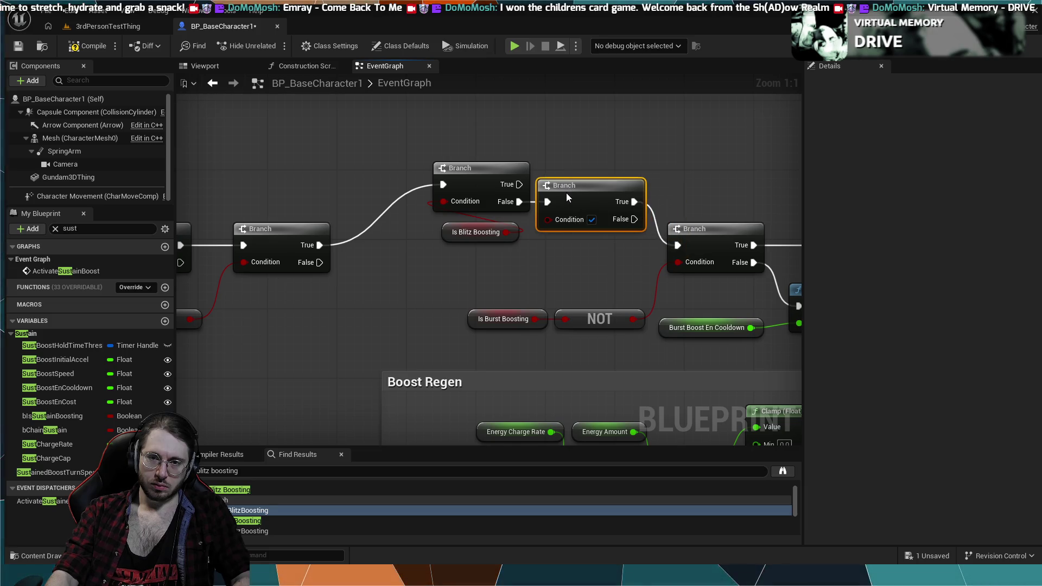
left_click_drag(627, 179, 572, 169)
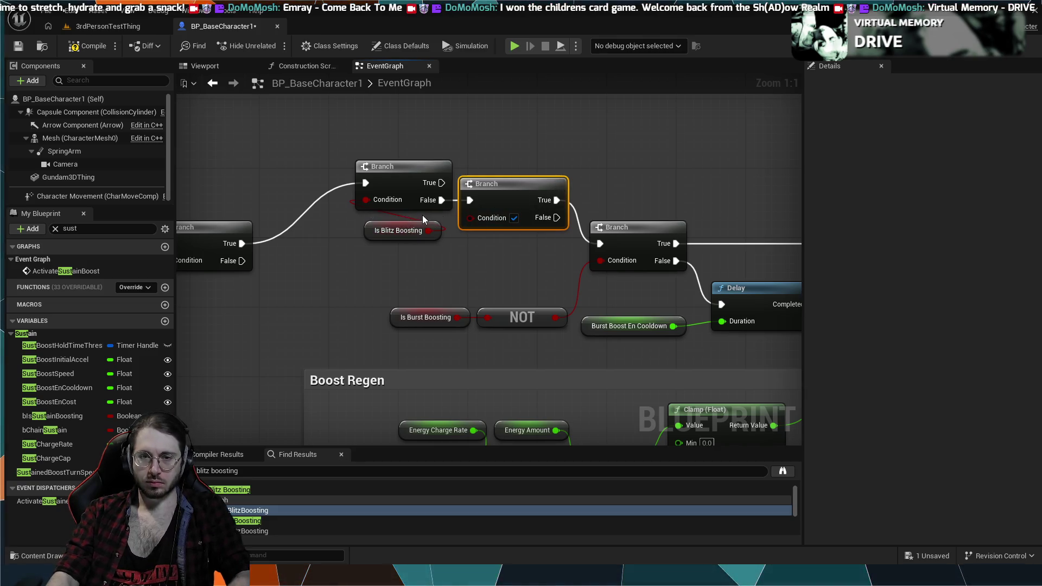
Undo the duplicate Branch, keeping False wired onward and Is Blitz Boosting beneath the Branch.
key("ctrl+z")
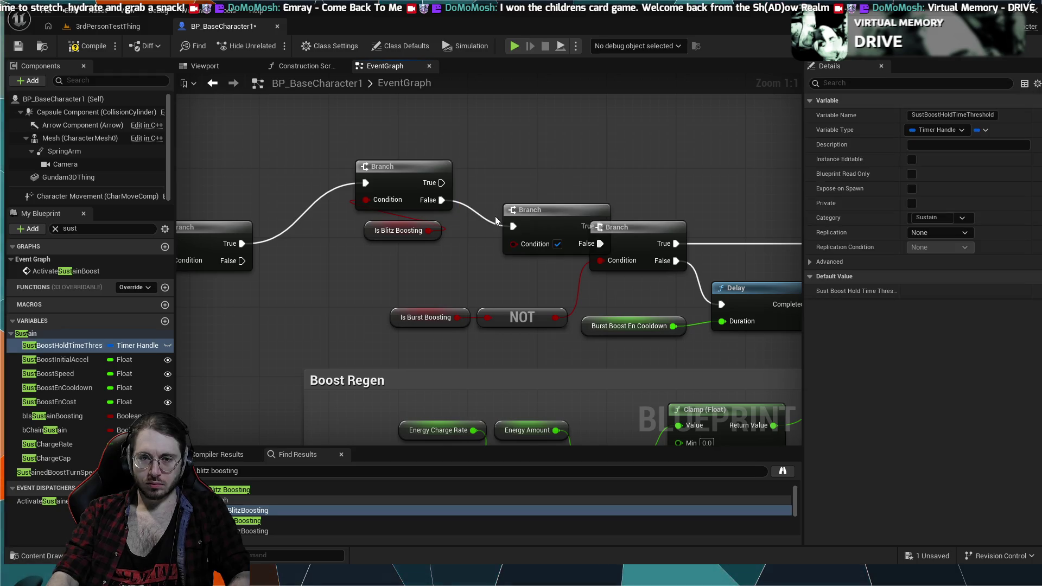
key("ctrl+z")
left_click_drag(456, 205, 502, 204)
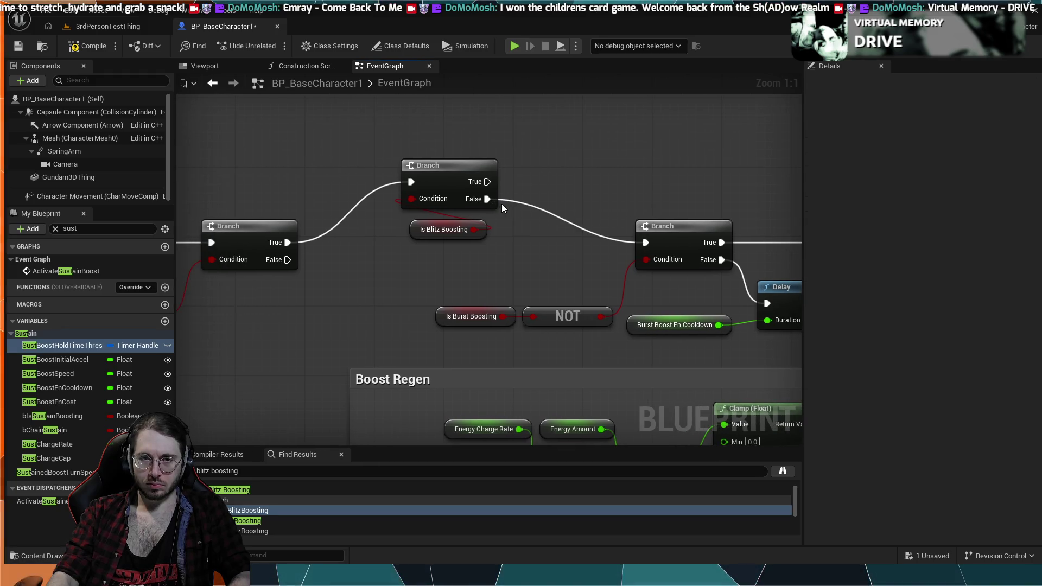
key("ctrl+z")
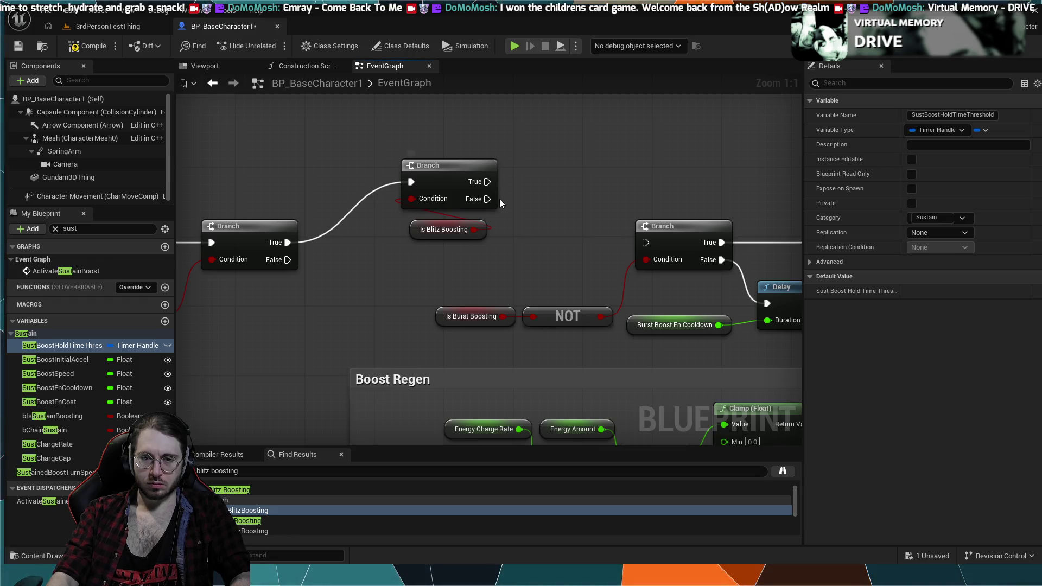
key("ctrl+z")
key("ctrl+z")
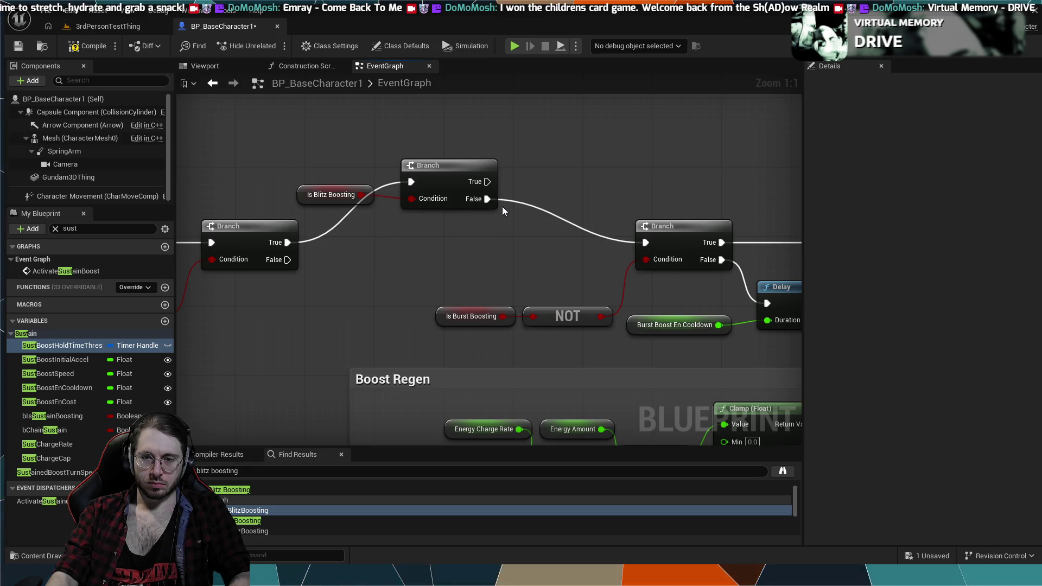
key("ctrl+y")
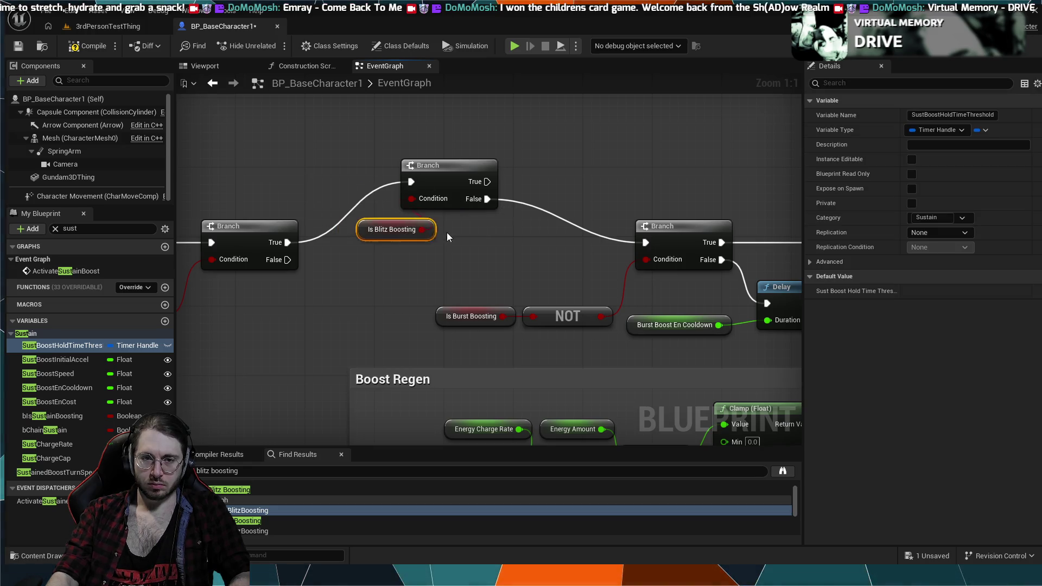
key("ctrl+y")
scroll(553, 265, "down", 6)
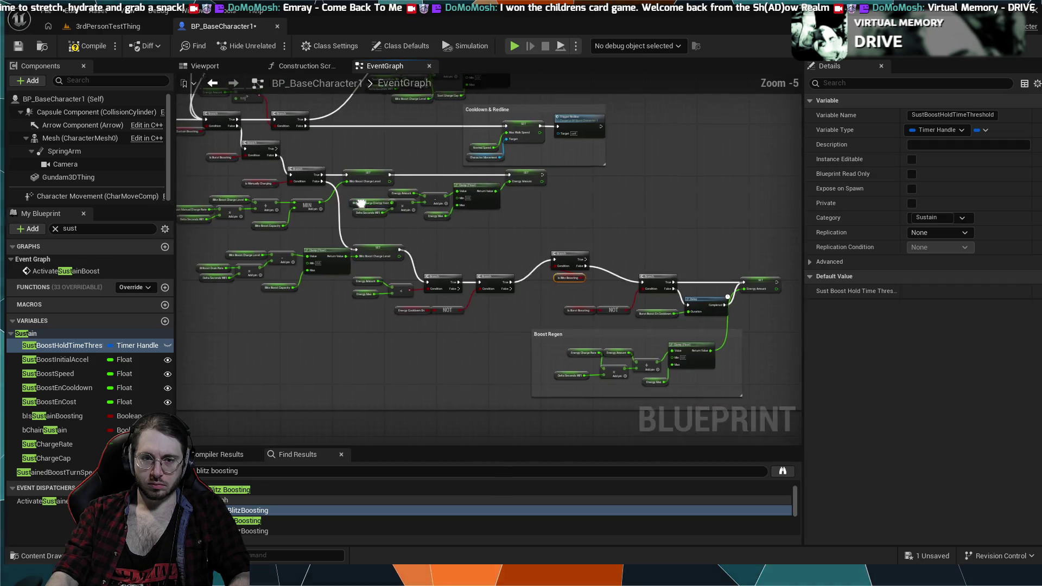
mouse_move(418, 308)
left_mouse_down()
mouse_move(375, 198)
mouse_move(406, 202)
mouse_move(474, 311)
mouse_move(450, 314)
mouse_move(353, 226)
mouse_move(407, 226)
mouse_move(434, 243)
mouse_move(512, 210)
mouse_move(372, 156)
mouse_move(402, 151)
mouse_move(427, 165)
left_mouse_up()
scroll(406, 227, "up", 3)
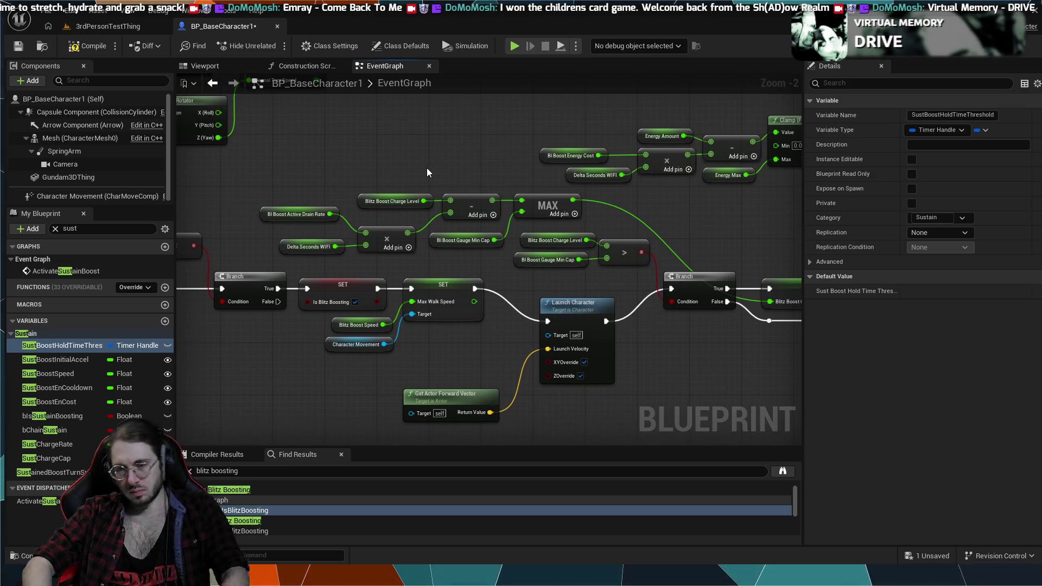
mouse_move(224, 226)
left_mouse_down()
mouse_move(493, 255)
mouse_move(428, 226)
mouse_move(598, 272)
mouse_move(309, 258)
mouse_move(658, 263)
mouse_move(668, 298)
mouse_move(482, 342)
mouse_move(497, 384)
left_mouse_up()
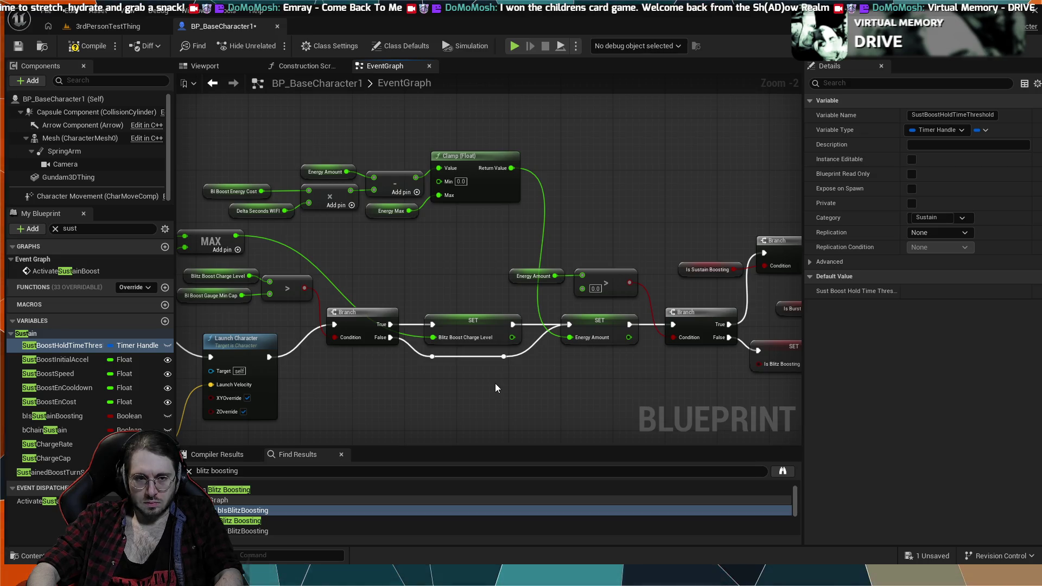
mouse_move(403, 305)
left_mouse_down()
mouse_move(451, 250)
mouse_move(513, 255)
mouse_move(561, 241)
left_mouse_up()
mouse_move(390, 303)
left_mouse_down()
mouse_move(488, 287)
mouse_move(402, 278)
left_mouse_up()
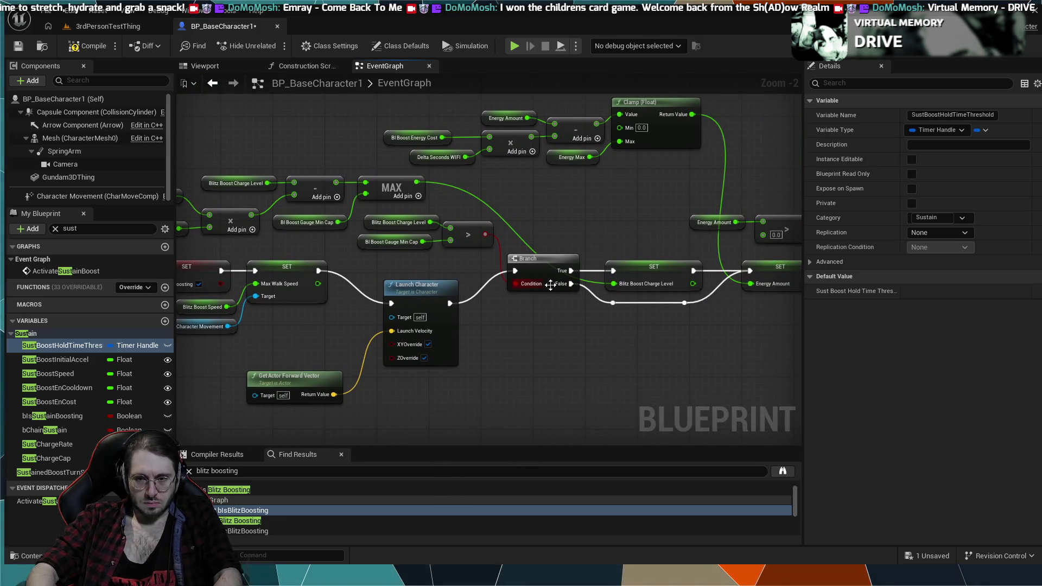
mouse_move(648, 307)
left_mouse_down()
mouse_move(455, 318)
mouse_move(517, 338)
left_mouse_up()
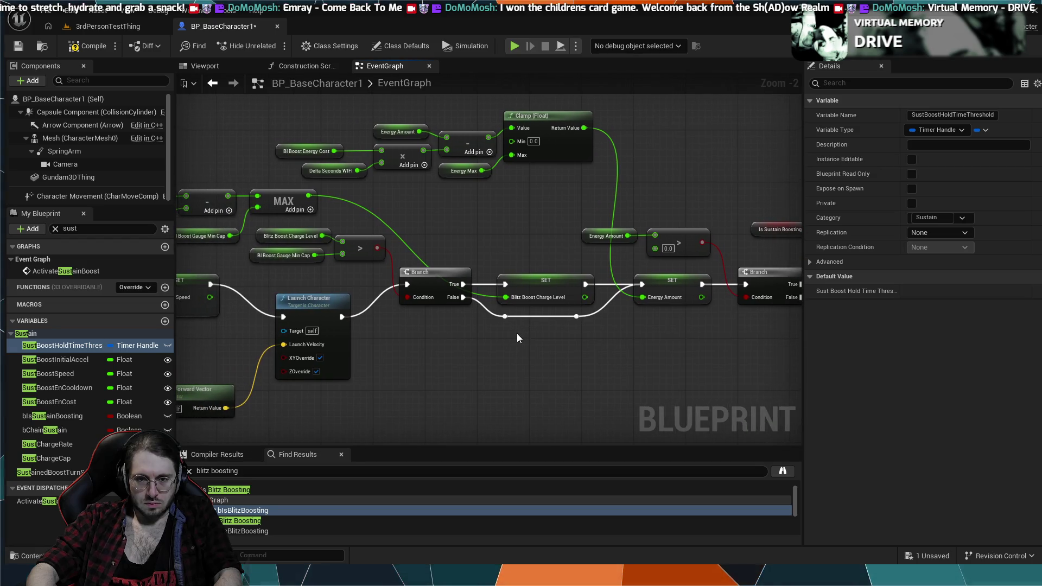
left_click_drag(516, 337, 526, 337)
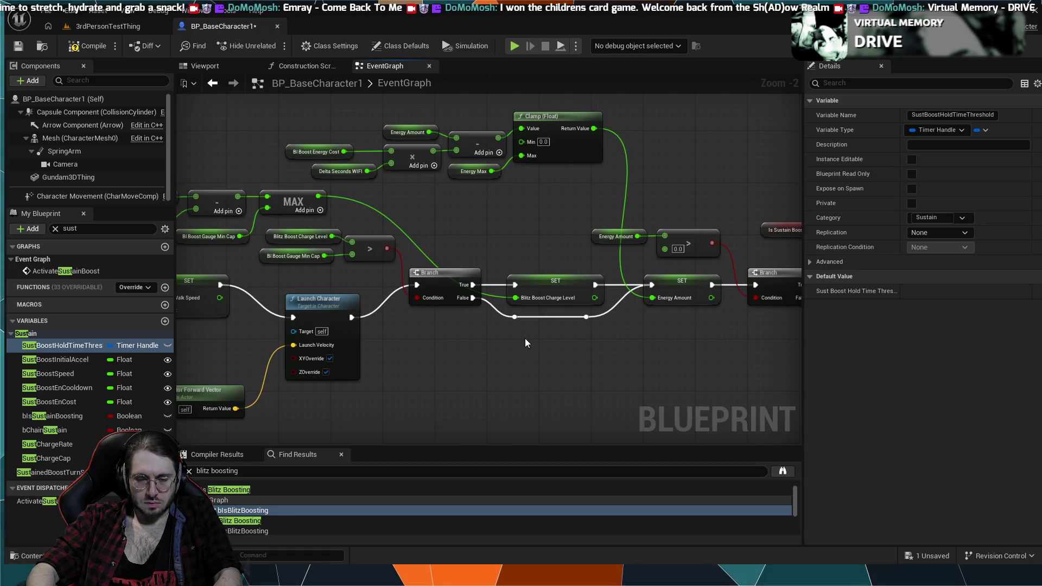
left_click_drag(526, 338, 325, 334)
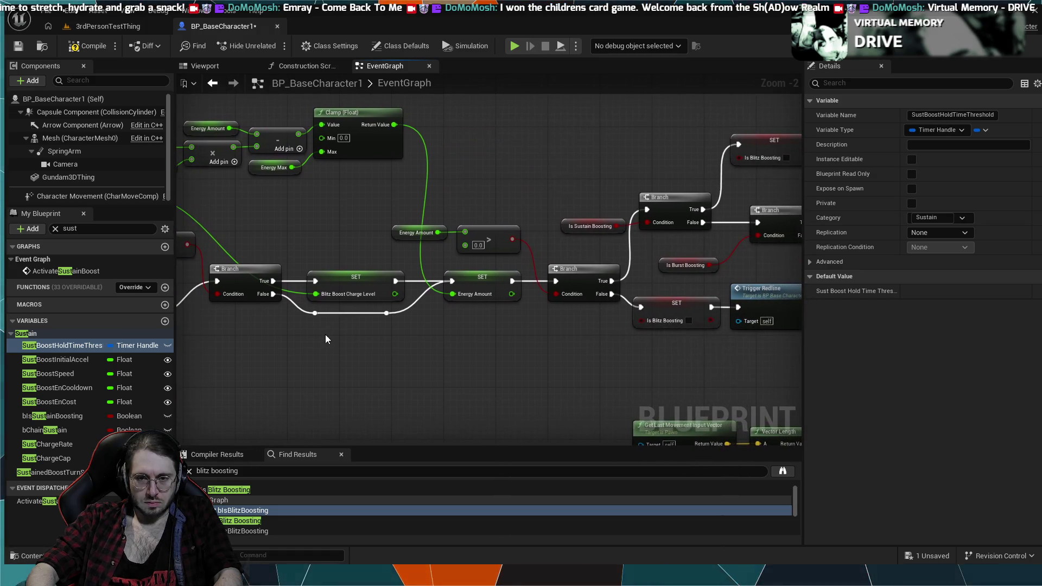
scroll(402, 331, "down", 2)
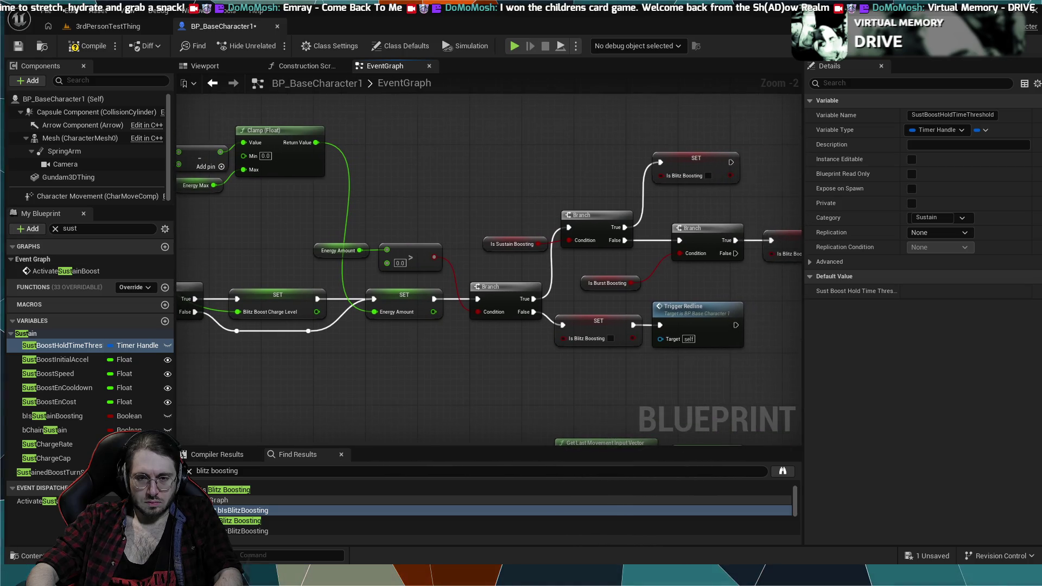
scroll(445, 326, "down", 1)
scroll(465, 315, "up", 4)
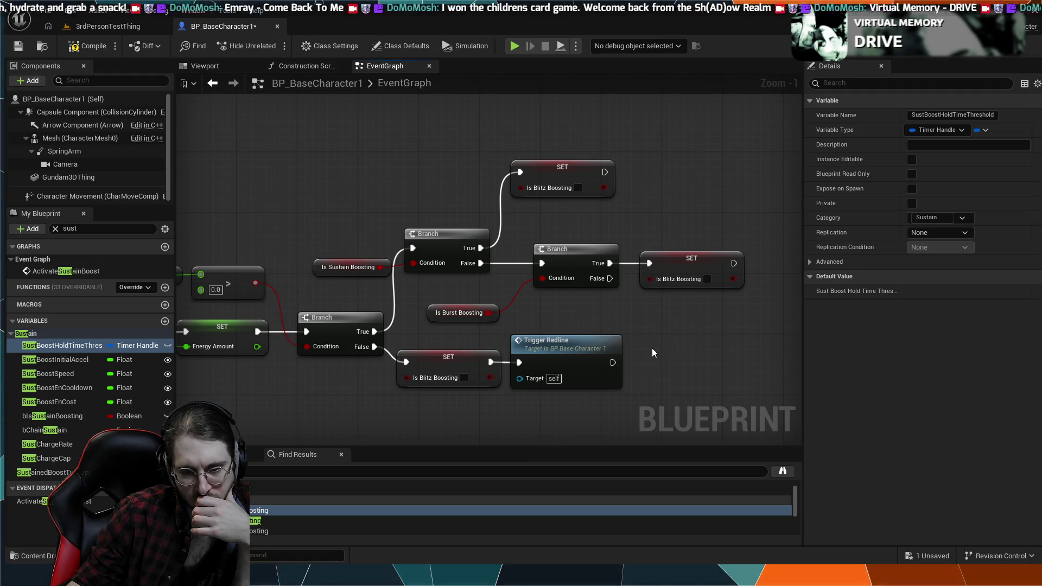
left_click_drag(302, 265, 386, 270)
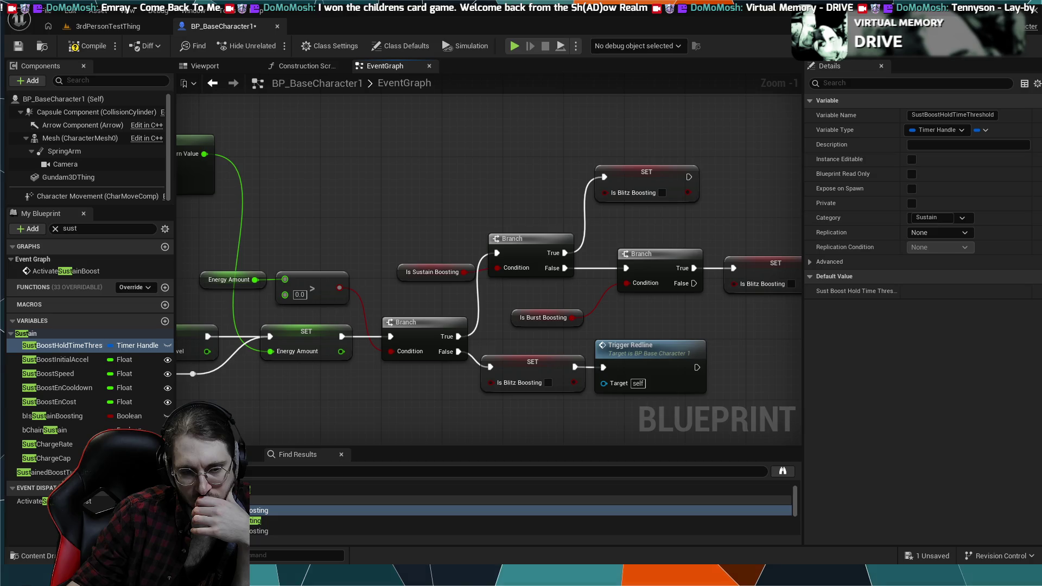
scroll(349, 415, "down", 1)
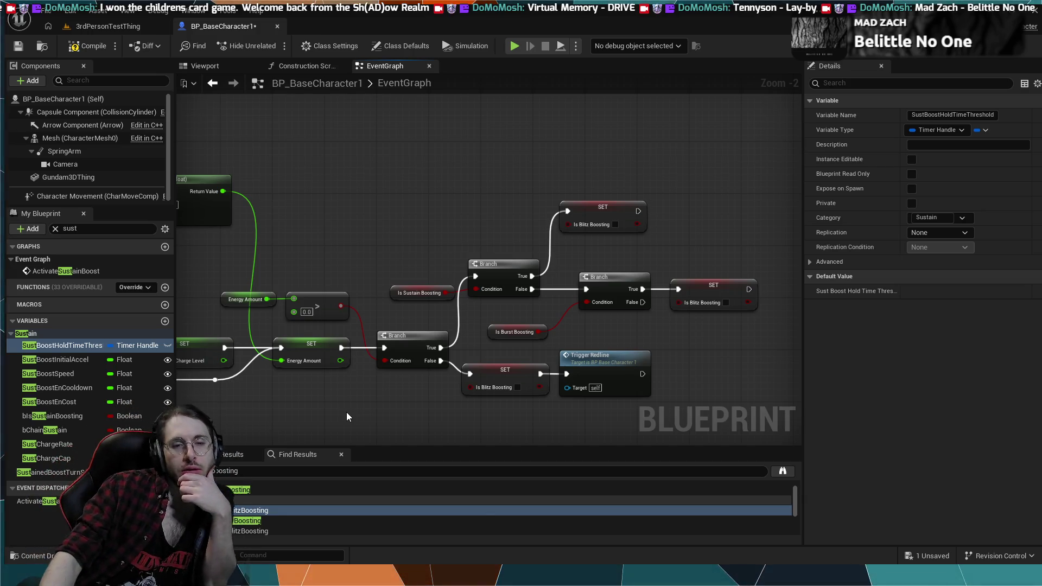
left_click_drag(301, 209, 344, 168)
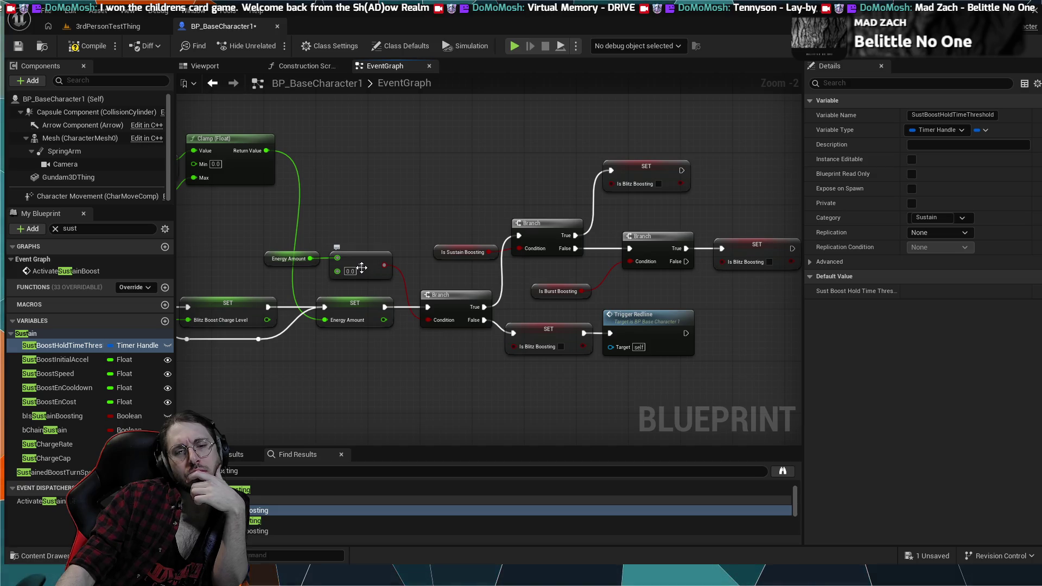
Change the Energy Amount comparison from greater-than to greater-than-or-equal to 0.0.
left_click(363, 269)
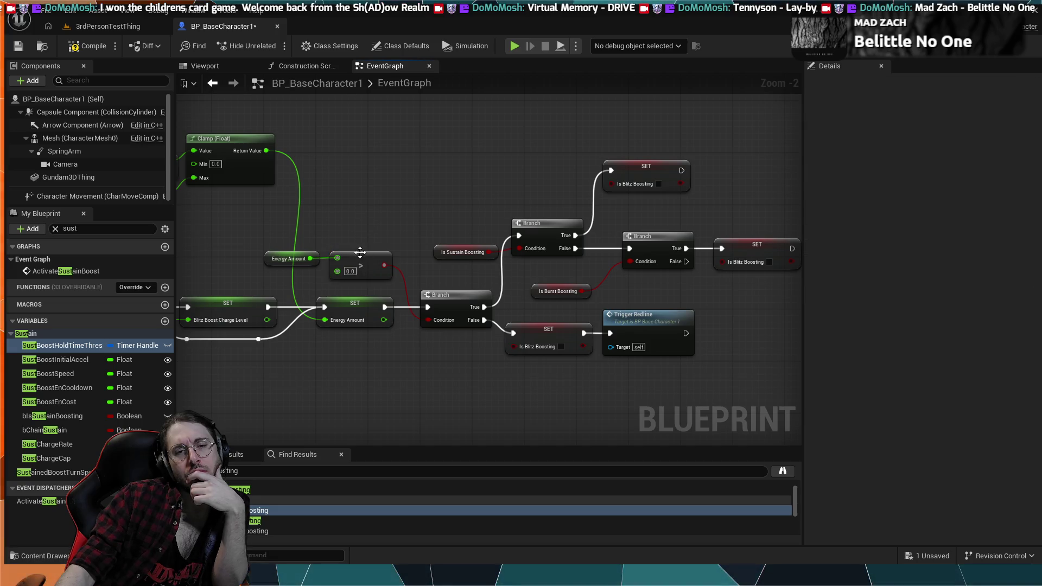
left_click(365, 257)
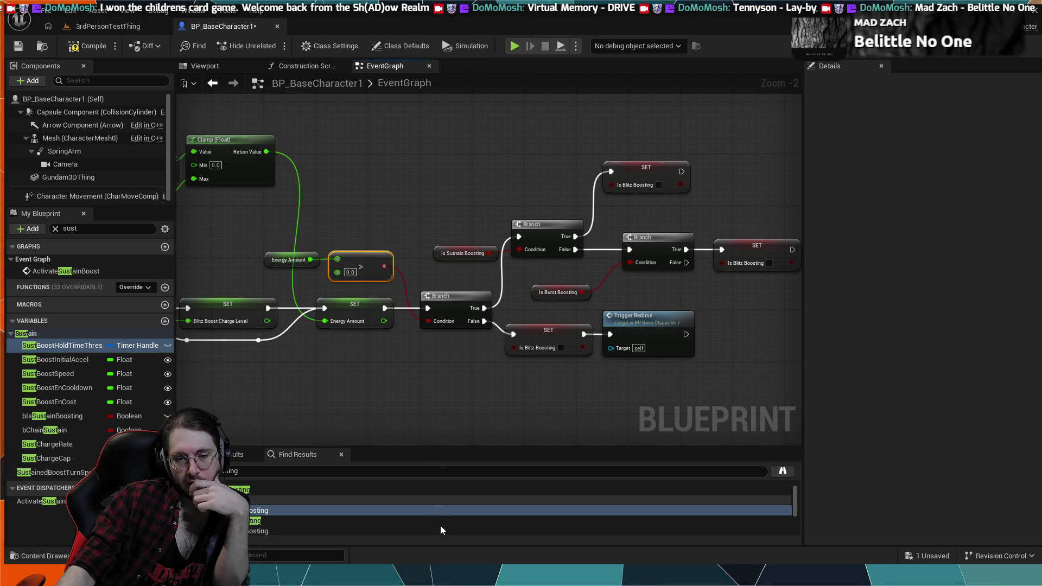
key("ctrl+z")
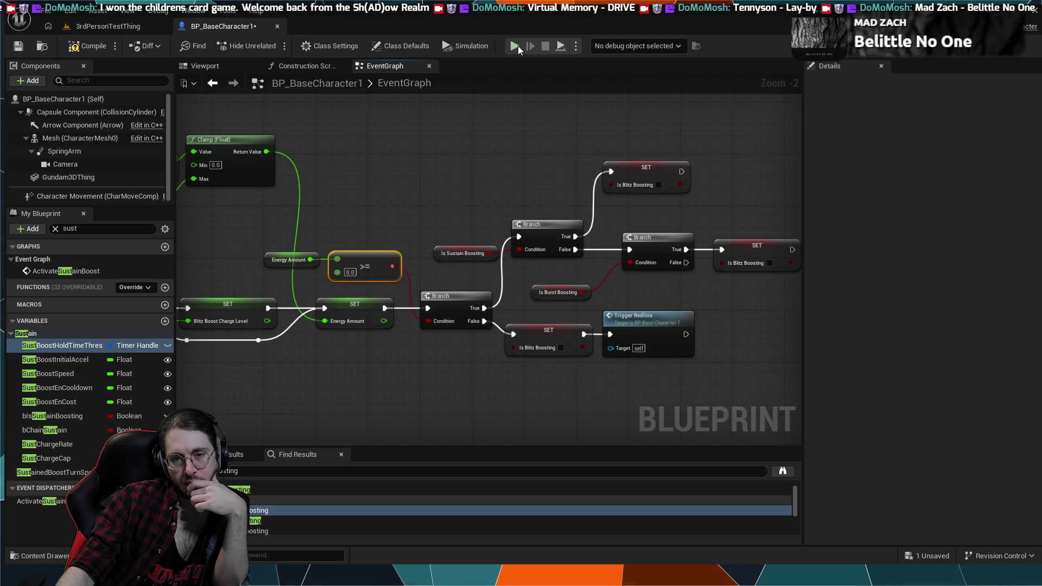
Compile the blueprint and run a brief simulation.
left_click(86, 46)
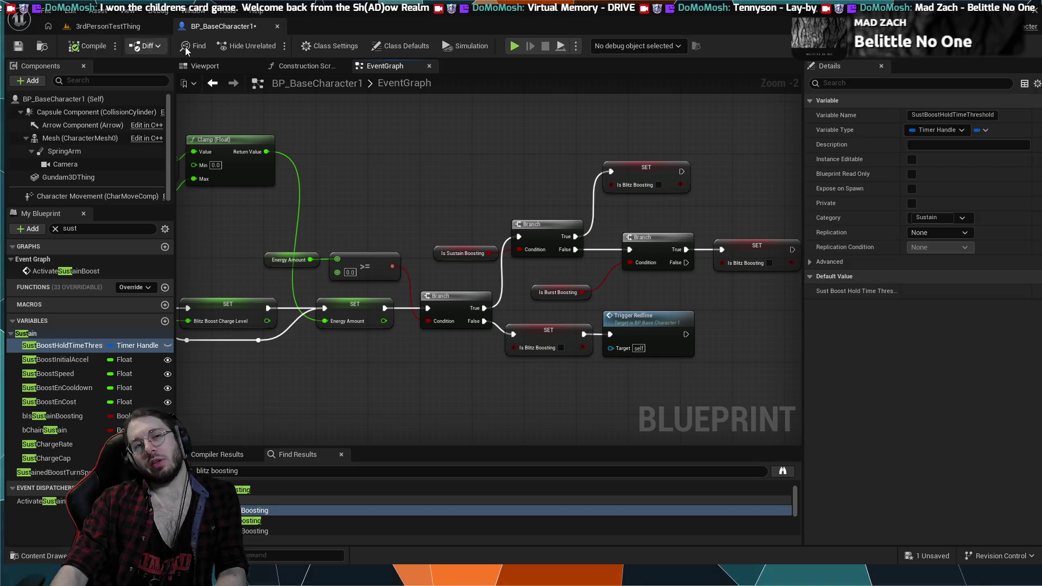
left_click(513, 47)
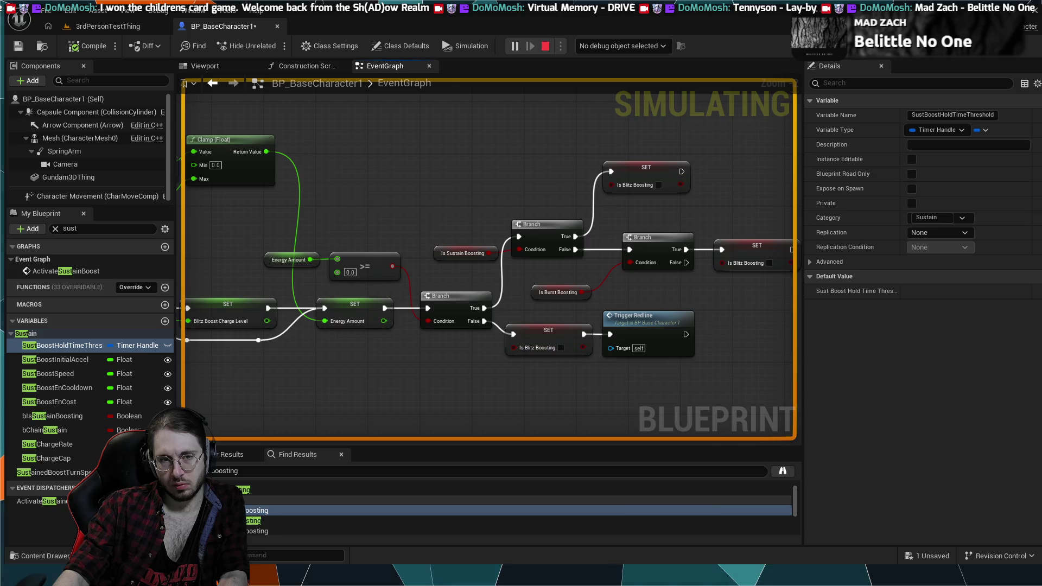
key("Escape")
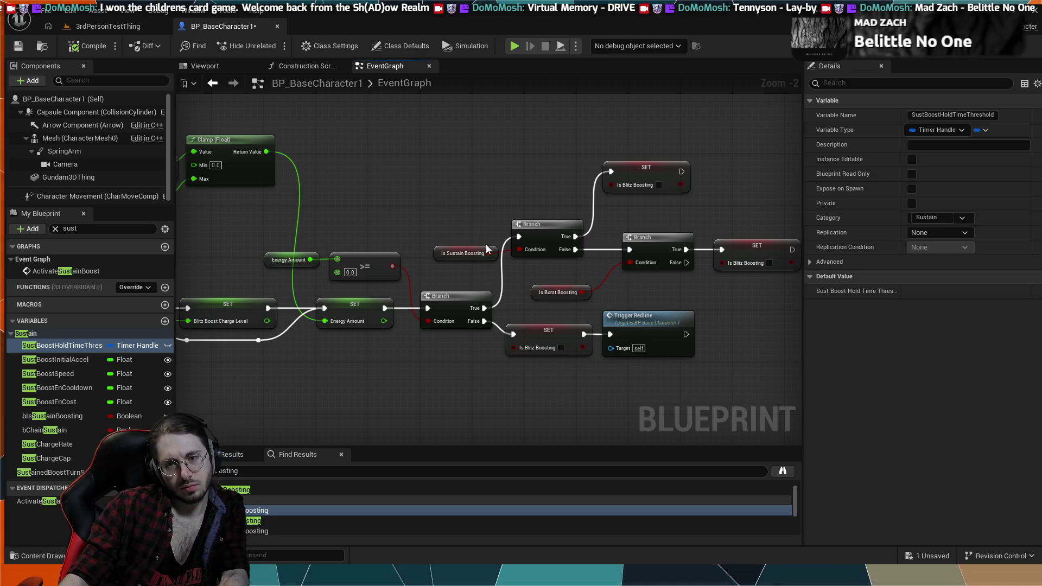
Pan and zoom the EventGraph across the manual charge nodes toward the toggle-off logic.
left_click_drag(487, 245, 386, 236)
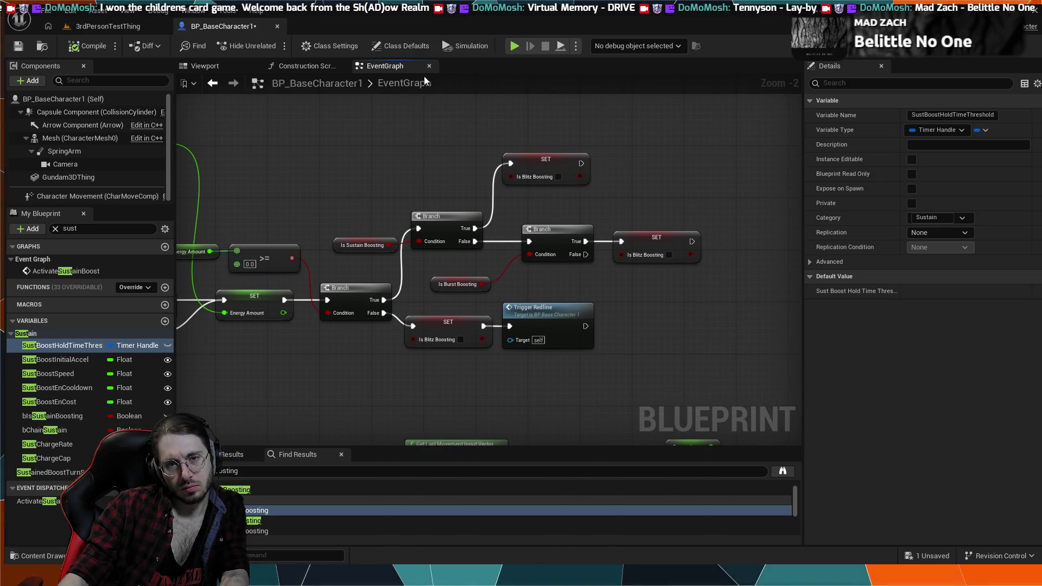
scroll(451, 121, "down", 4)
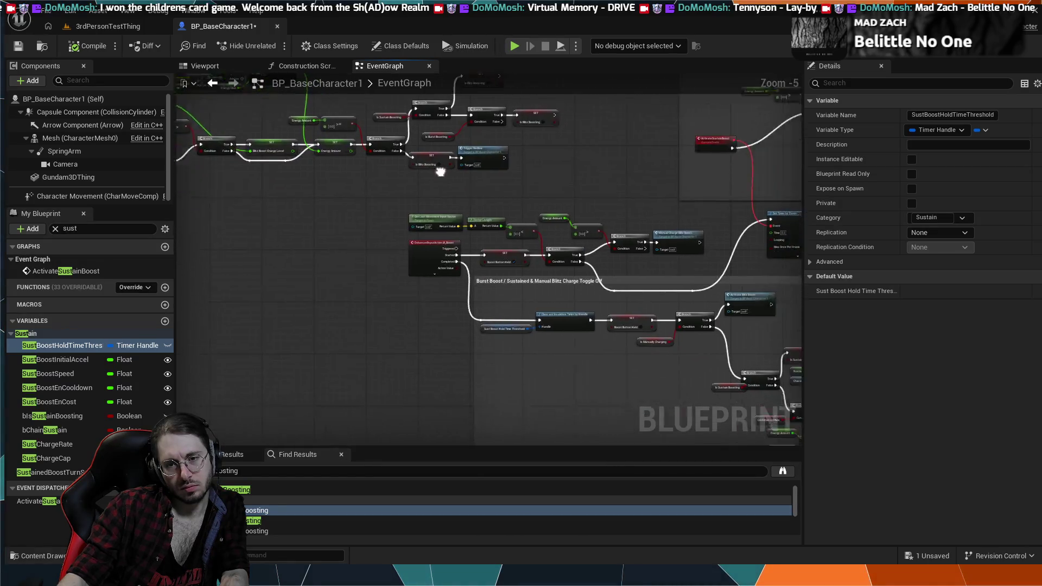
scroll(495, 282, "up", 4)
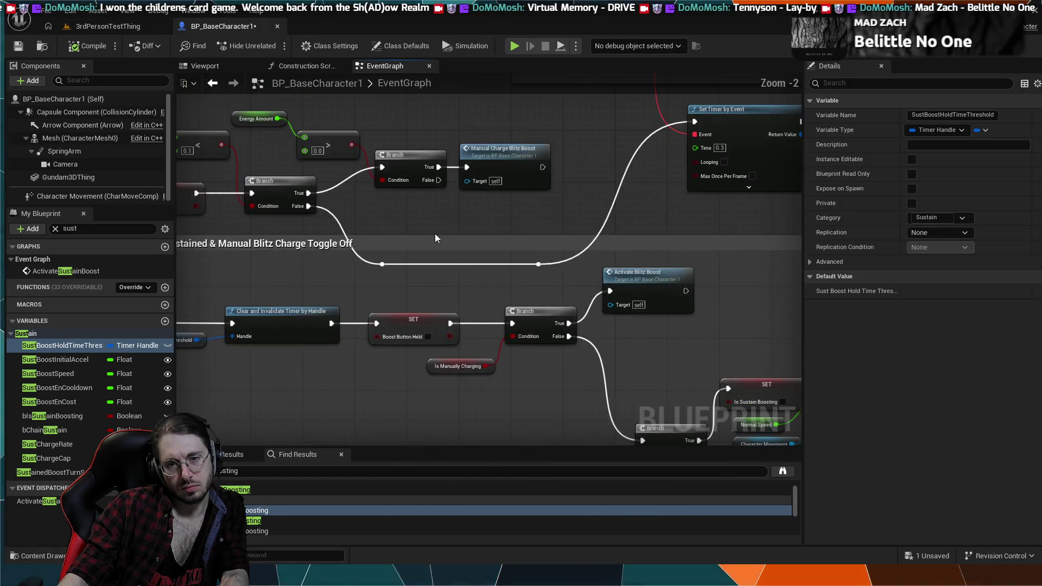
scroll(489, 280, "up", 1)
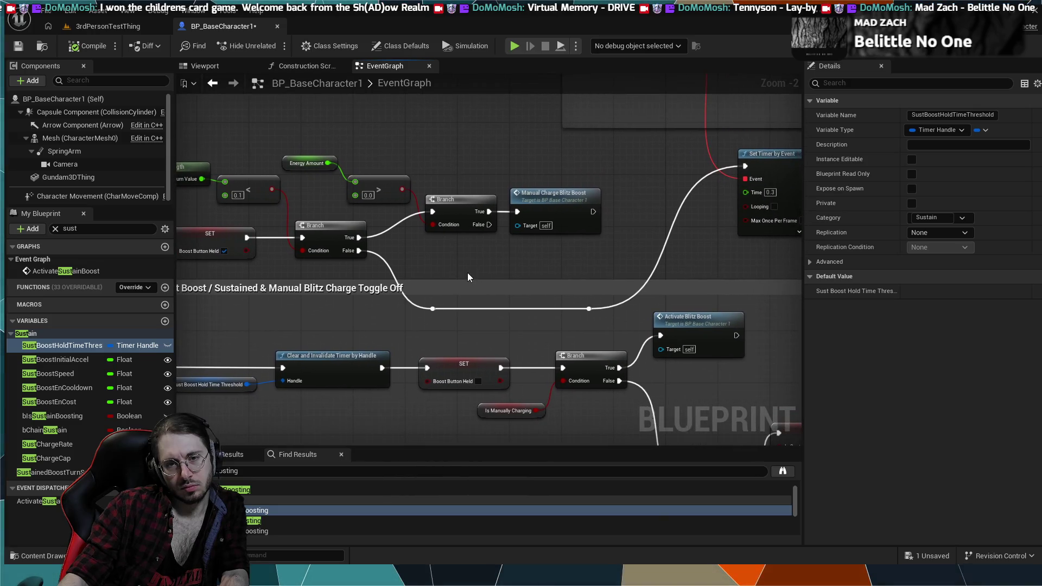
scroll(468, 272, "down", 2)
mouse_move(464, 272)
left_mouse_down()
mouse_move(601, 288)
mouse_move(554, 278)
mouse_move(480, 235)
mouse_move(428, 228)
left_mouse_up()
left_click_drag(561, 337, 516, 324)
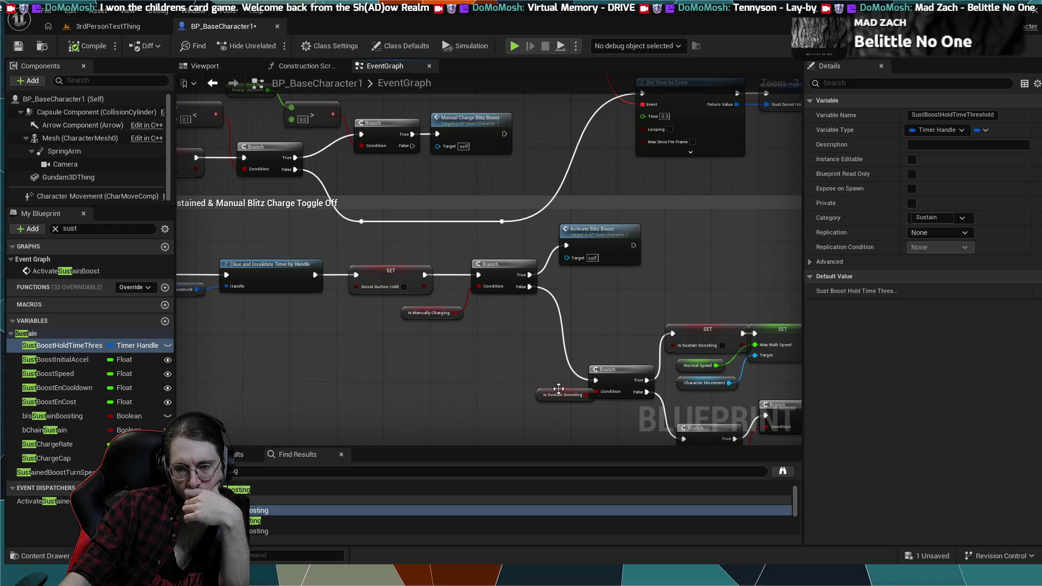
scroll(559, 388, "up", 3)
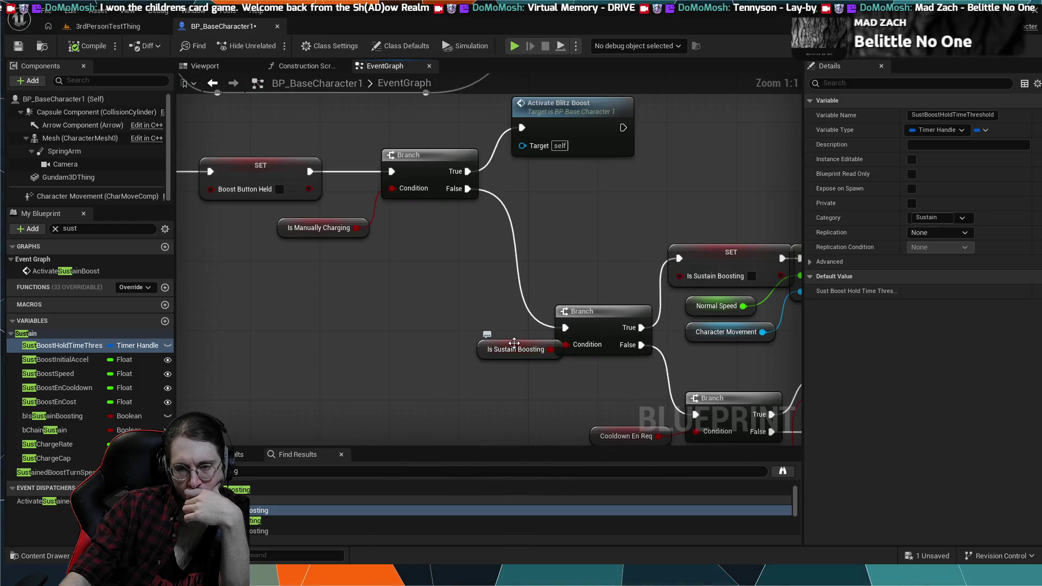
Check the Normal Speed and Max Walk Speed nodes, then zoom onto Normalize and SET Burst Direction.
mouse_move(514, 343)
left_mouse_down()
mouse_move(486, 351)
mouse_move(495, 353)
mouse_move(447, 336)
mouse_move(373, 278)
left_mouse_up()
mouse_move(509, 273)
left_mouse_down()
mouse_move(641, 230)
mouse_move(642, 196)
mouse_move(656, 187)
left_mouse_up()
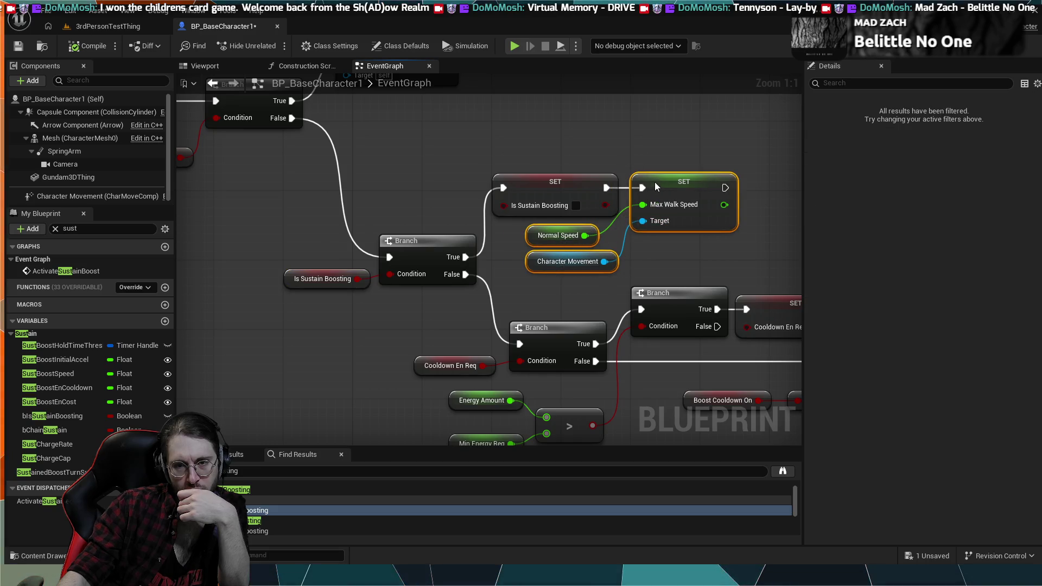
left_click(582, 148)
scroll(601, 304, "down", 4)
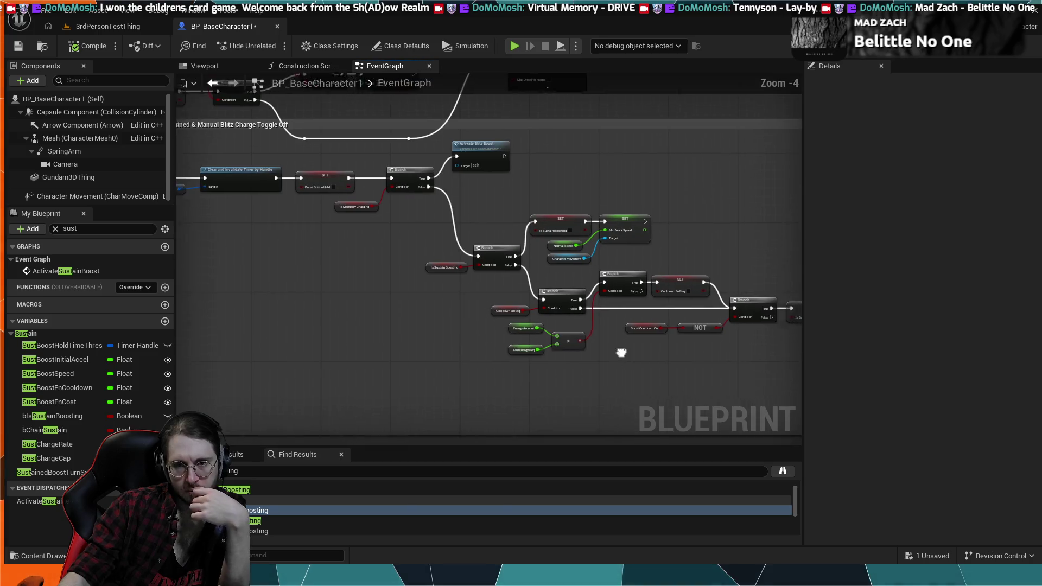
scroll(440, 304, "down", 1)
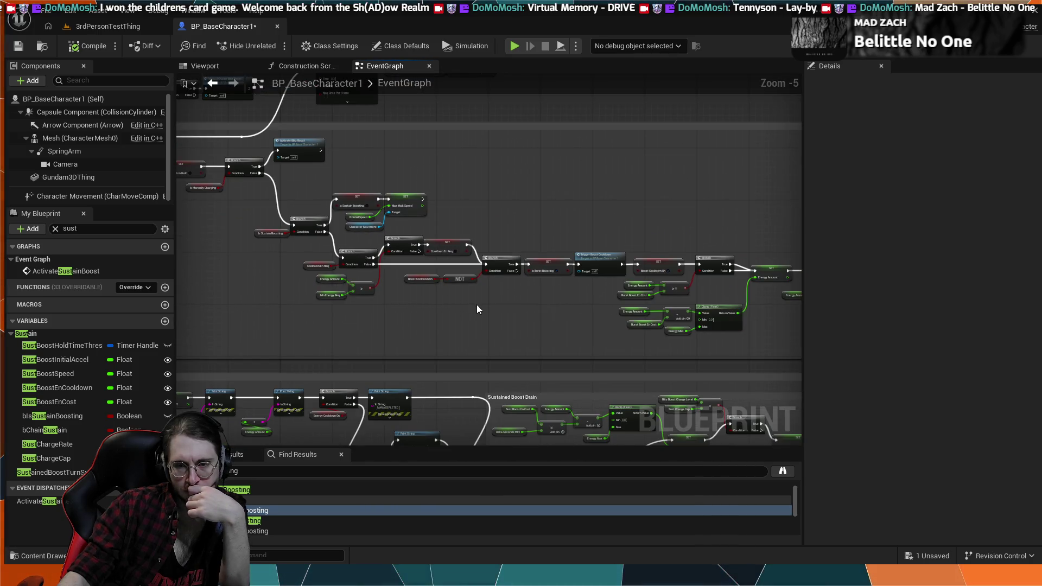
left_click_drag(476, 309, 302, 290)
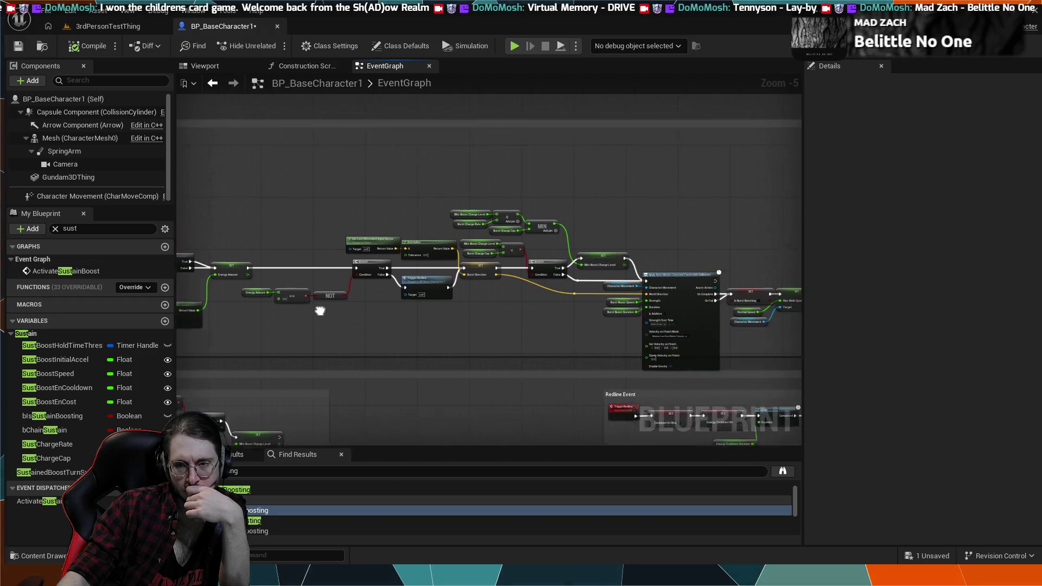
scroll(605, 294, "up", 4)
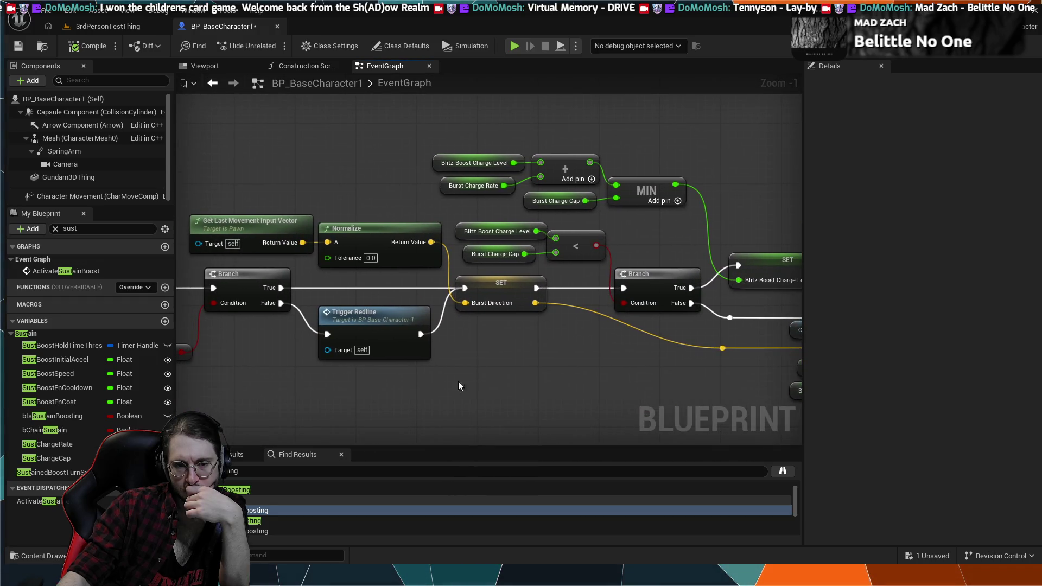
Jump from Find Results to where Is Blitz Boosting is set and read in the regen chain.
double_click(291, 513)
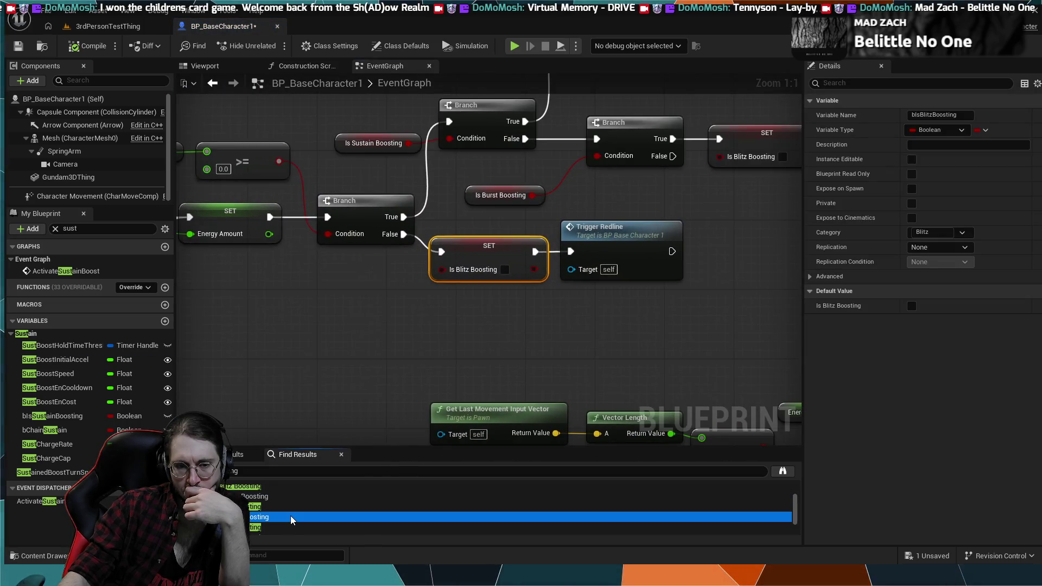
double_click(291, 515)
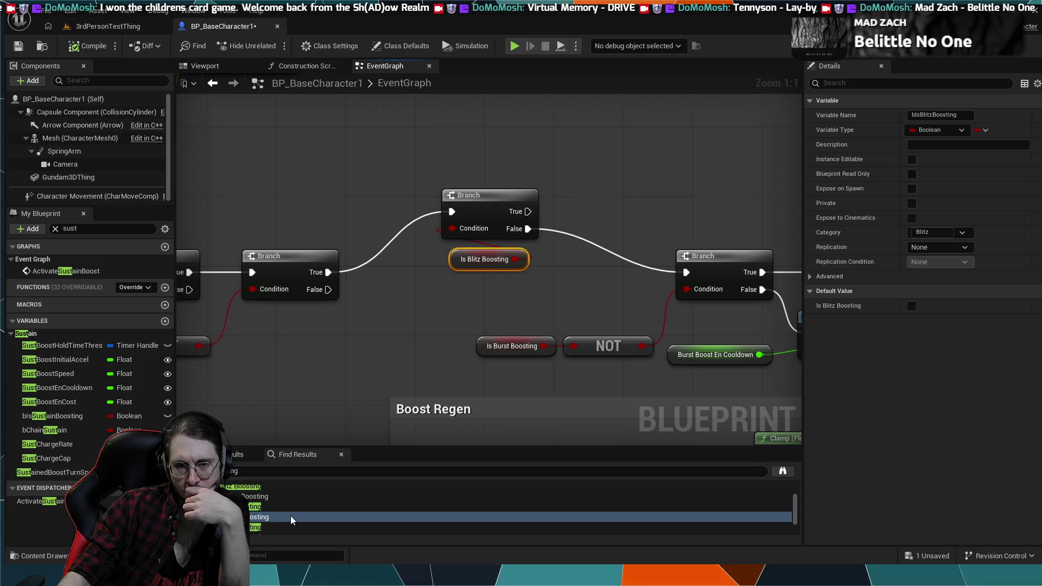
scroll(357, 426, "down", 2)
mouse_move(402, 370)
left_mouse_down()
mouse_move(621, 342)
mouse_move(434, 351)
left_mouse_up()
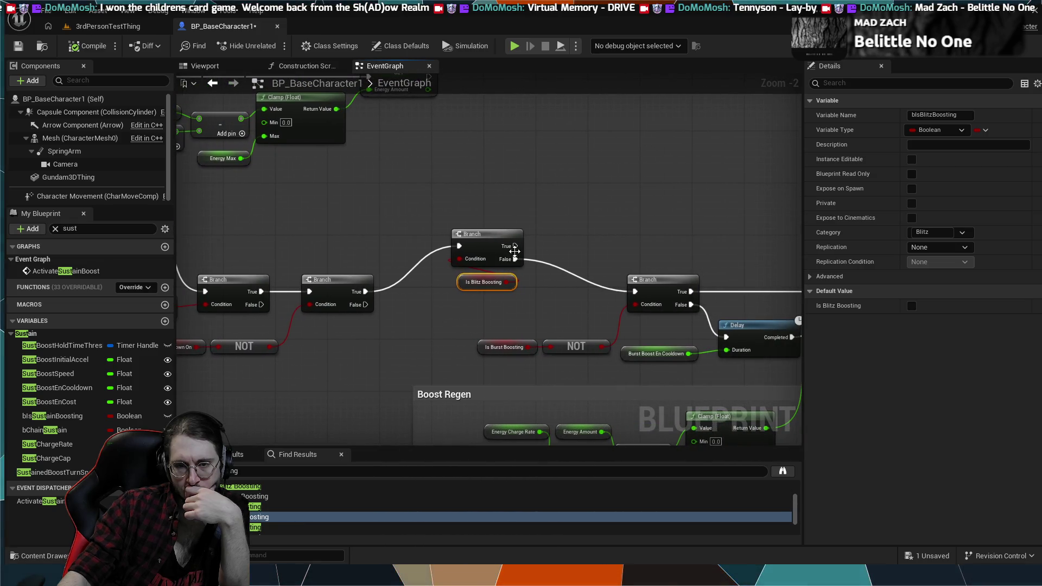
mouse_move(515, 250)
left_mouse_down()
mouse_move(549, 298)
mouse_move(414, 309)
mouse_move(360, 286)
mouse_move(536, 259)
left_mouse_up()
Unlink the True and False wires around the Is Blitz Boosting Branch.
left_click_drag(640, 298, 660, 304)
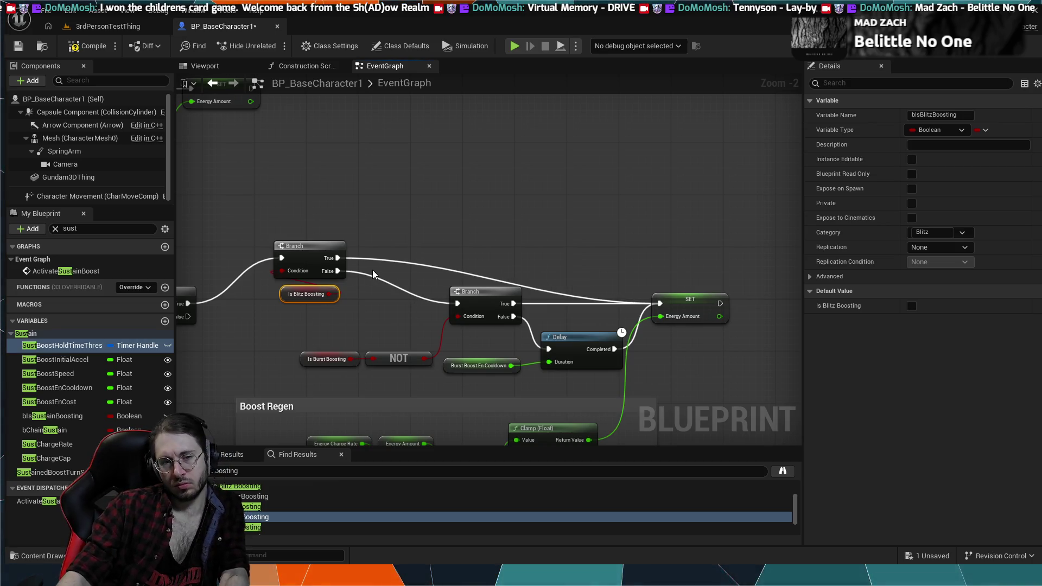
left_click(372, 260, "alt")
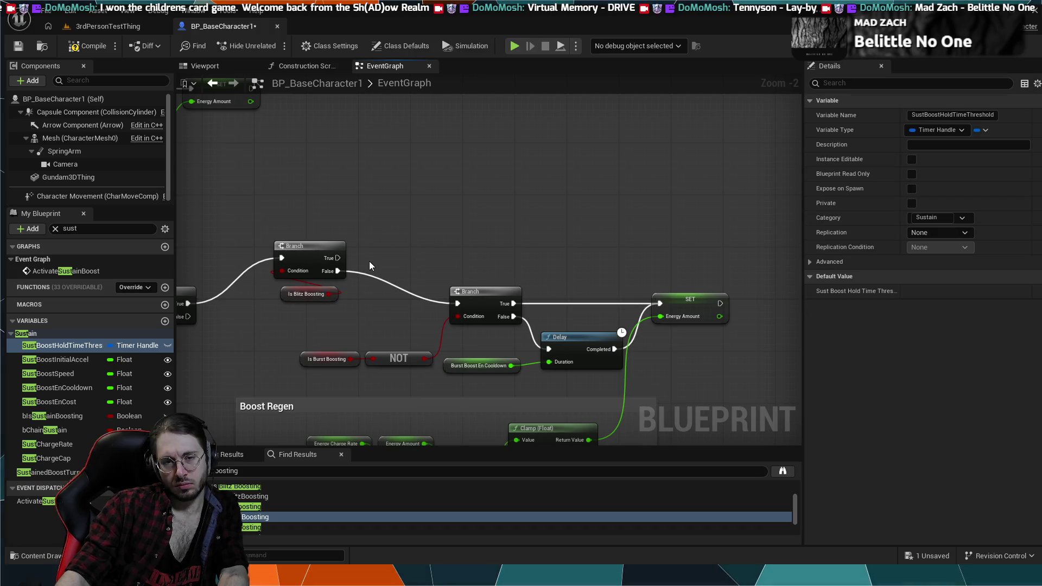
left_click(338, 271, "alt")
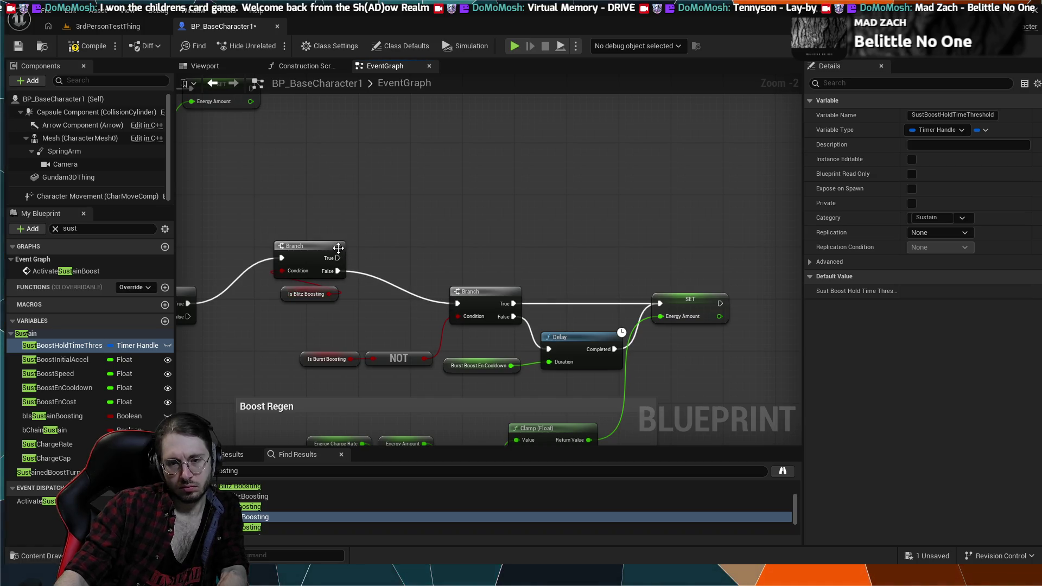
left_click(310, 267)
Delete the Is Blitz Boosting Branch and getter, wiring the earlier Branch's True into the next Branch.
scroll(366, 223, "down", 2)
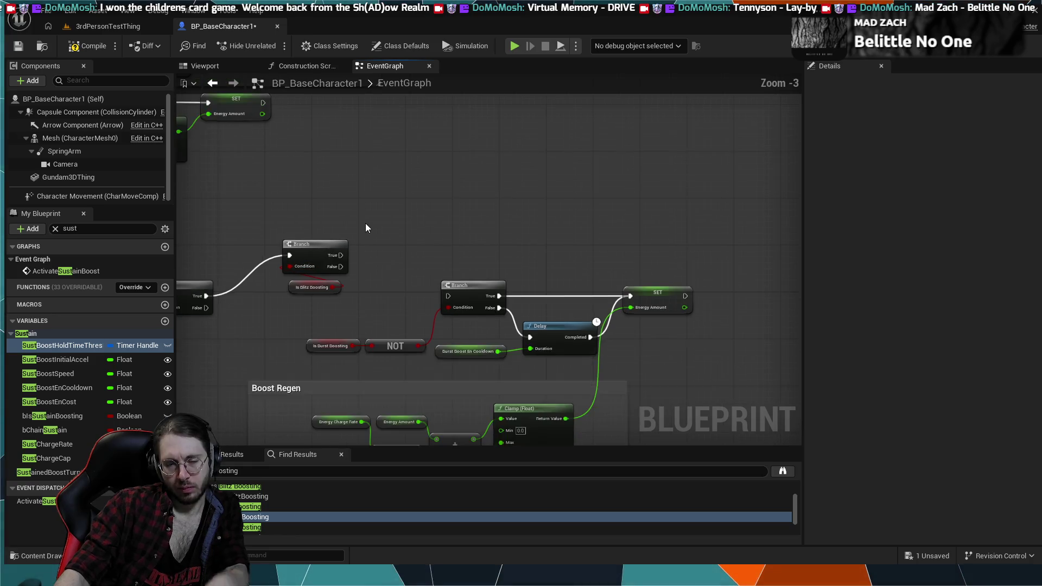
left_click_drag(376, 261, 480, 252)
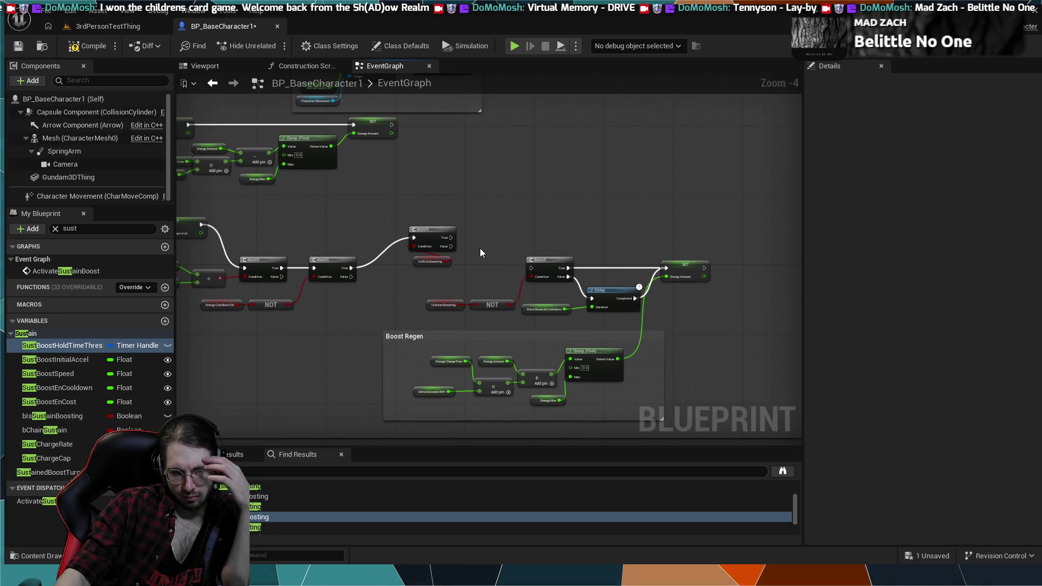
left_click(393, 245)
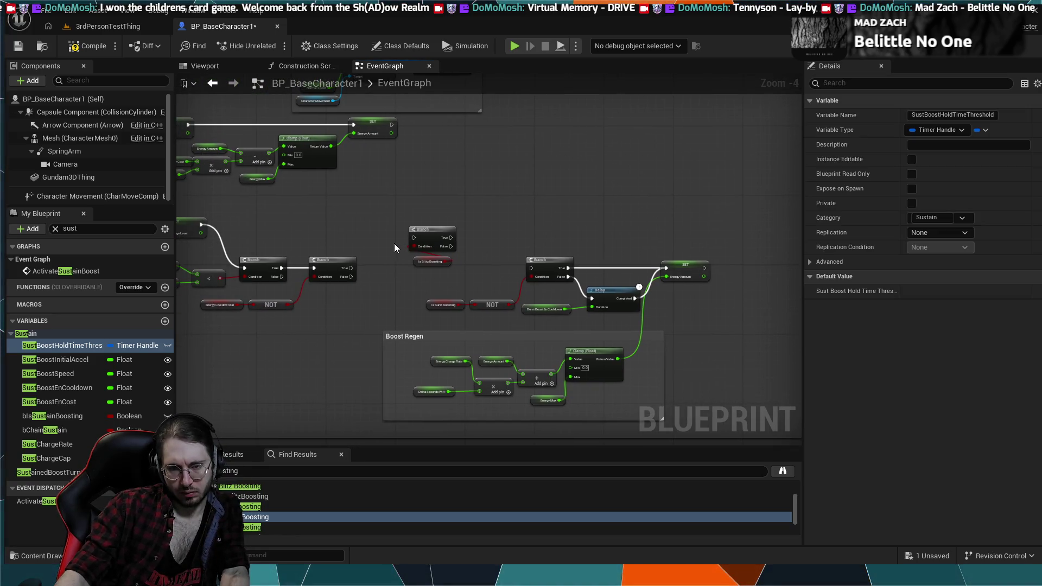
left_click(432, 261)
key("Delete")
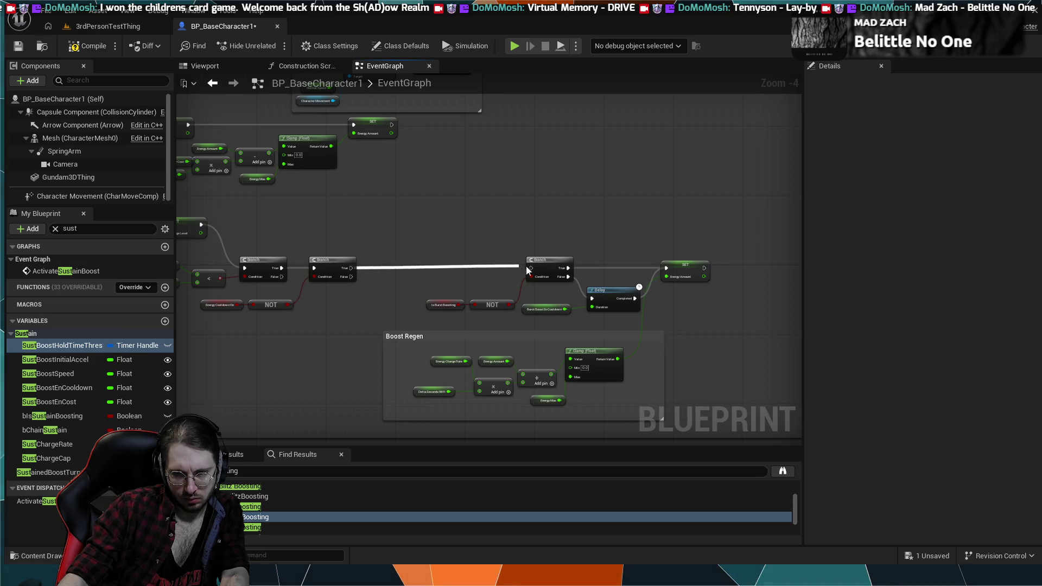
left_click_drag(526, 266, 529, 268)
left_click(523, 230)
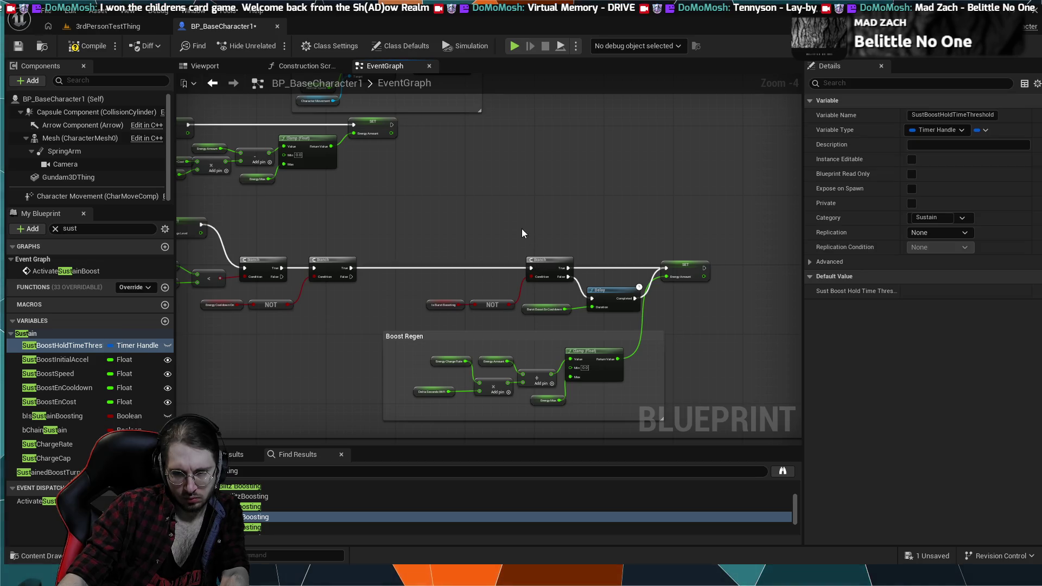
Run a quick simulation, then play and stop a test session in the 3rdPersonTestThing level.
left_click(514, 46)
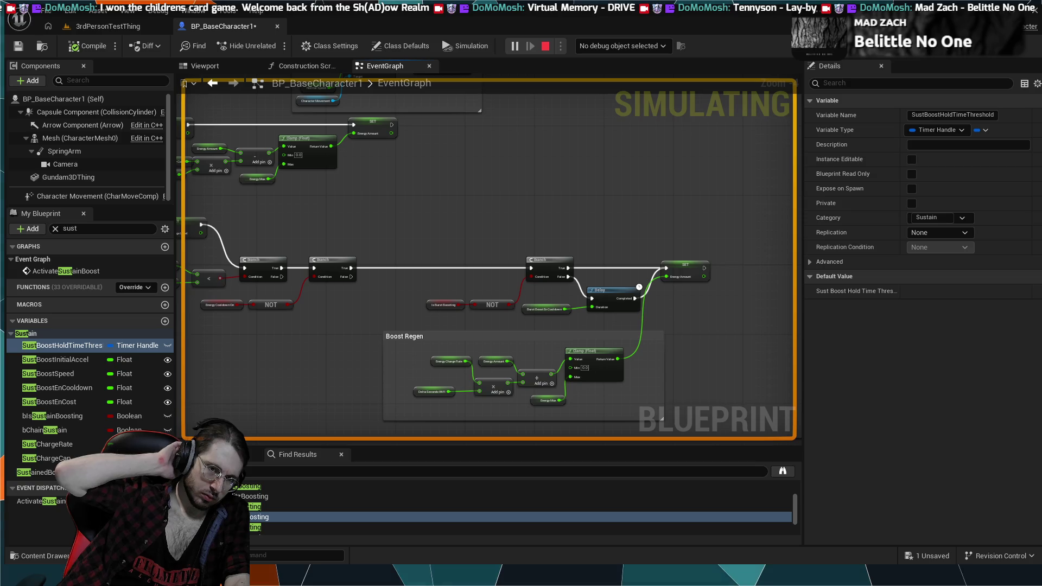
key("Escape")
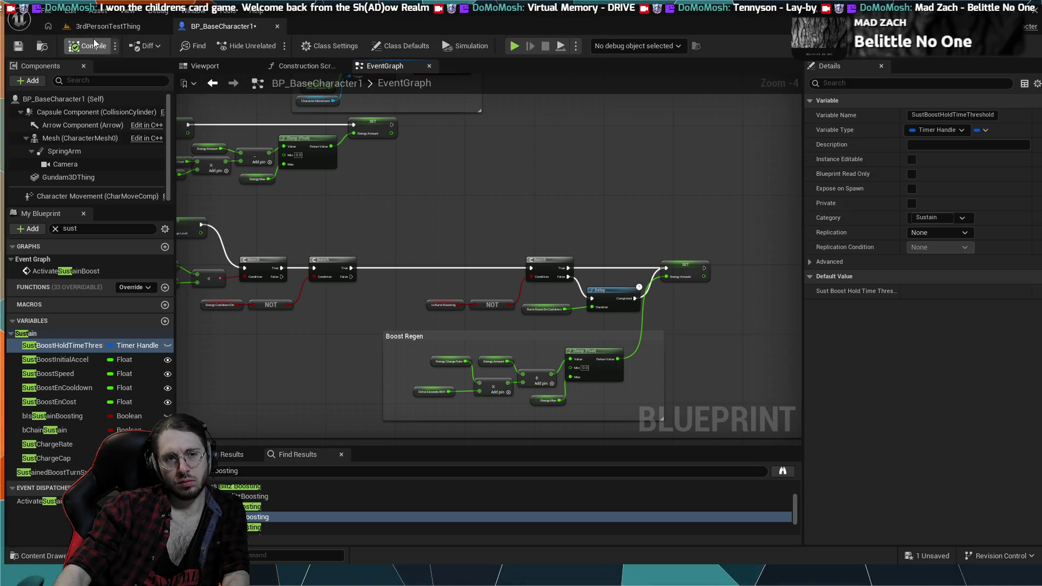
left_click(136, 26)
left_click(274, 44)
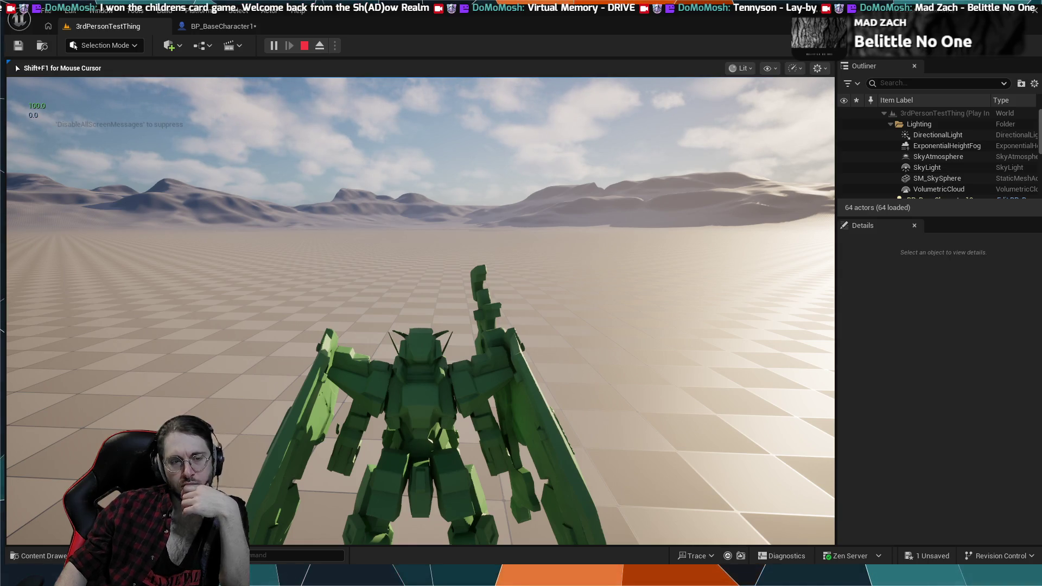
key("Escape")
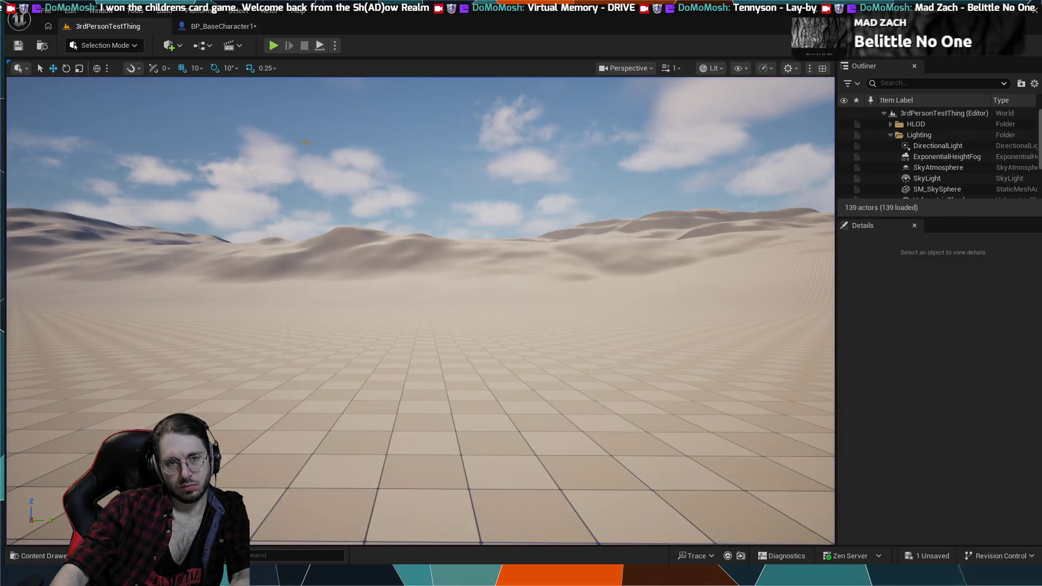
Return to BP_BaseCharacter1's graph and pan across the IA_Boost and sustained boost sections.
left_click(220, 27)
scroll(466, 255, "up", 4)
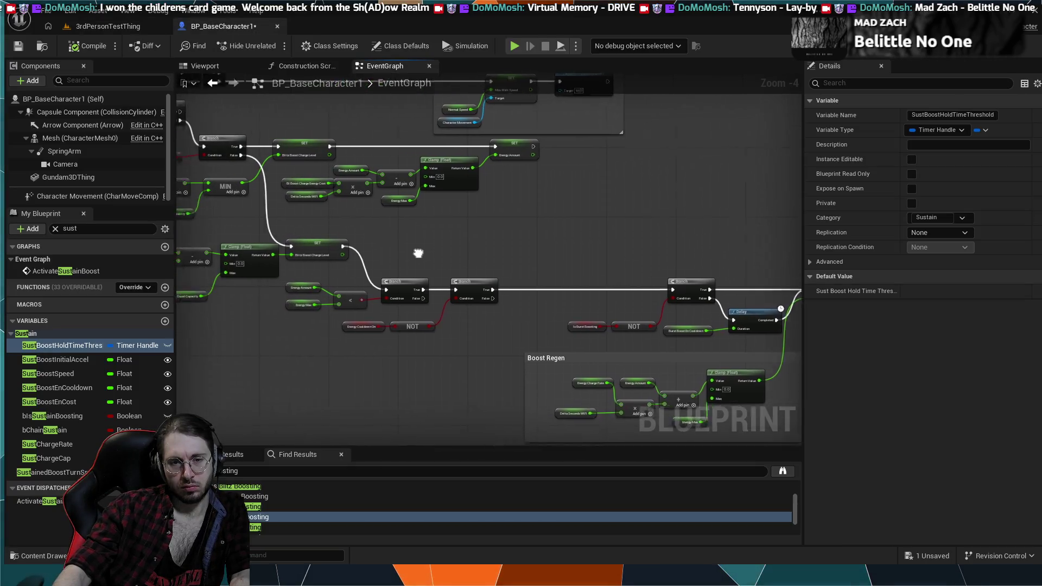
left_click_drag(474, 271, 503, 321)
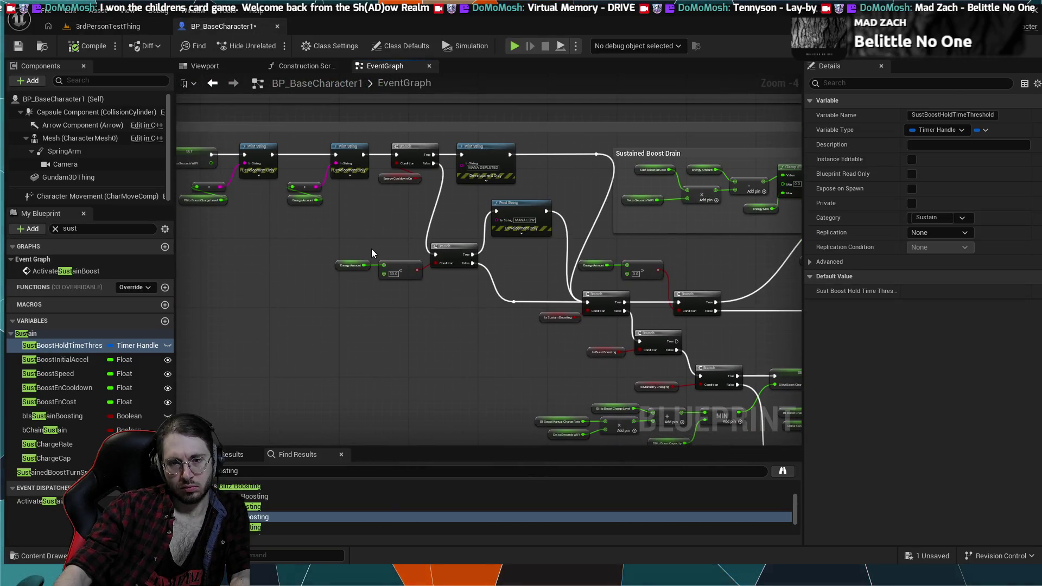
scroll(373, 253, "down", 1)
left_click_drag(591, 291, 446, 395)
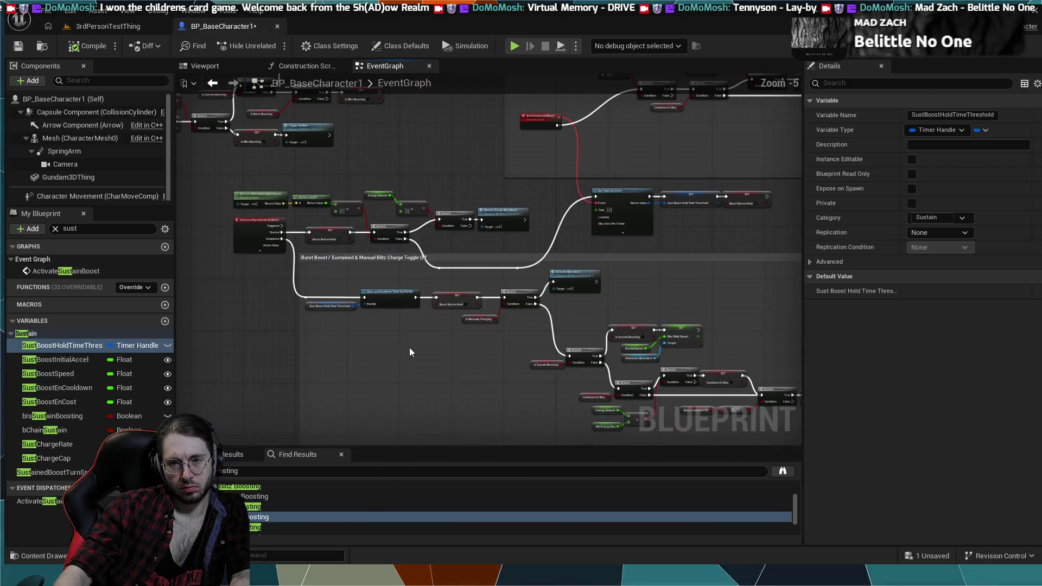
scroll(400, 326, "down", 1)
scroll(388, 288, "up", 3)
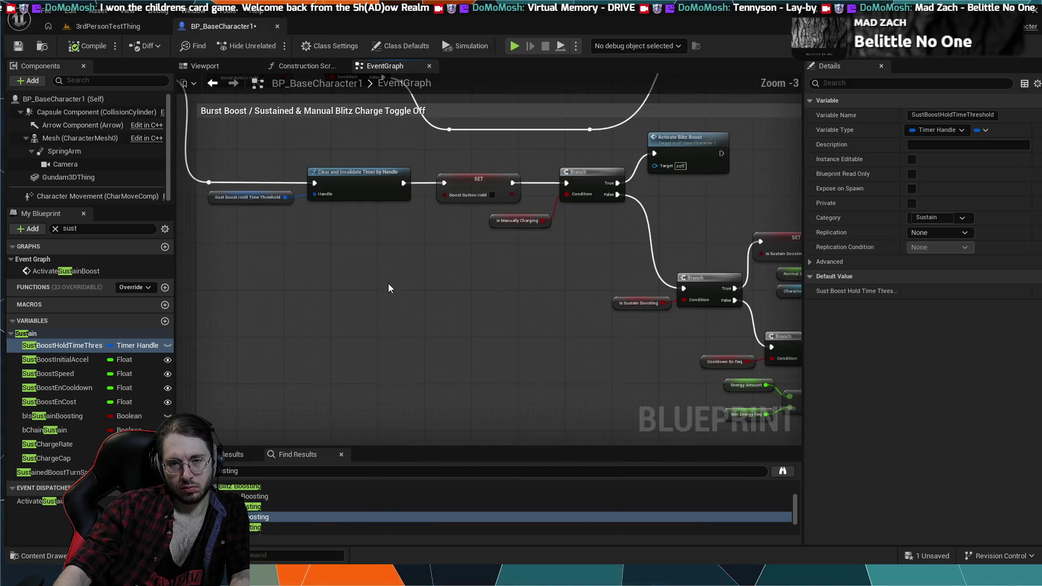
mouse_move(389, 288)
left_mouse_down()
mouse_move(432, 391)
mouse_move(537, 461)
left_mouse_up()
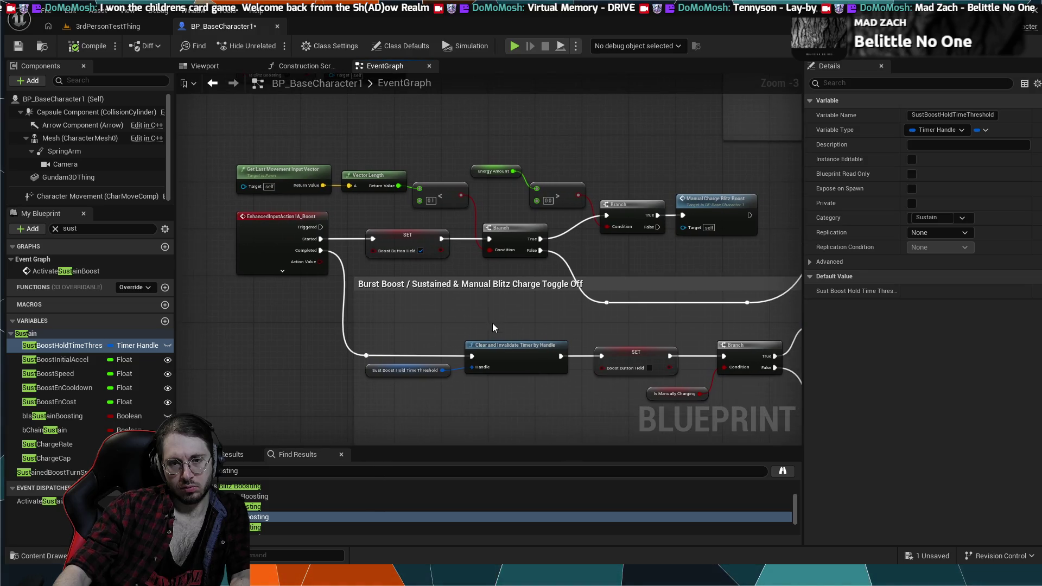
scroll(493, 327, "down", 2)
mouse_move(403, 239)
left_mouse_down()
mouse_move(413, 327)
mouse_move(433, 366)
mouse_move(494, 347)
left_mouse_up()
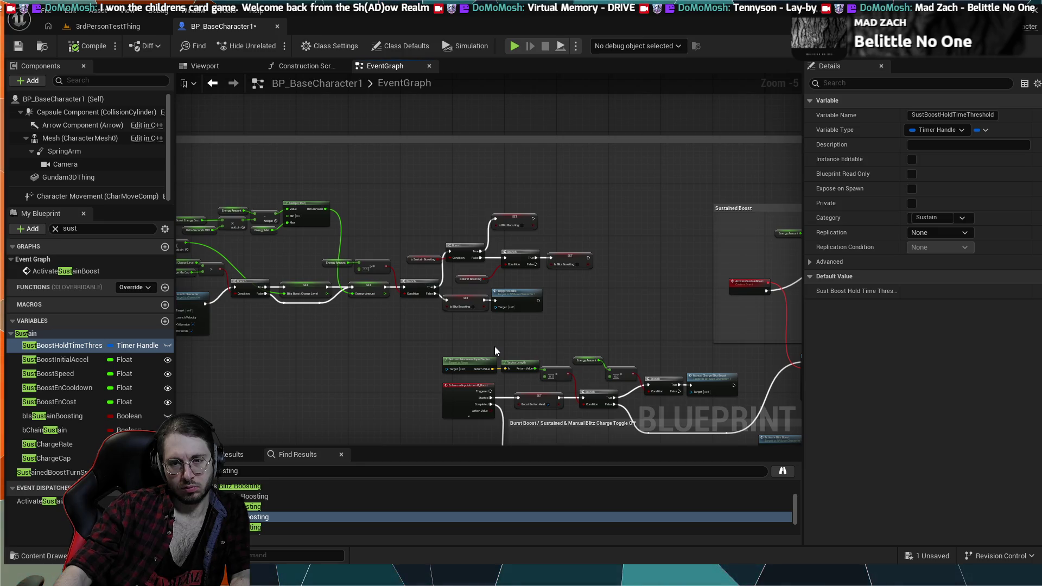
left_click_drag(496, 350, 501, 357)
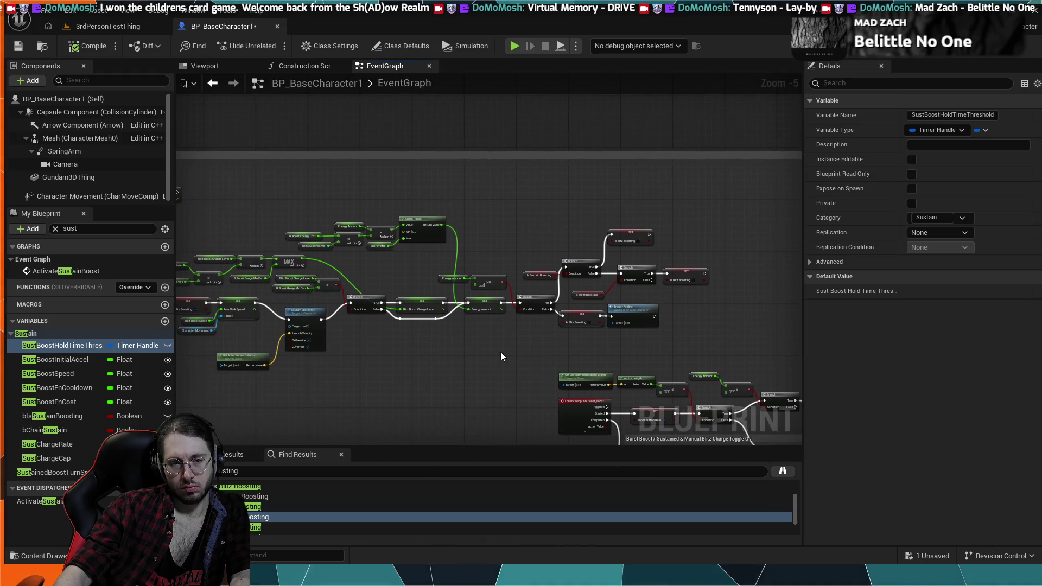
scroll(466, 347, "up", 2)
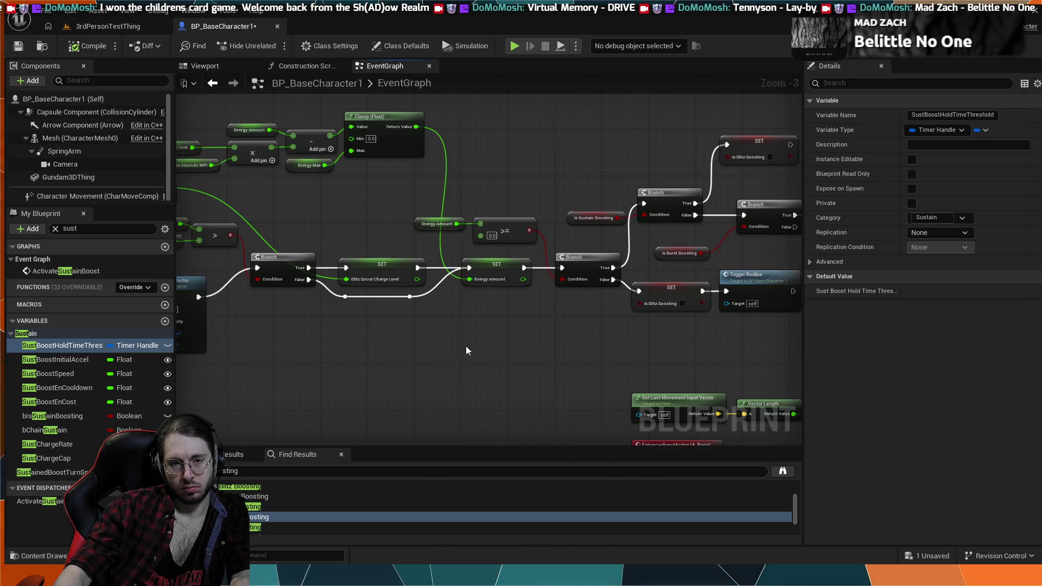
Select the movement-input length check and Branch that follow Boost Button Held.
mouse_move(466, 350)
left_mouse_down()
mouse_move(550, 347)
mouse_move(330, 340)
left_mouse_up()
scroll(474, 329, "down", 1)
scroll(455, 328, "down", 1)
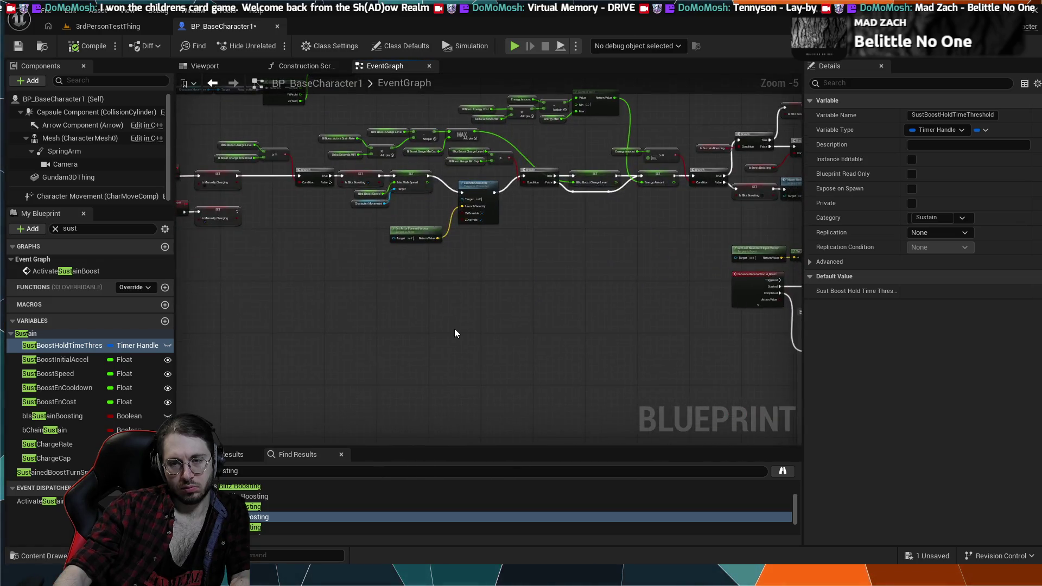
scroll(454, 328, "up", 3)
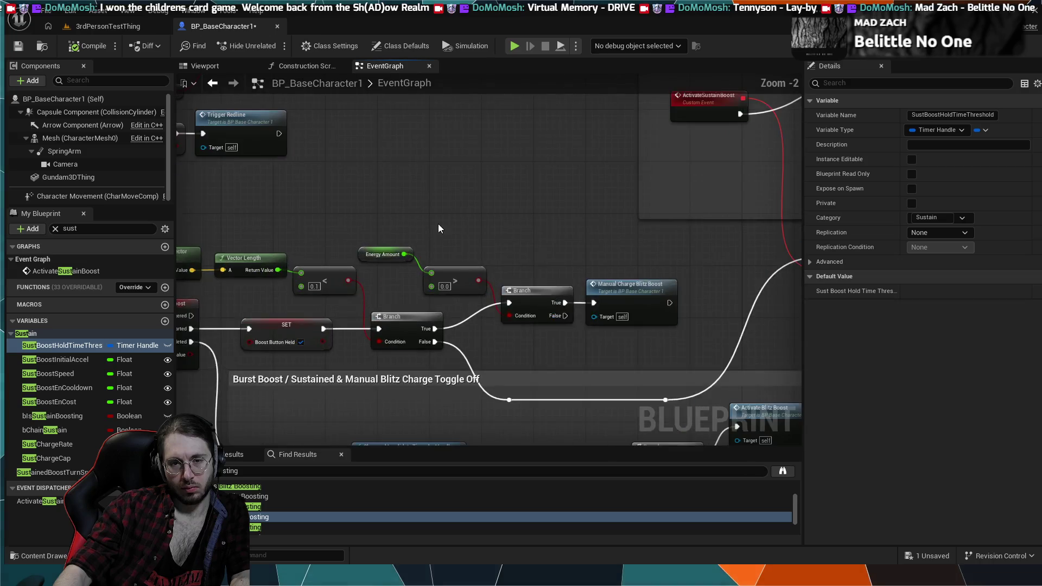
scroll(488, 210, "up", 2)
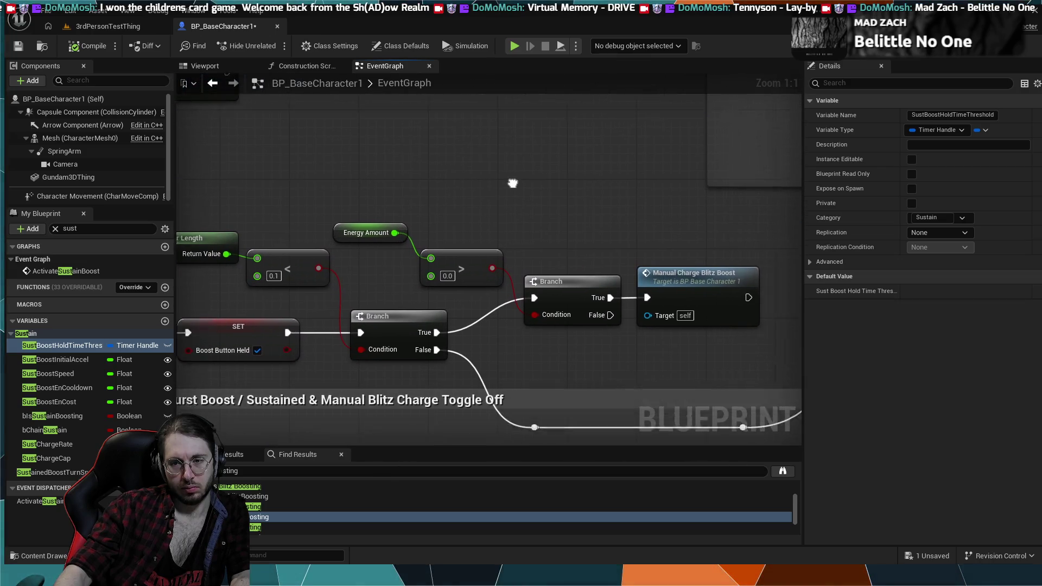
mouse_move(513, 184)
left_mouse_down()
mouse_move(491, 186)
mouse_move(494, 201)
left_mouse_up()
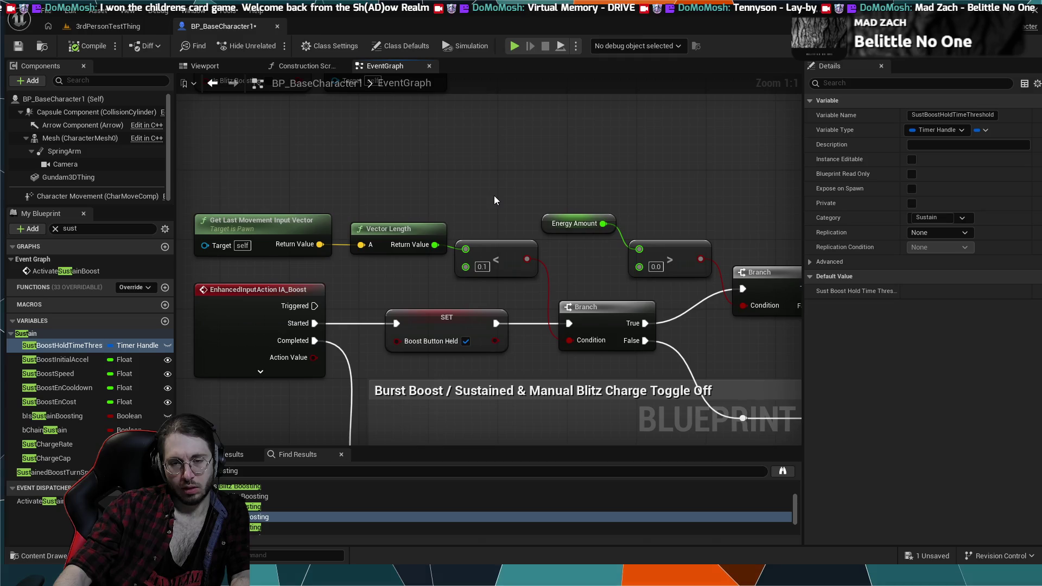
left_click(583, 302)
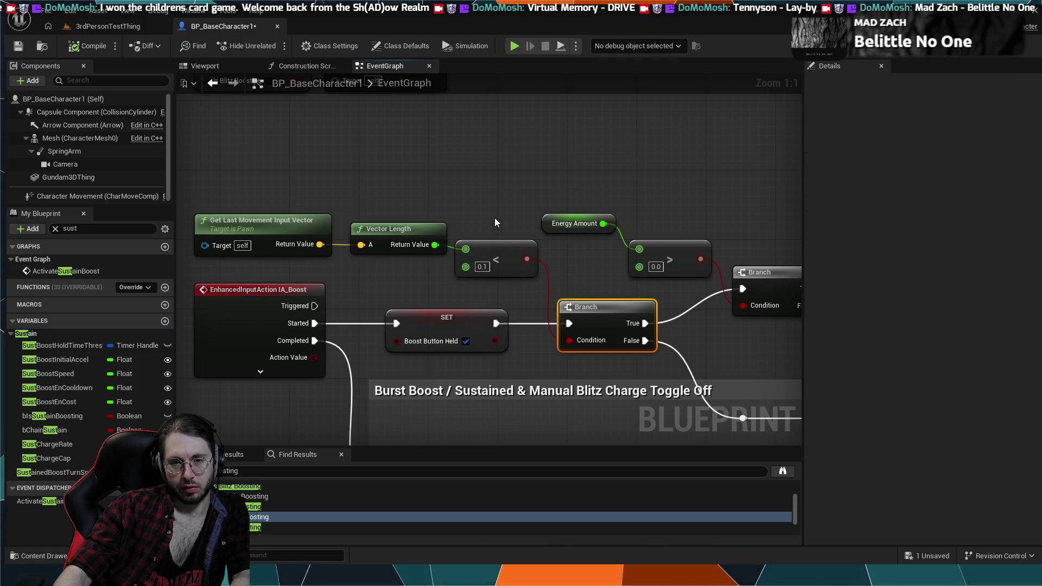
left_click_drag(494, 219, 320, 247)
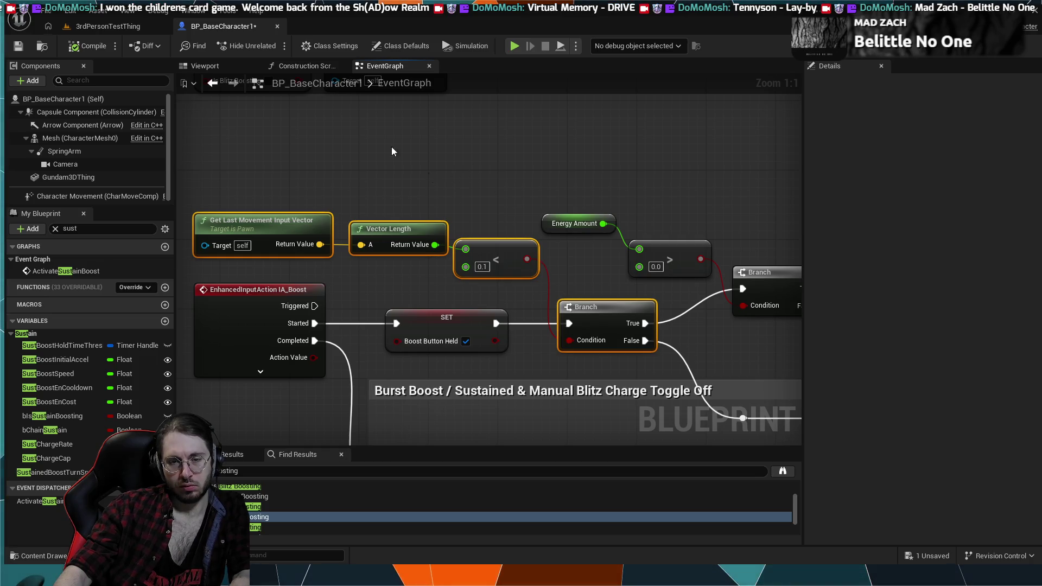
Bring up the Manual Charge Blitz Boost event and its SET Is Manually Charging (true) node.
scroll(392, 151, "down", 6)
scroll(393, 278, "up", 4)
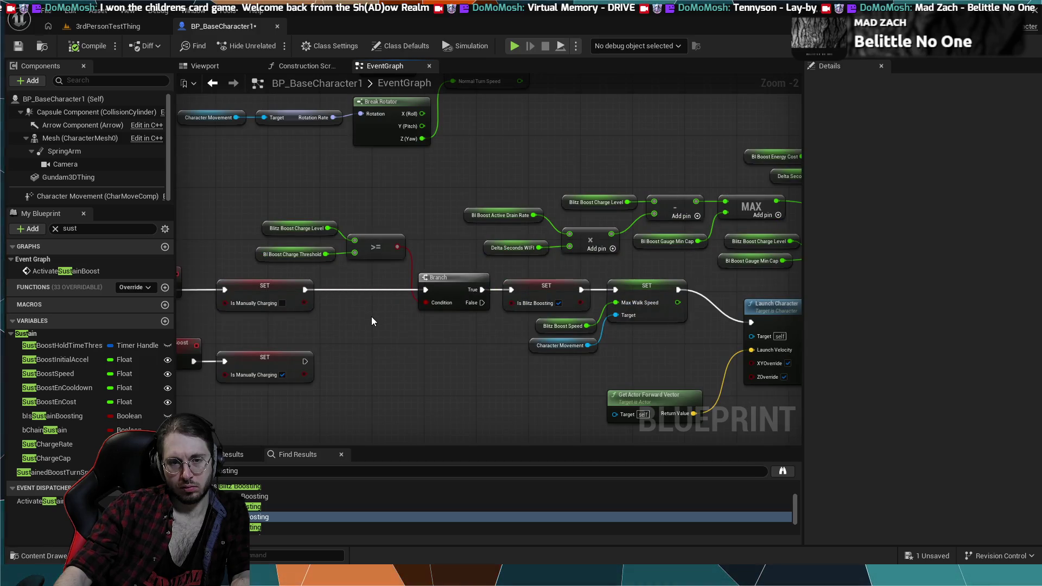
left_click_drag(361, 220, 430, 330)
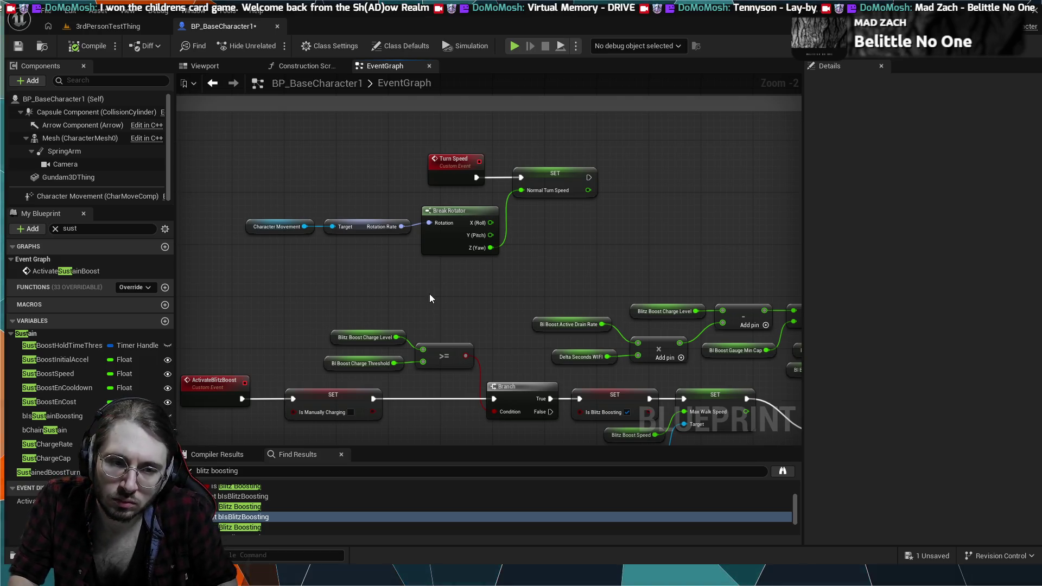
mouse_move(428, 299)
left_mouse_down()
mouse_move(459, 237)
mouse_move(519, 175)
mouse_move(507, 140)
mouse_move(474, 116)
left_mouse_up()
left_click_drag(423, 288, 476, 291)
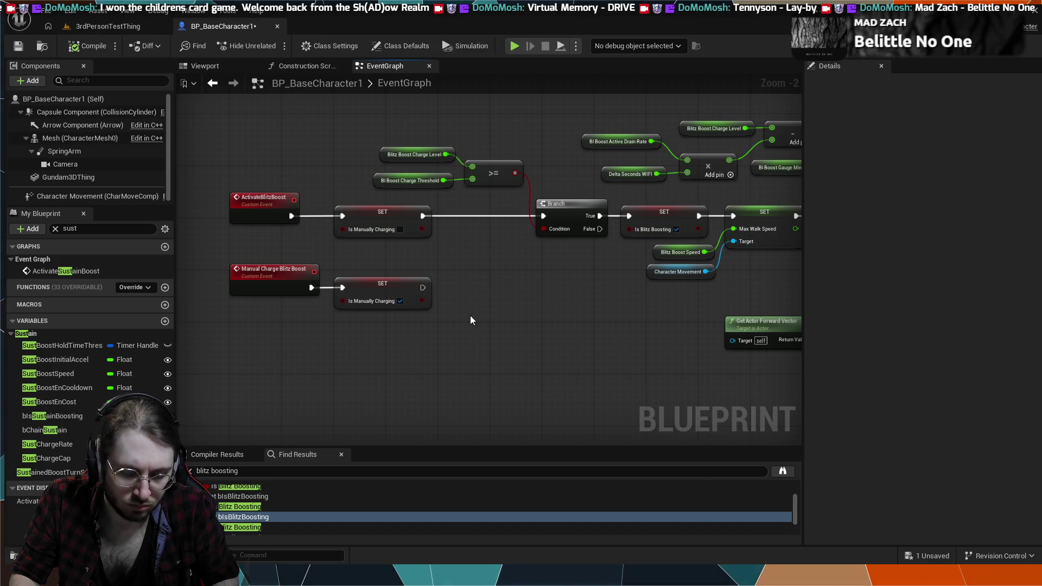
Paste Get Last Movement Input Vector, Vector Length, < 0.1 and Branch, wiring Vector Length into <.
key("ctrl+v")
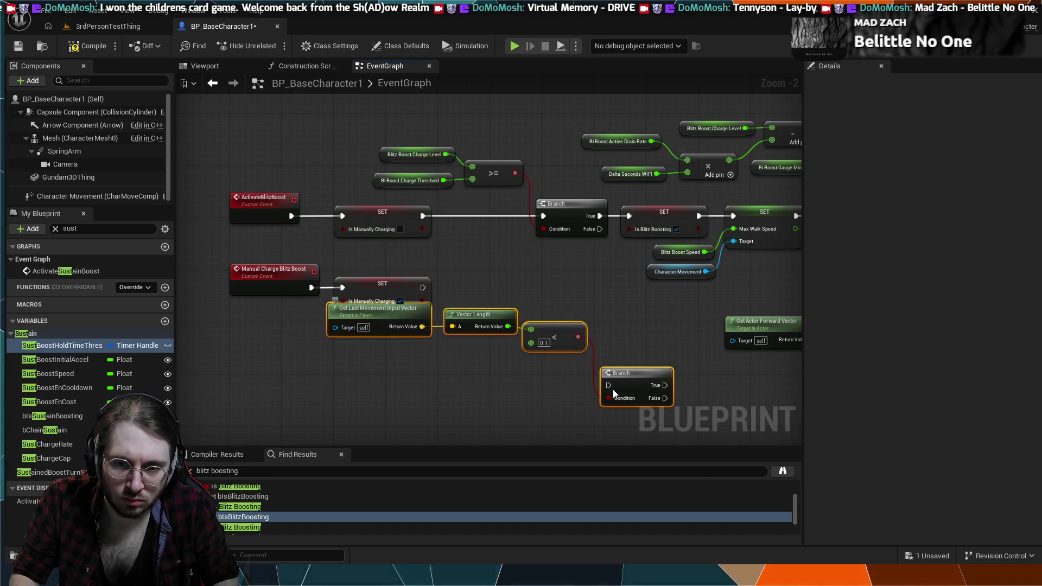
left_click_drag(619, 373, 600, 302)
mouse_move(577, 444)
left_mouse_down()
mouse_move(556, 388)
mouse_move(489, 360)
mouse_move(487, 247)
left_mouse_up()
left_click(497, 344)
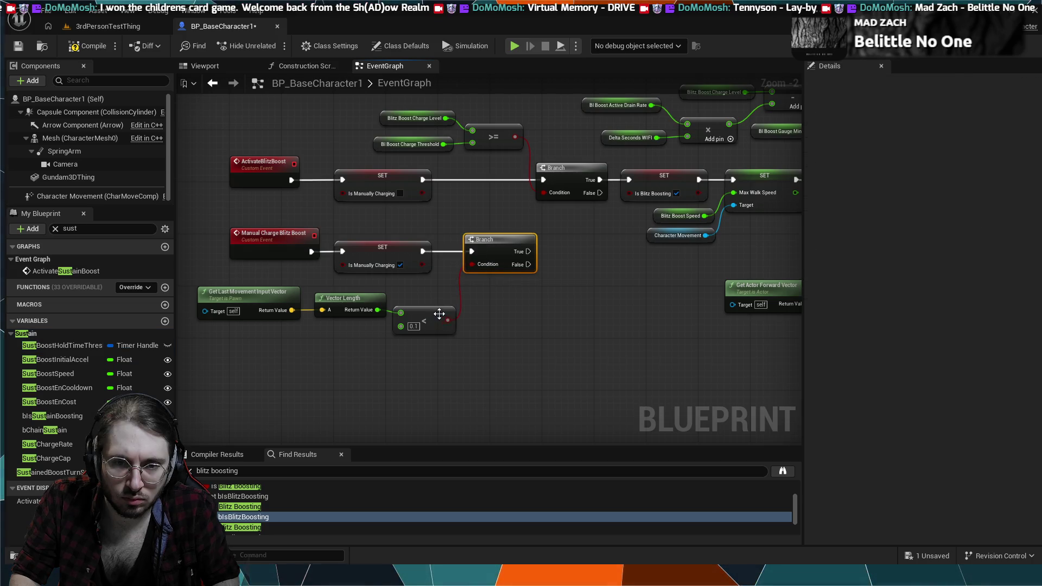
left_click_drag(439, 314, 441, 289)
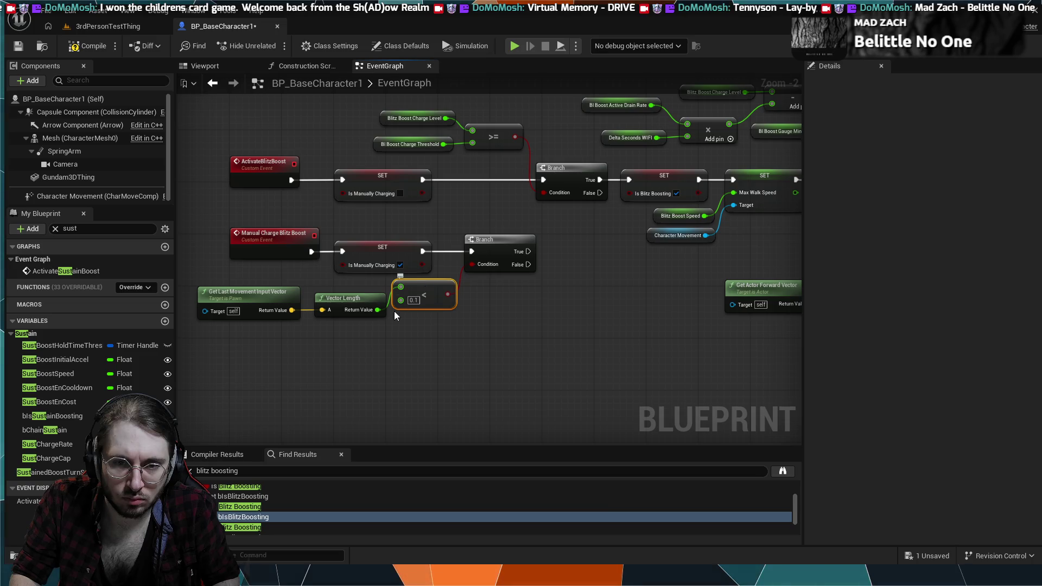
left_click_drag(340, 286, 340, 279)
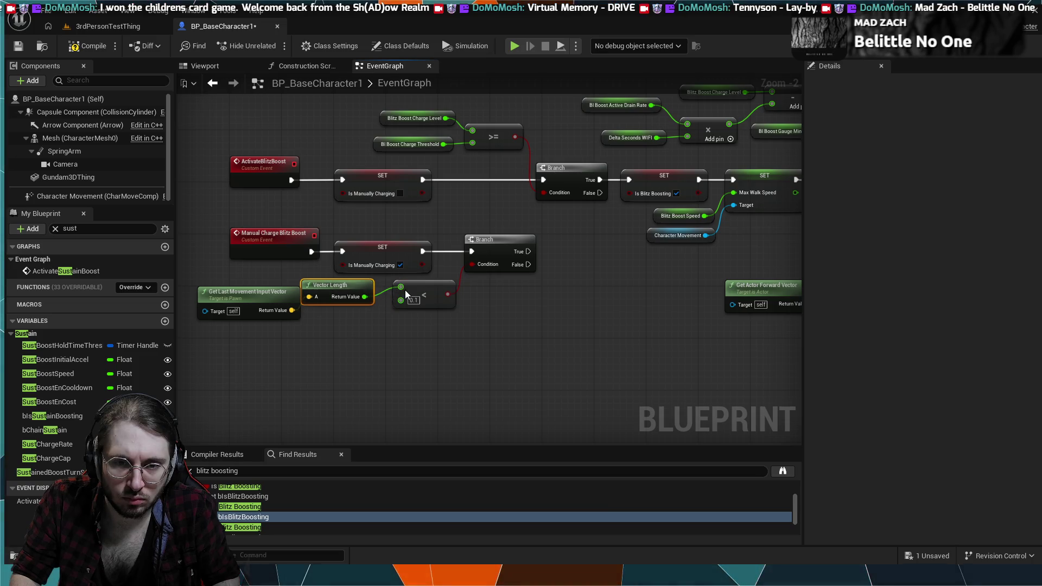
left_click_drag(408, 289, 416, 298)
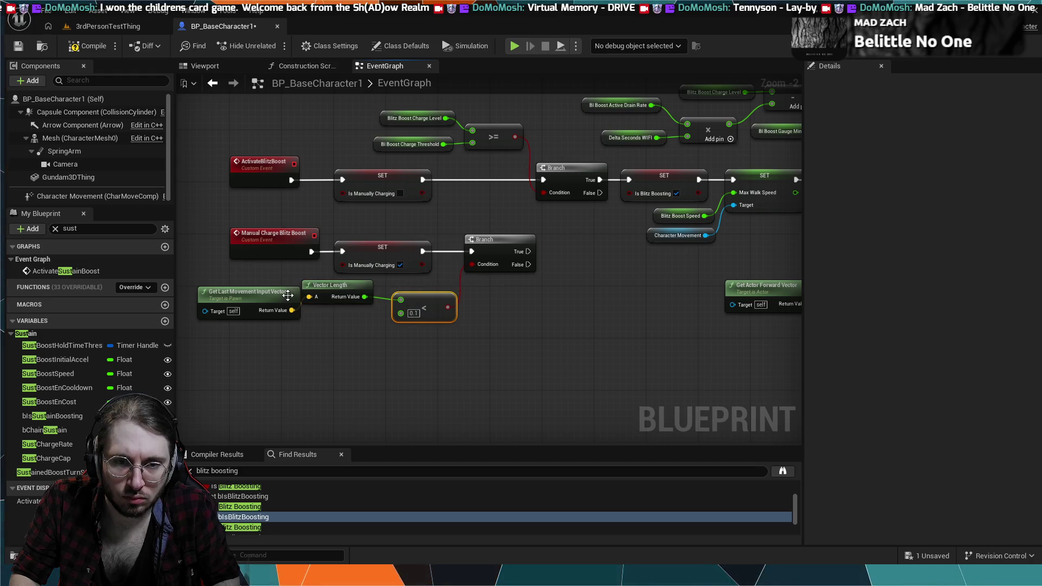
mouse_move(288, 295)
left_mouse_down()
mouse_move(281, 302)
mouse_move(344, 293)
left_mouse_up()
left_click_drag(273, 299, 279, 286)
left_click(502, 324)
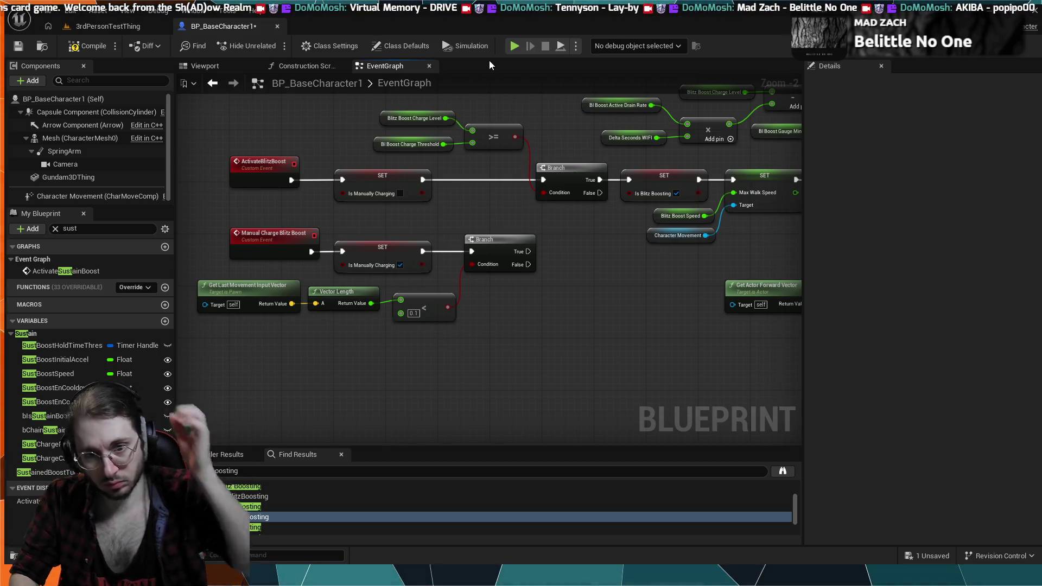
Zoom out to survey the graph around IA_Boost, then return to the blitz boost event nodes.
scroll(556, 353, "down", 1)
scroll(543, 326, "down", 4)
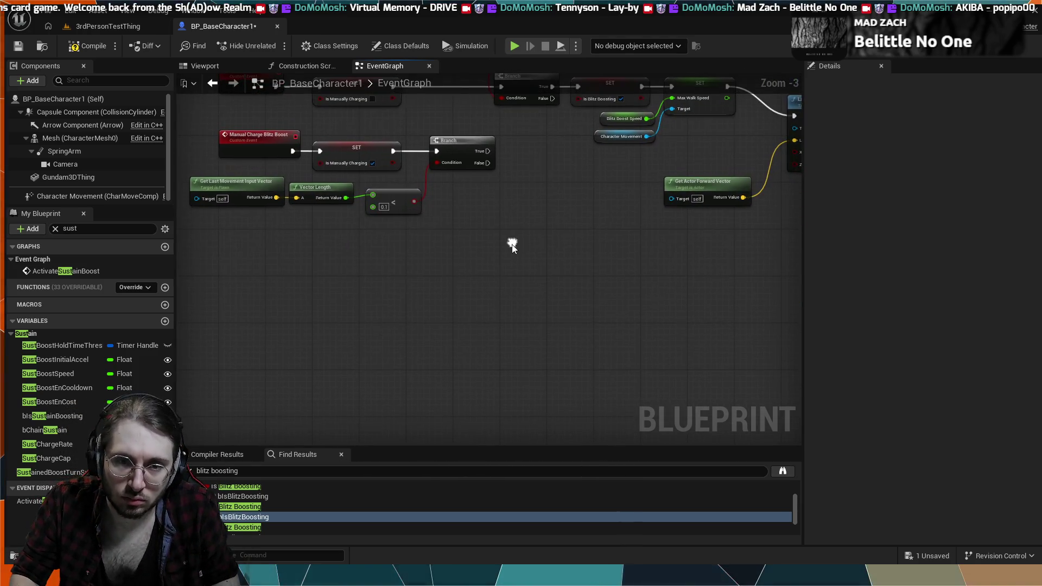
left_click_drag(543, 325, 336, 509)
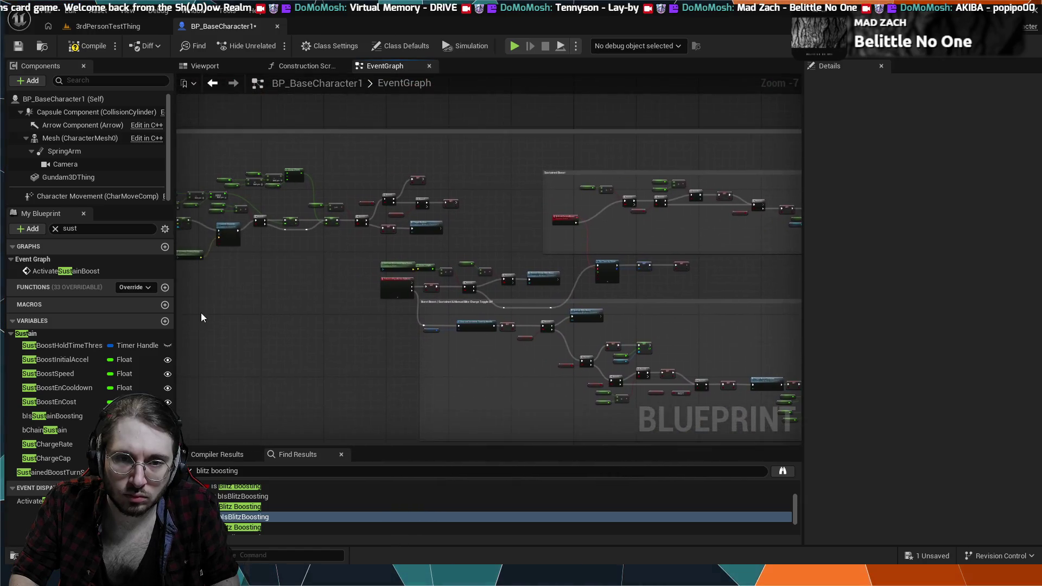
scroll(354, 256, "up", 4)
mouse_move(354, 255)
left_mouse_down()
mouse_move(631, 258)
mouse_move(361, 255)
left_mouse_up()
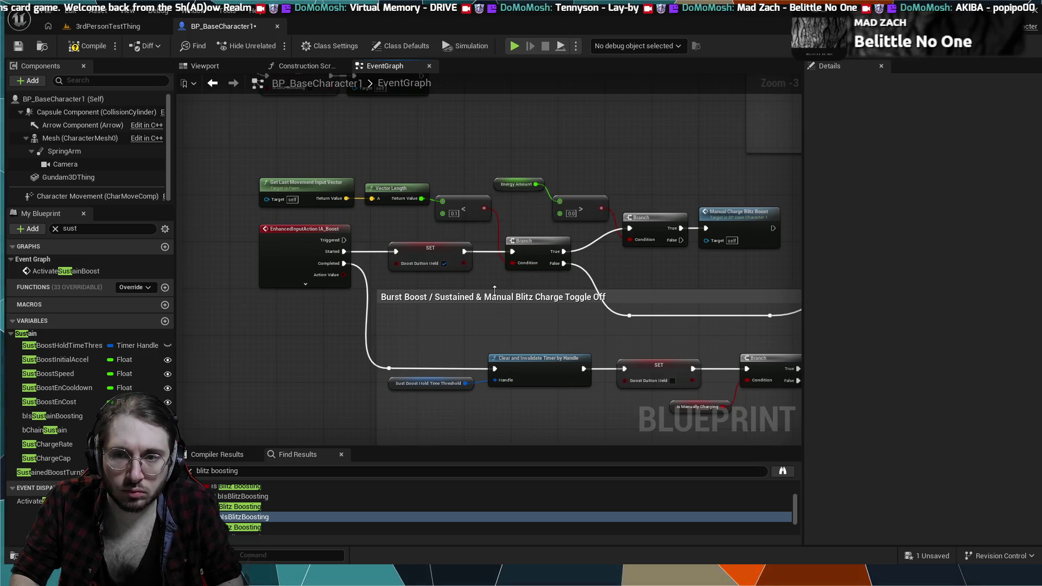
scroll(494, 289, "down", 2)
mouse_move(495, 289)
left_mouse_down()
mouse_move(798, 404)
mouse_move(344, 228)
mouse_move(298, 179)
mouse_move(254, 157)
mouse_move(542, 282)
left_mouse_up()
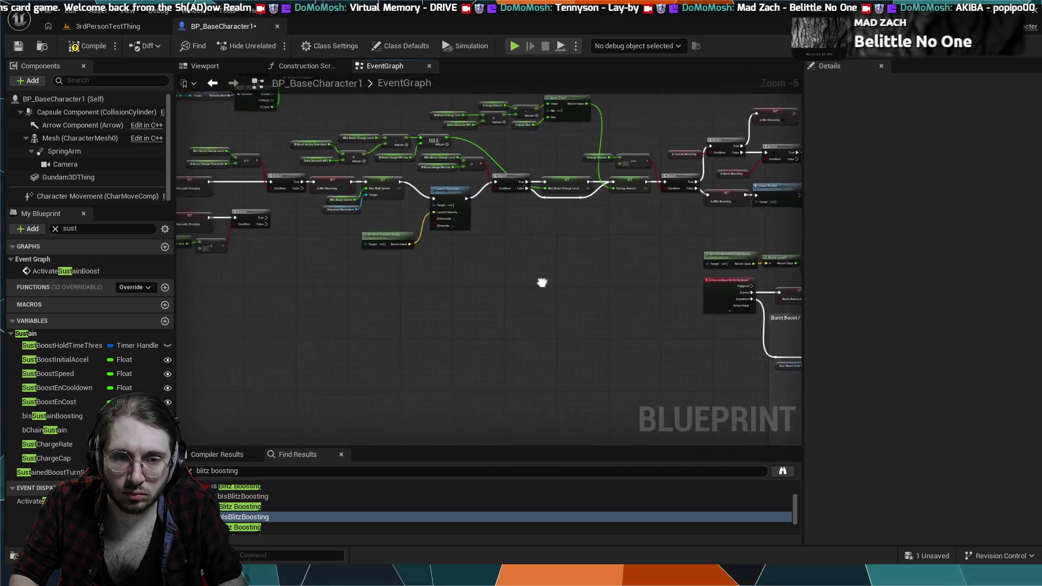
scroll(379, 288, "up", 1)
scroll(470, 286, "up", 1)
mouse_move(470, 286)
left_mouse_down()
mouse_move(429, 260)
mouse_move(510, 286)
mouse_move(542, 325)
left_mouse_up()
scroll(520, 295, "up", 3)
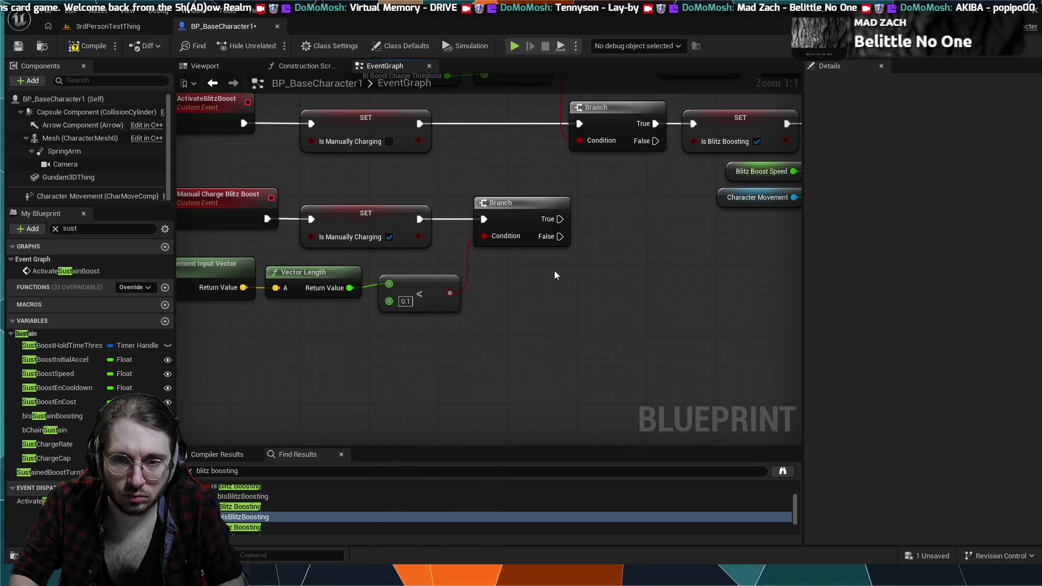
Add a SET Is Manually Charging node on the Branch's False output.
left_click_drag(612, 274, 612, 275)
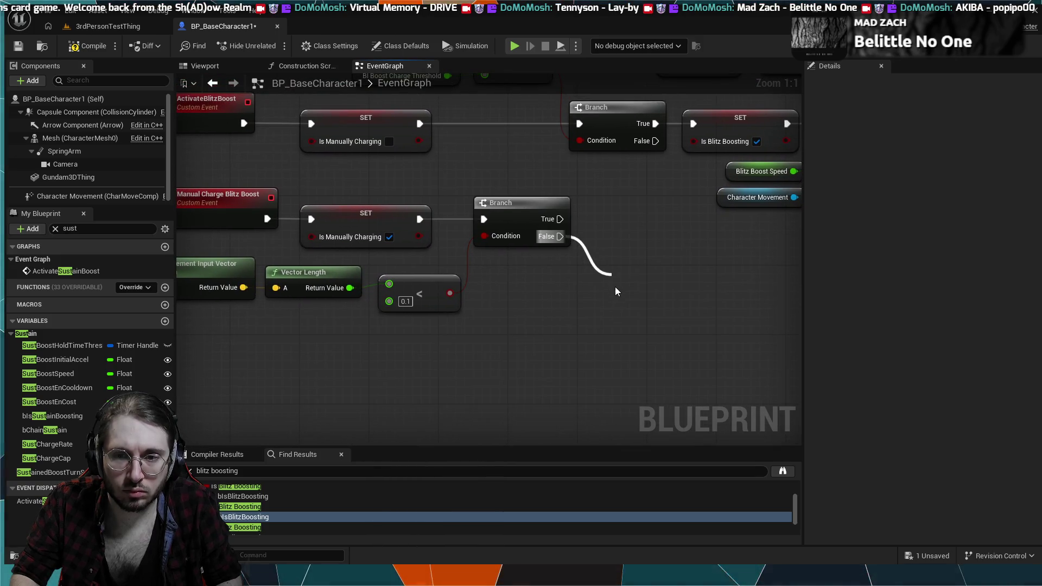
left_click(647, 283)
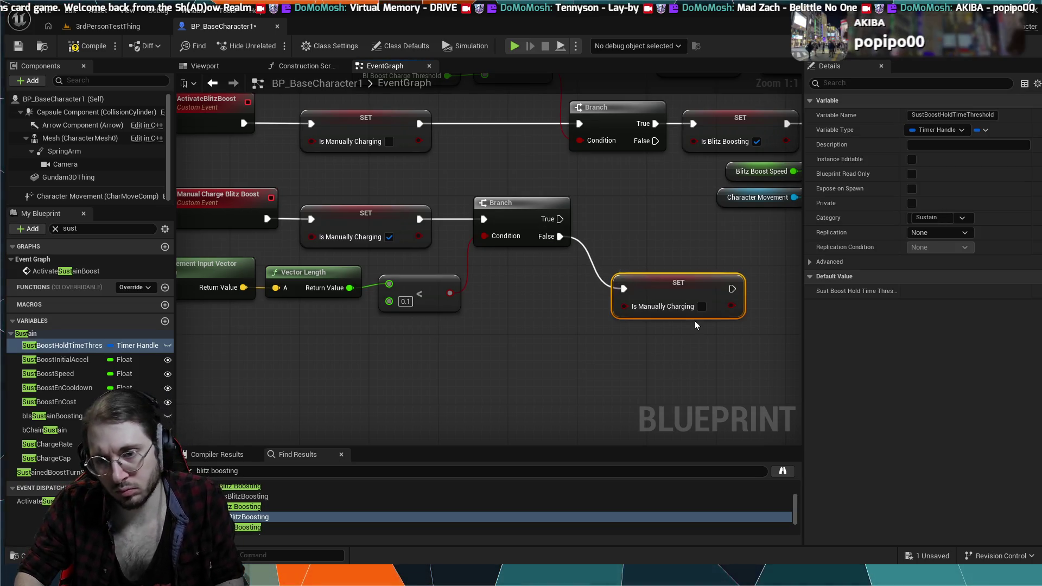
left_click(702, 307)
mouse_move(694, 340)
left_mouse_down()
mouse_move(570, 362)
mouse_move(421, 366)
mouse_move(404, 364)
mouse_move(369, 288)
mouse_move(326, 275)
mouse_move(323, 295)
left_mouse_up()
left_click_drag(342, 262, 490, 255)
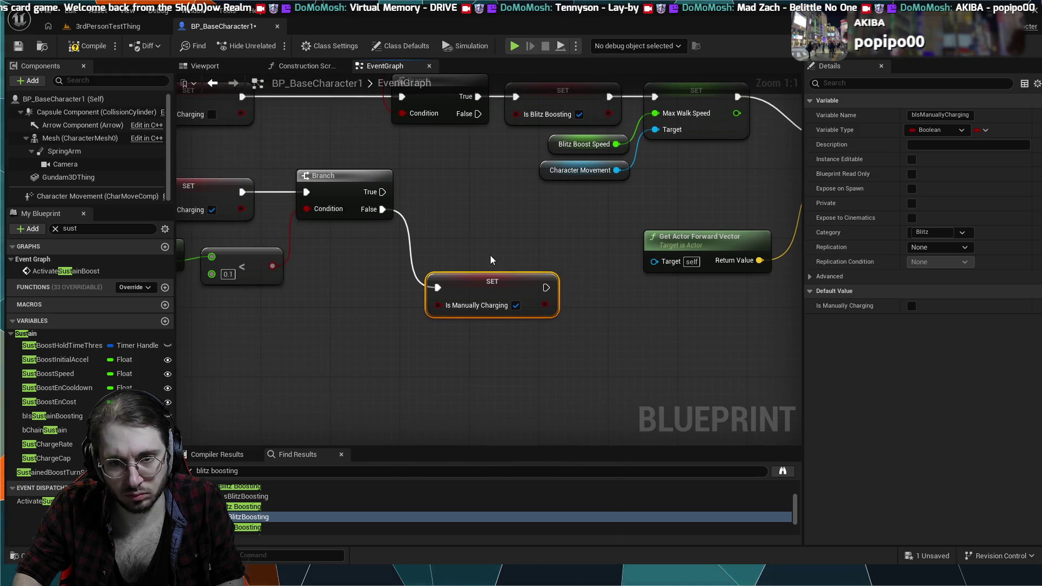
mouse_move(278, 344)
left_mouse_down()
mouse_move(185, 337)
mouse_move(517, 323)
left_mouse_up()
Chain a SET Is Sustain Boosting set true, leave Is Manually Charging false, and start simulating.
scroll(404, 269, "down", 3)
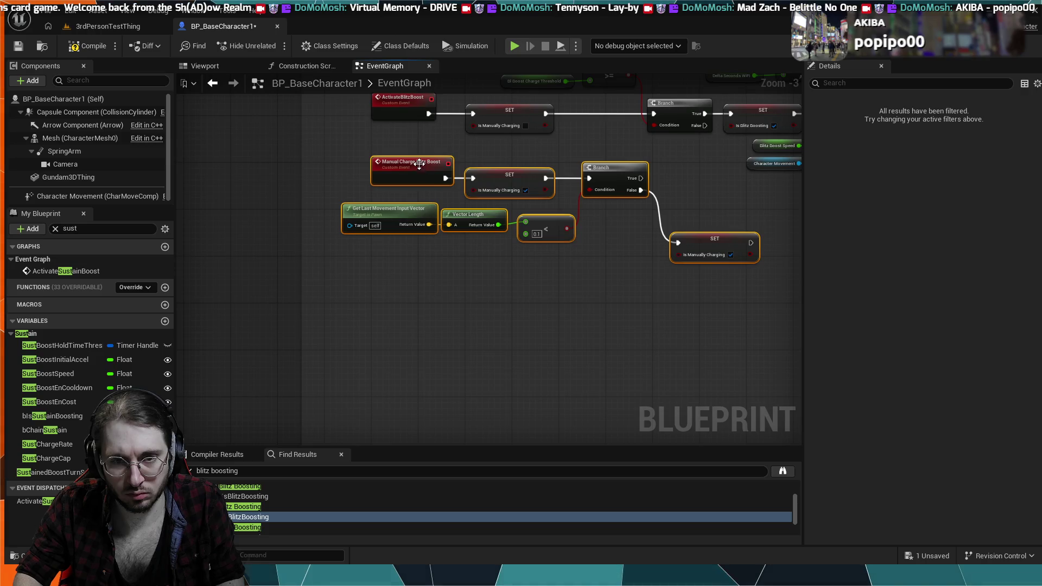
mouse_move(559, 119)
left_mouse_down()
mouse_move(559, 251)
mouse_move(258, 188)
left_mouse_up()
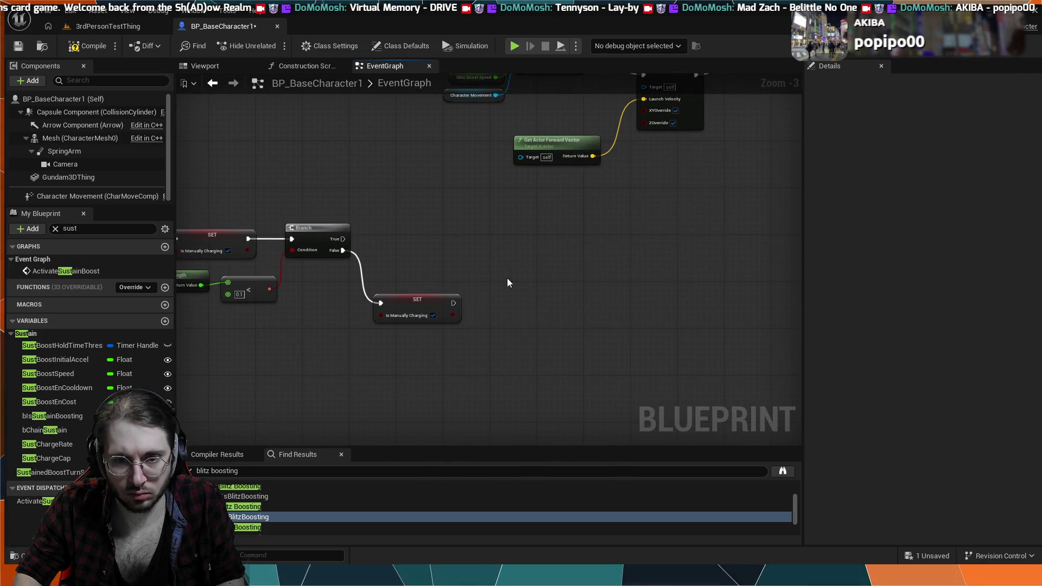
left_click_drag(455, 303, 486, 305)
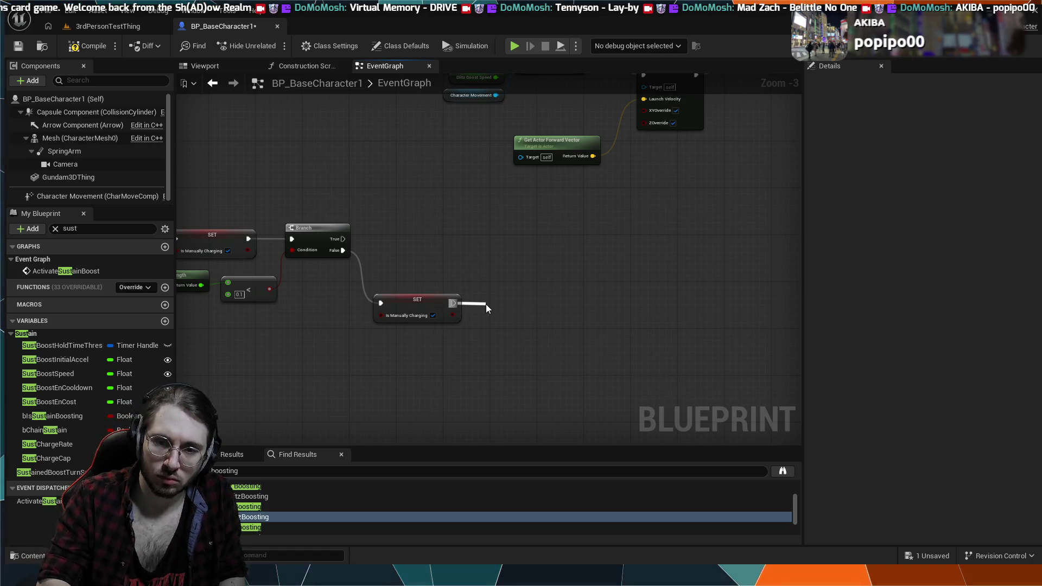
left_click_drag(487, 305, 487, 305)
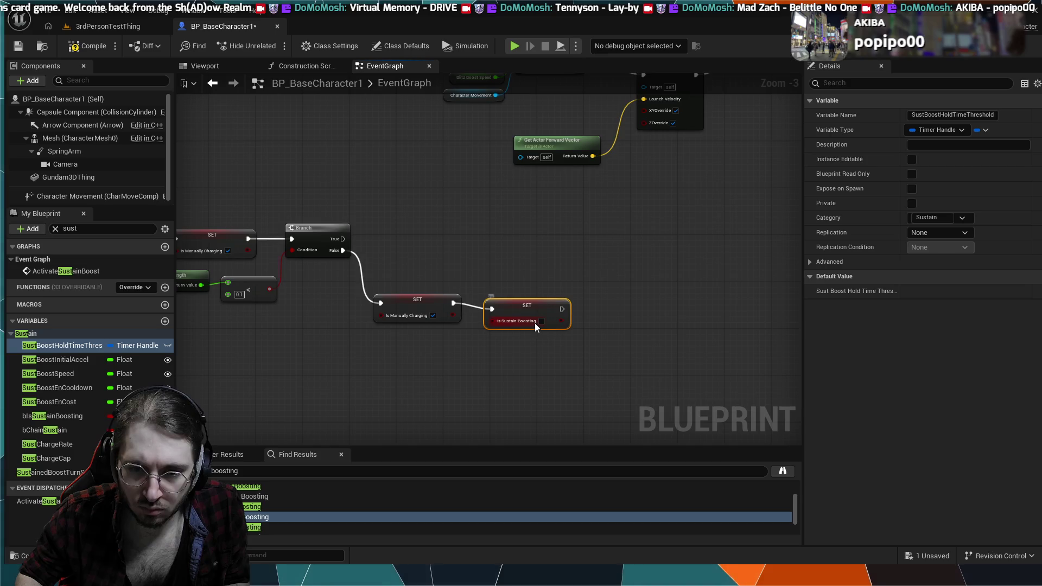
left_click(541, 321)
left_click_drag(537, 304, 494, 300)
left_click(433, 315)
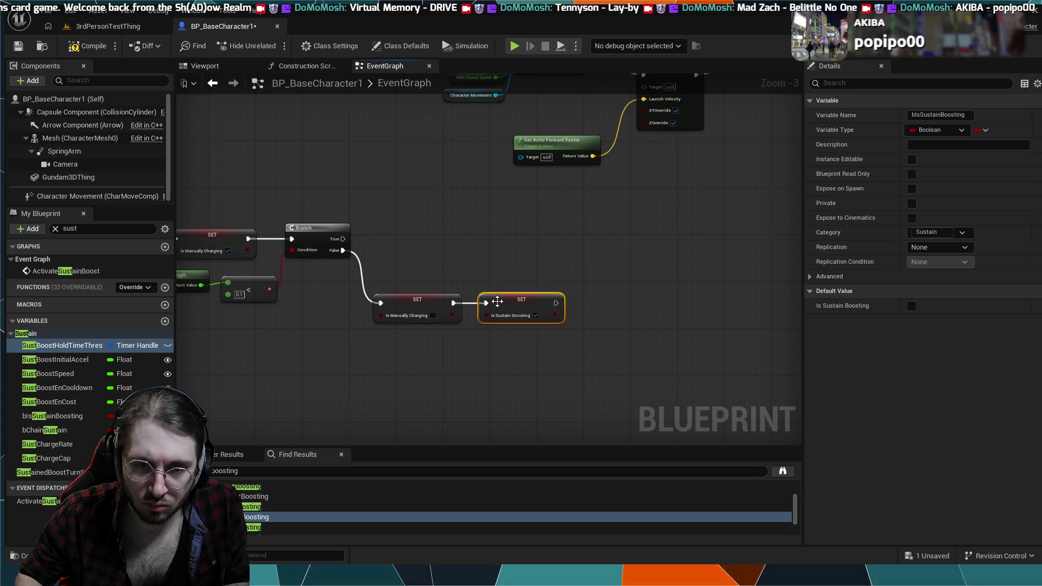
left_click(424, 255)
left_click_drag(424, 255, 533, 258)
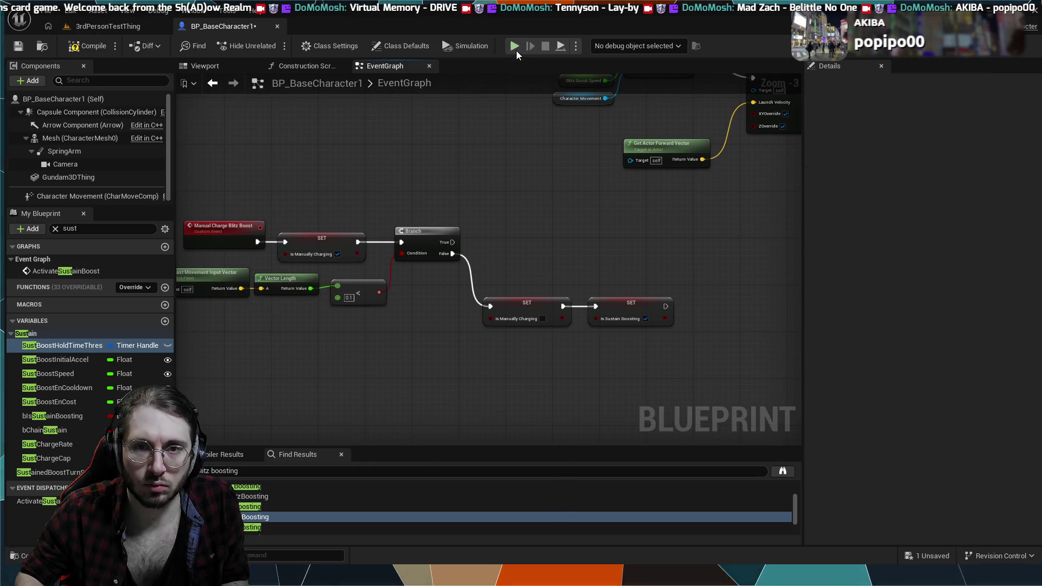
key("alt+s")
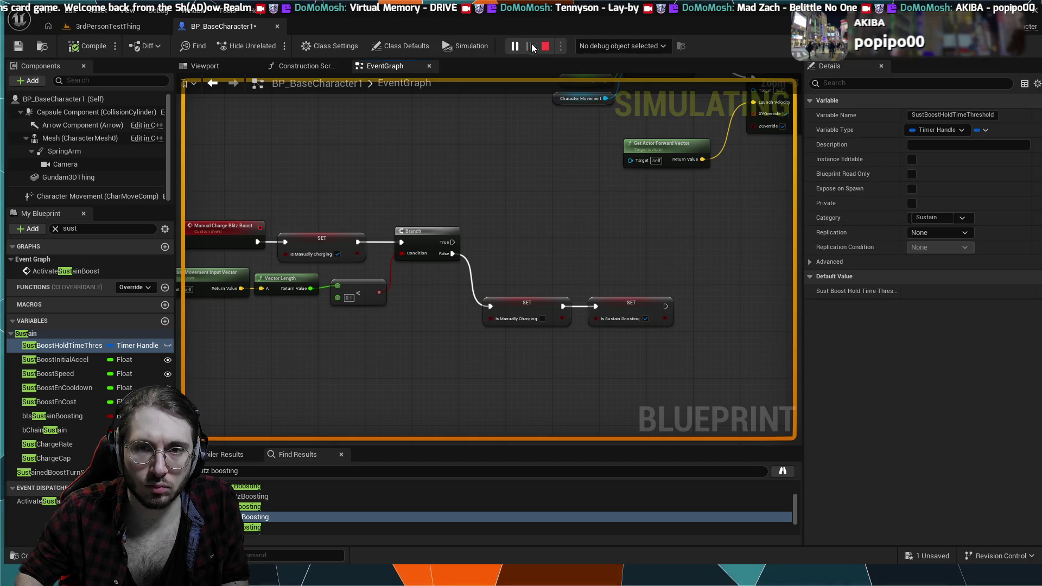
Stop the simulation, play 3rdPersonTestThing briefly, then restart Play-in-Editor with Alt+P.
key("Escape")
left_click(83, 26)
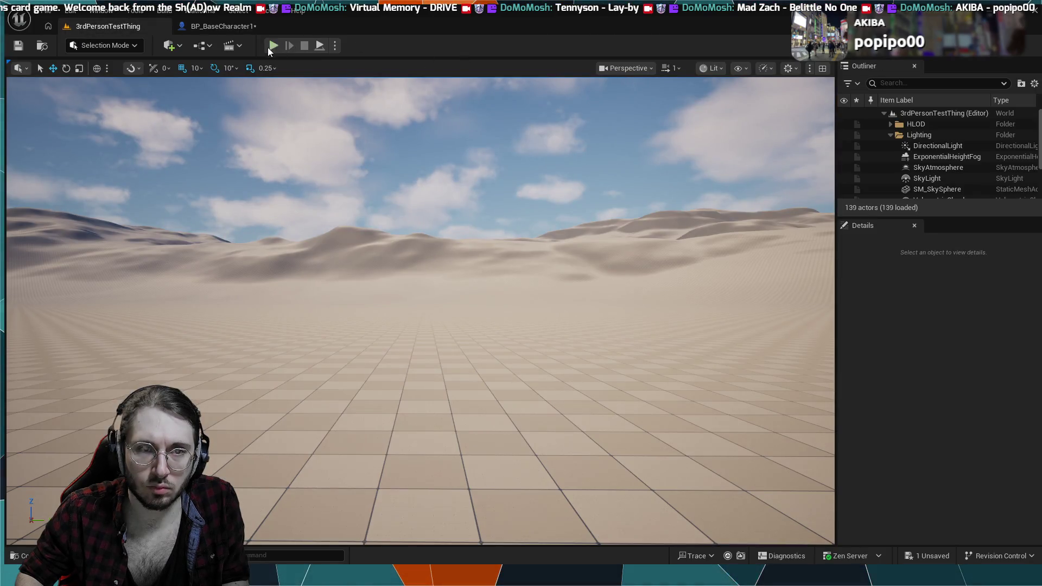
left_click(268, 47)
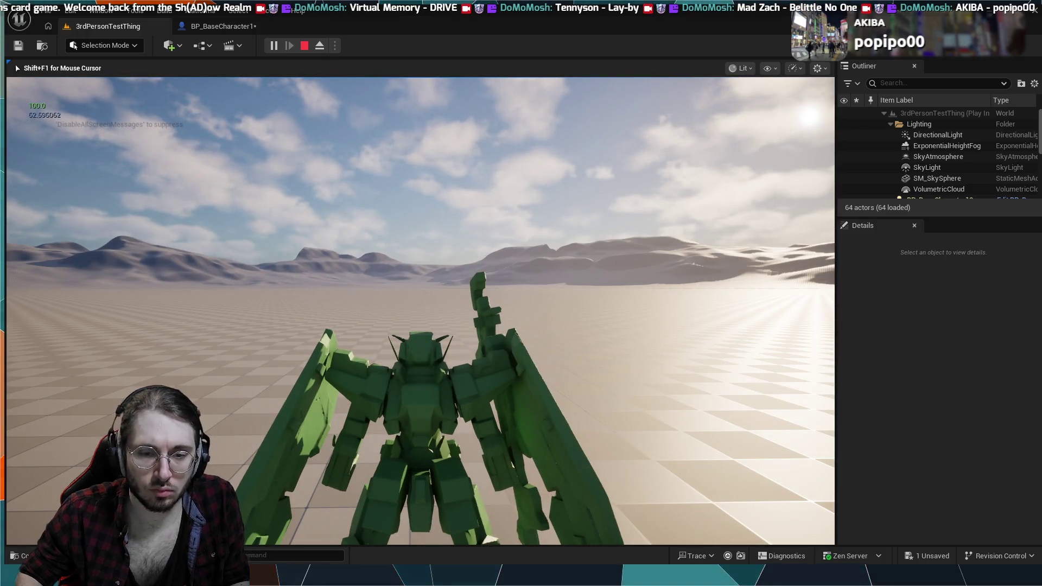
key("Escape")
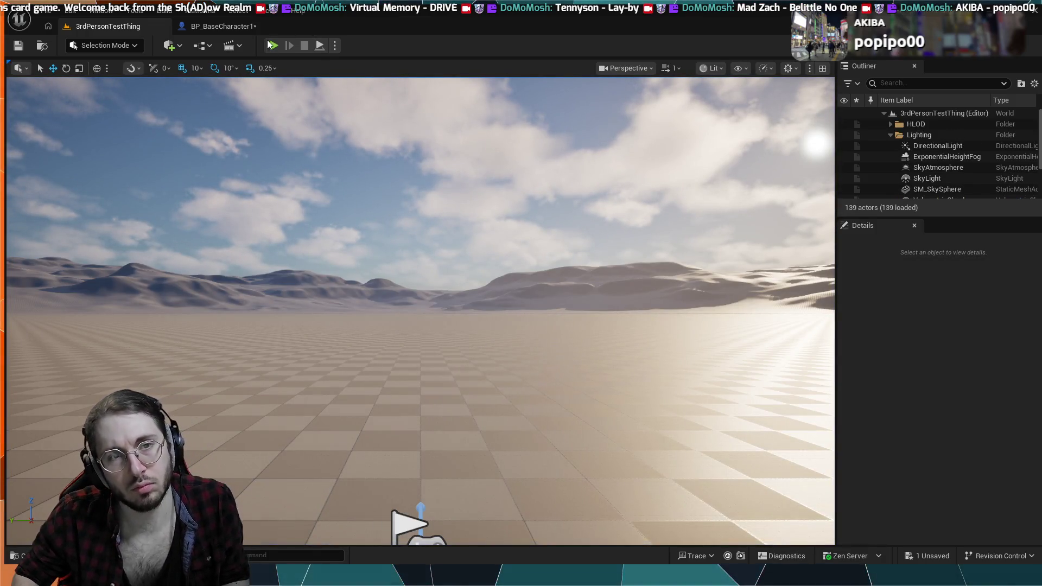
key("alt+p")
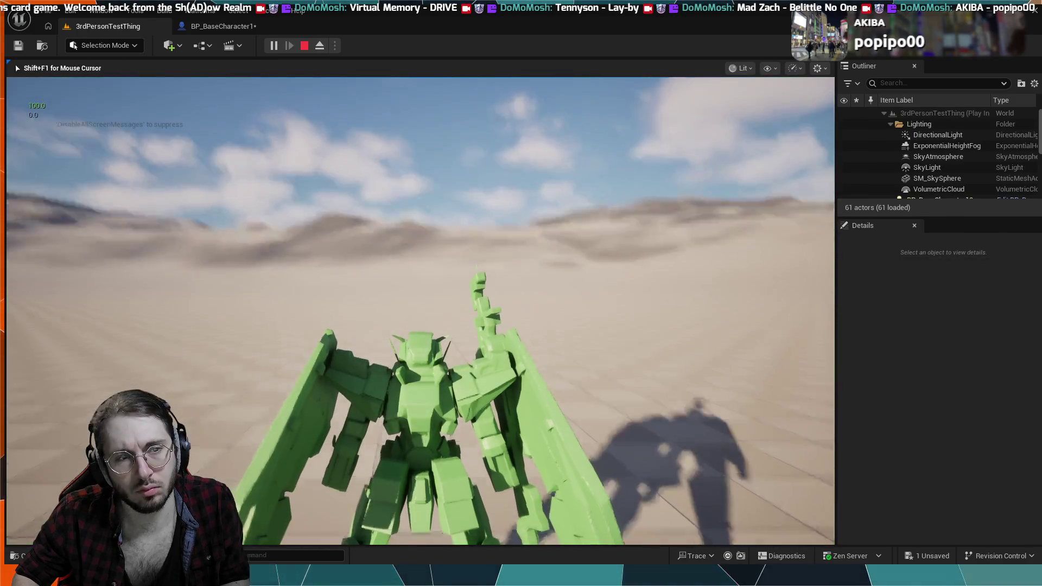
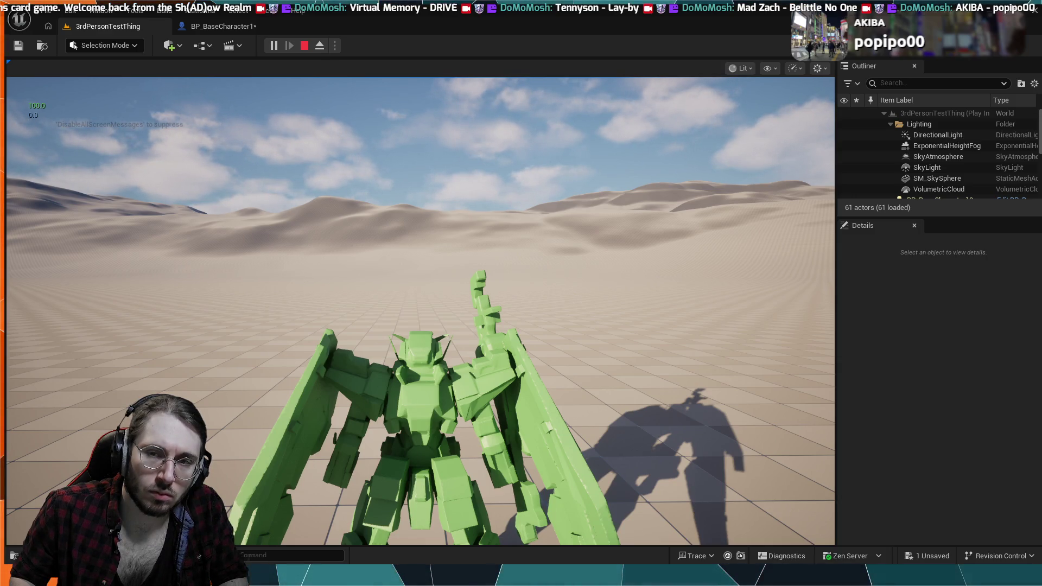
Stop the play session and select the Is Sustain Boosting set node in BP_BaseCharacter1.
key("Escape")
left_click(222, 27)
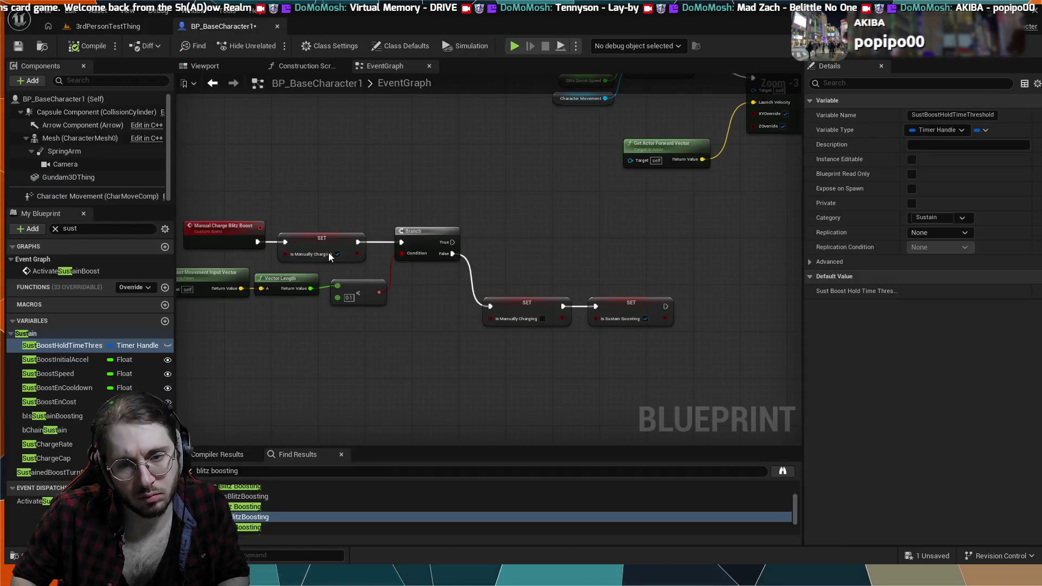
left_click(606, 320)
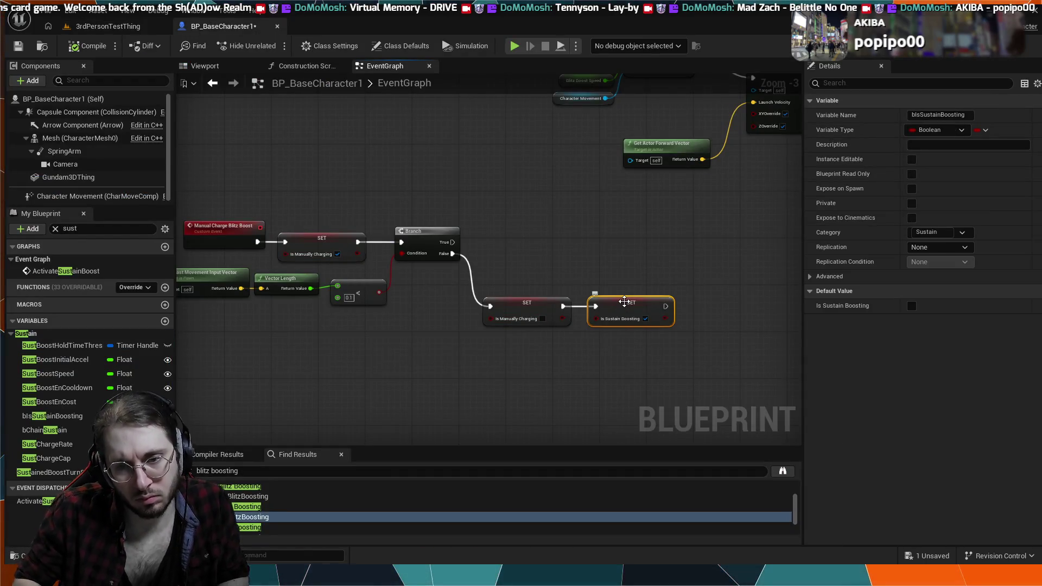
Drag a connection off Is Manually Charging, then drop it unused.
scroll(624, 305, "down", 9)
scroll(526, 234, "up", 3)
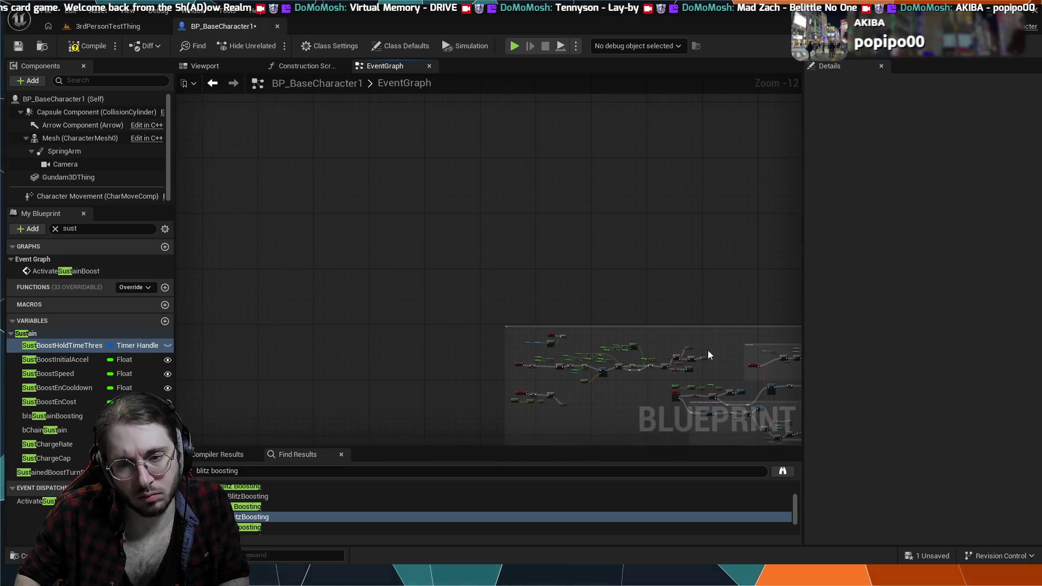
scroll(654, 351, "up", 6)
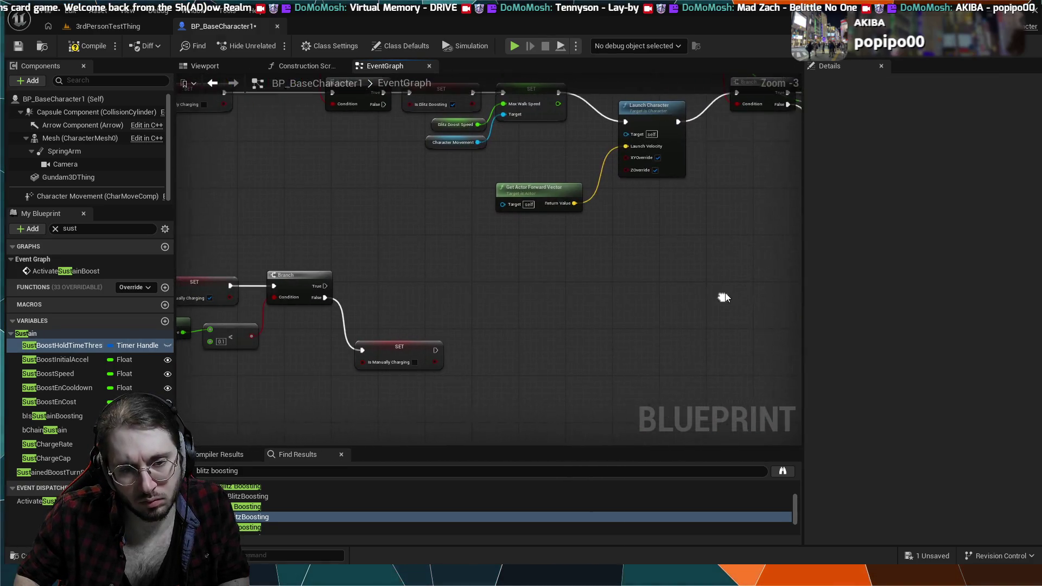
left_click_drag(447, 346, 464, 348)
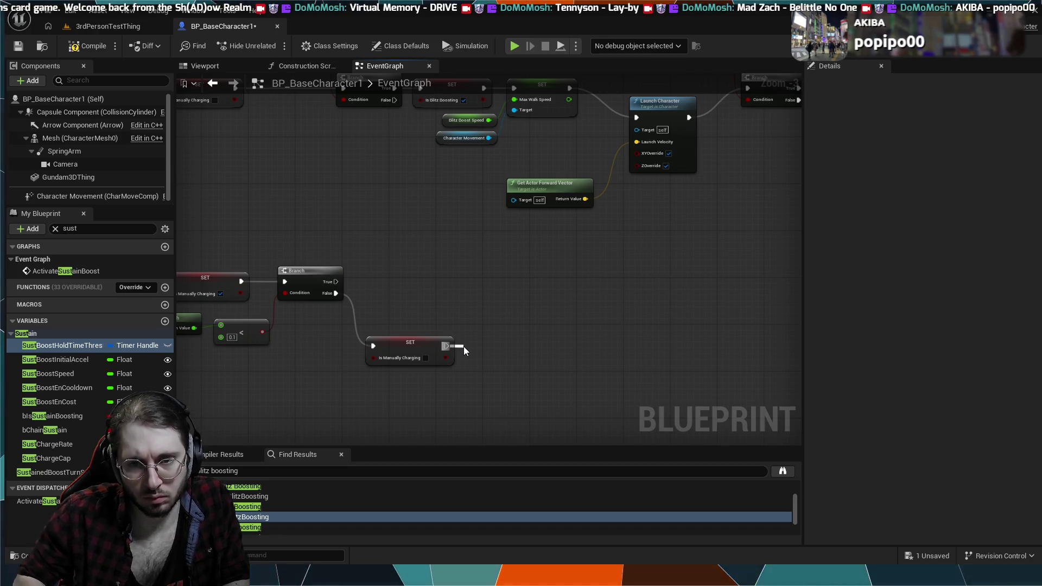
mouse_move(463, 347)
left_mouse_down()
mouse_move(528, 395)
mouse_move(447, 373)
mouse_move(364, 317)
left_mouse_up()
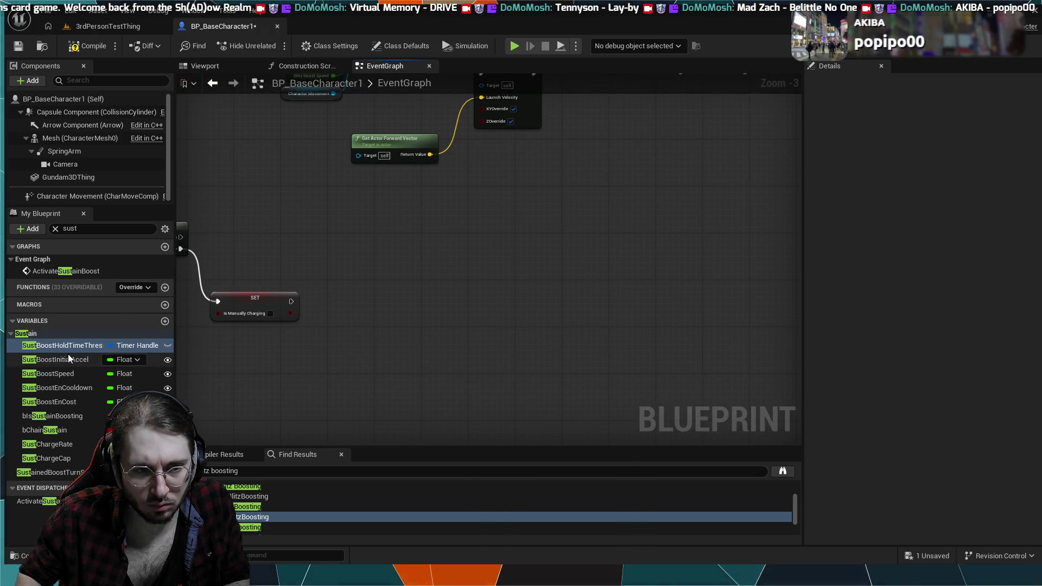
Adjust the My Blueprint list and make room beside the Is Manually Charging node.
left_click(10, 249)
left_click(10, 248)
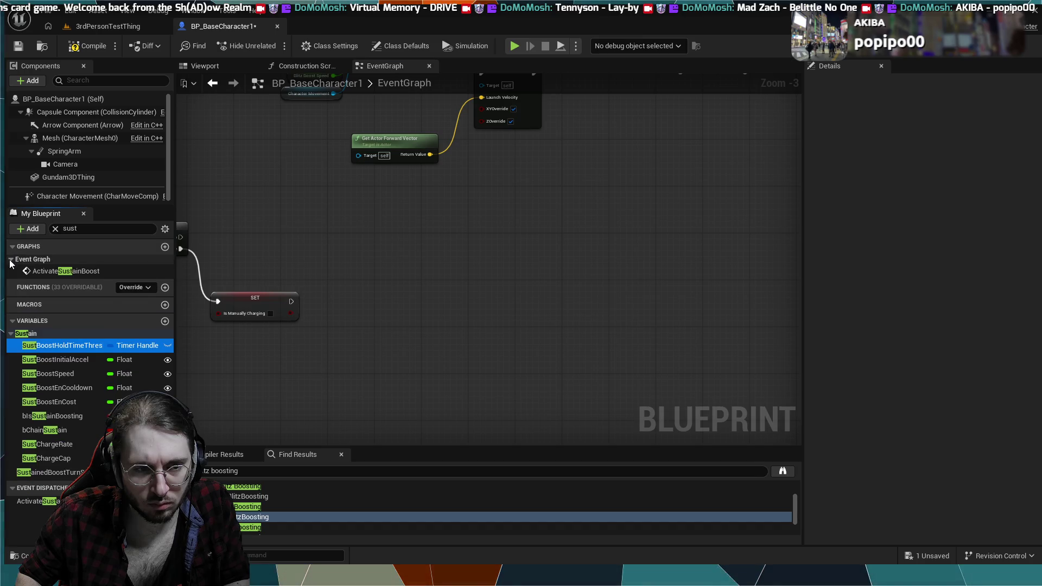
left_click(9, 260)
left_click(9, 259)
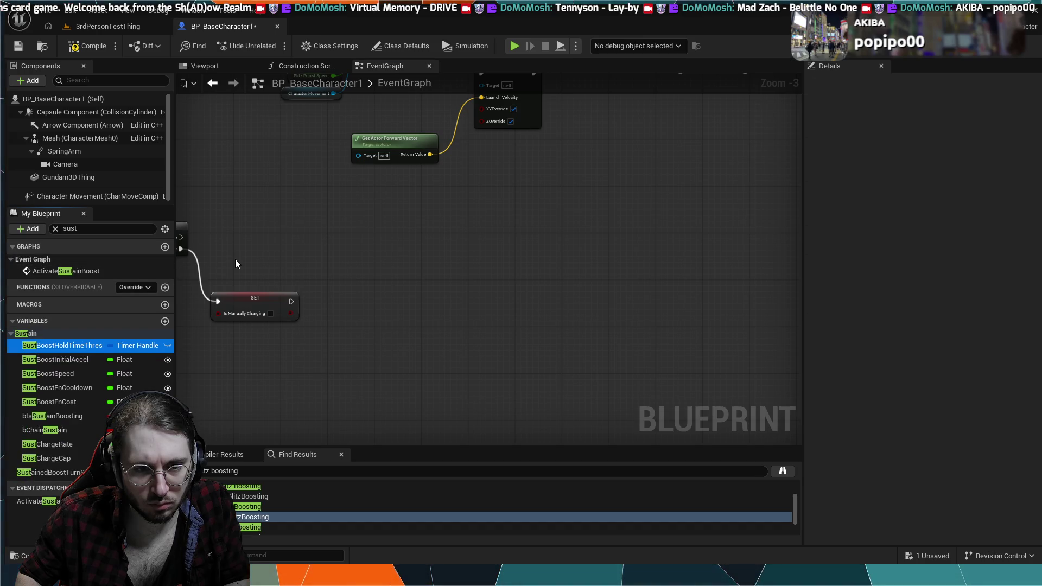
left_click_drag(338, 324, 297, 368)
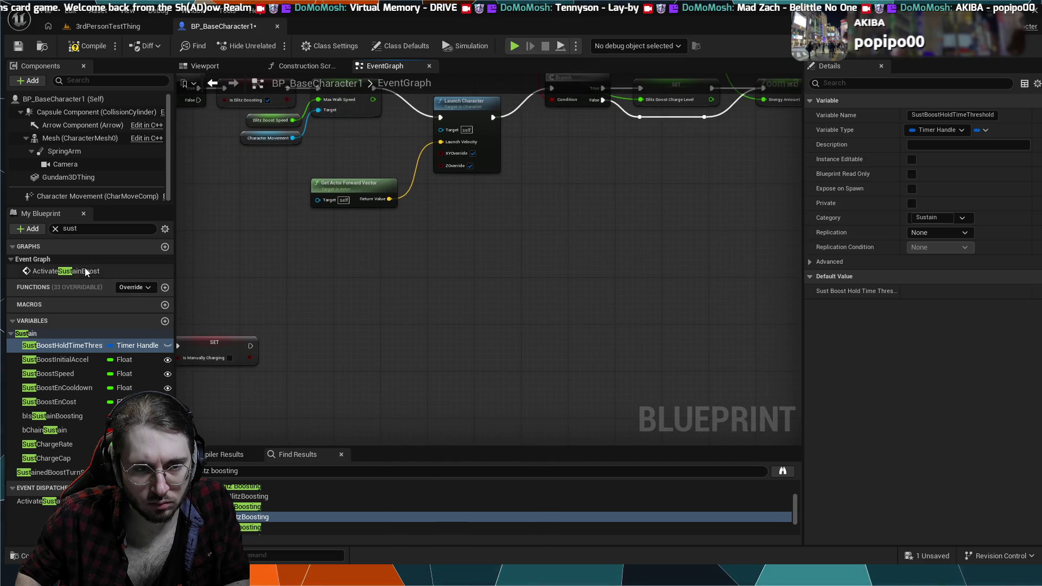
Place an Activate Sustain Boost call and wire Is Manually Charging's exec output into it.
mouse_move(85, 272)
left_mouse_down()
mouse_move(359, 345)
mouse_move(322, 333)
mouse_move(421, 328)
left_mouse_up()
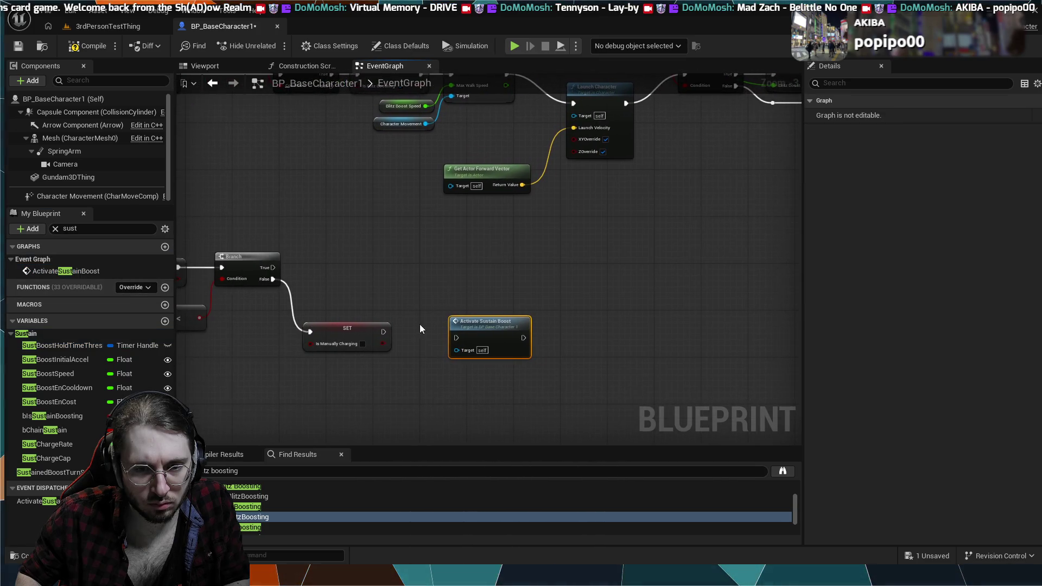
left_click(57, 230)
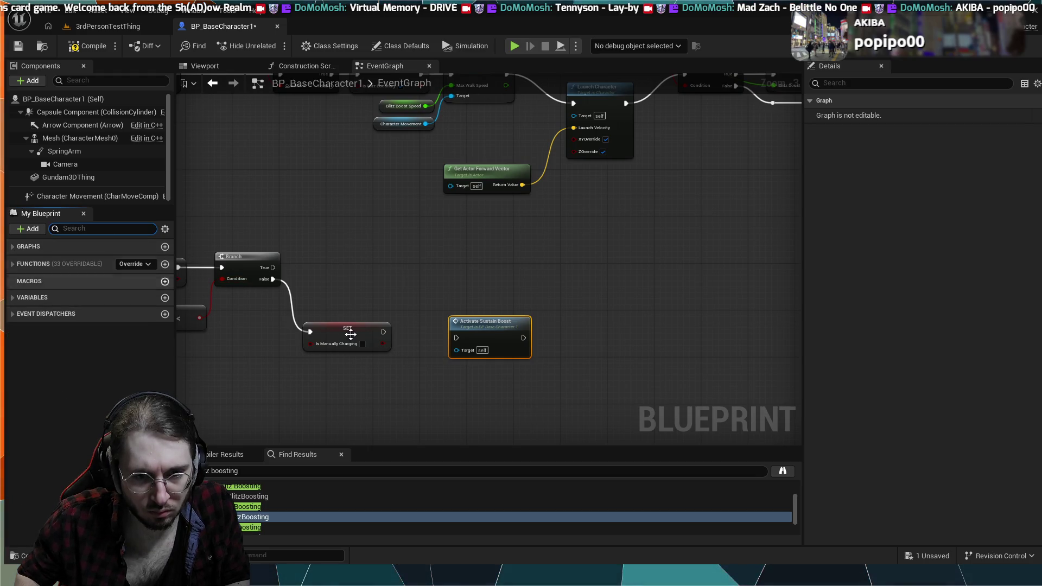
mouse_move(384, 331)
left_mouse_down()
mouse_move(456, 342)
mouse_move(425, 321)
left_mouse_up()
scroll(453, 293, "down", 1)
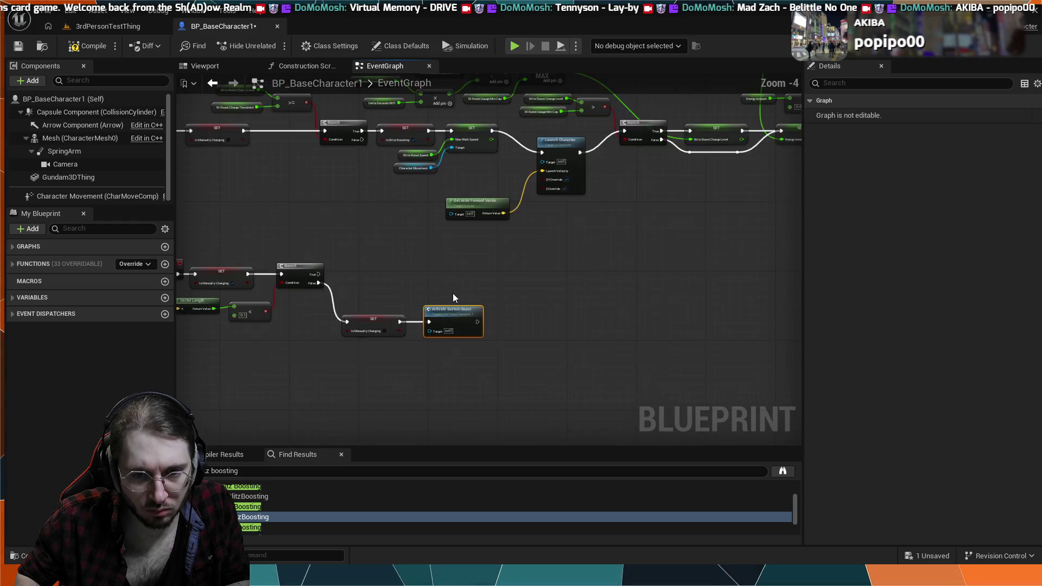
scroll(452, 293, "down", 1)
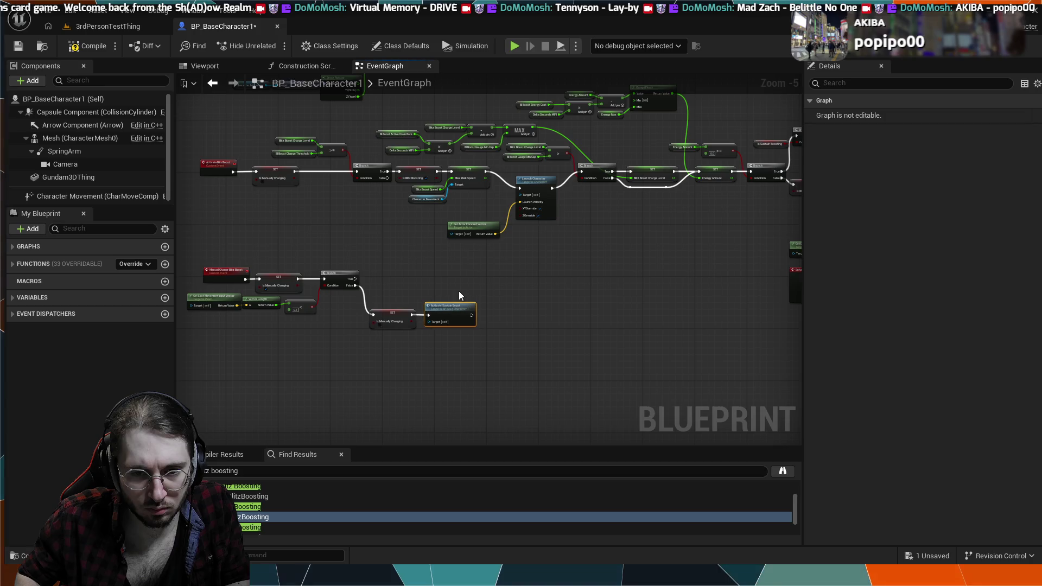
scroll(458, 288, "up", 4)
scroll(486, 283, "down", 1)
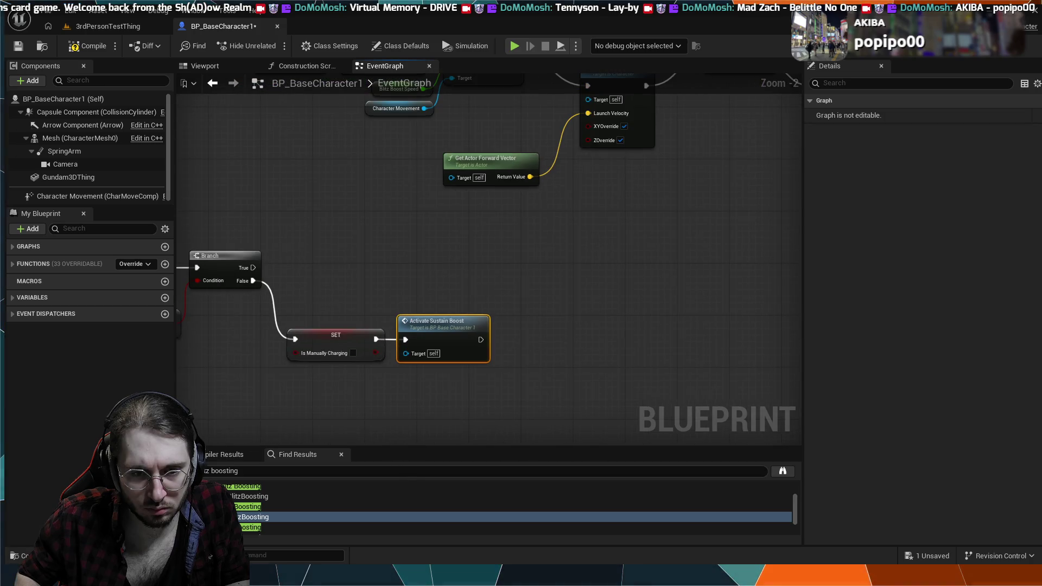
mouse_move(485, 282)
left_mouse_down()
mouse_move(461, 284)
mouse_move(465, 296)
left_mouse_up()
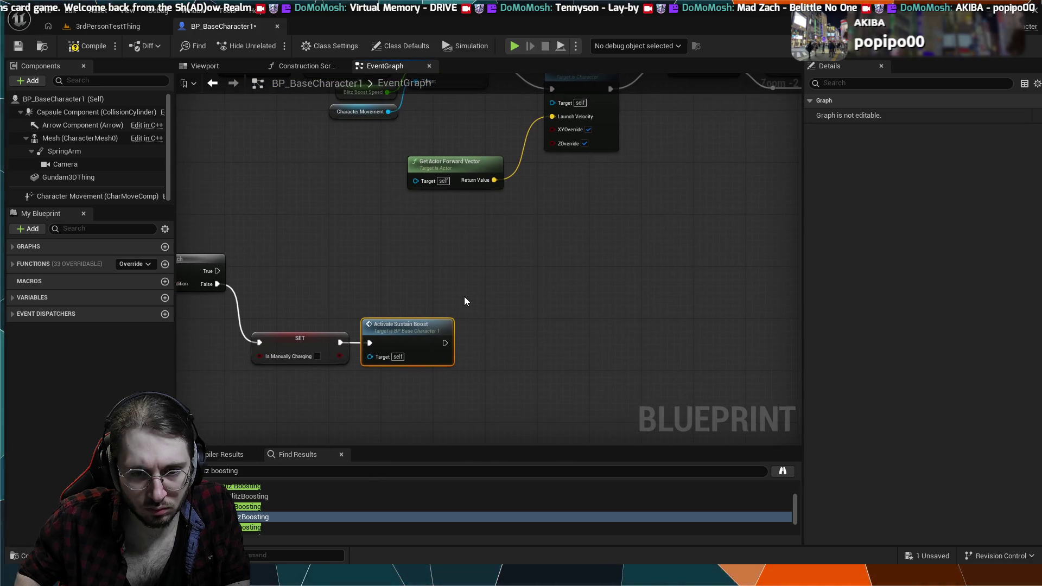
Test-simulate the sustain boost call, then delete the Activate Sustain Boost node.
left_click(514, 46)
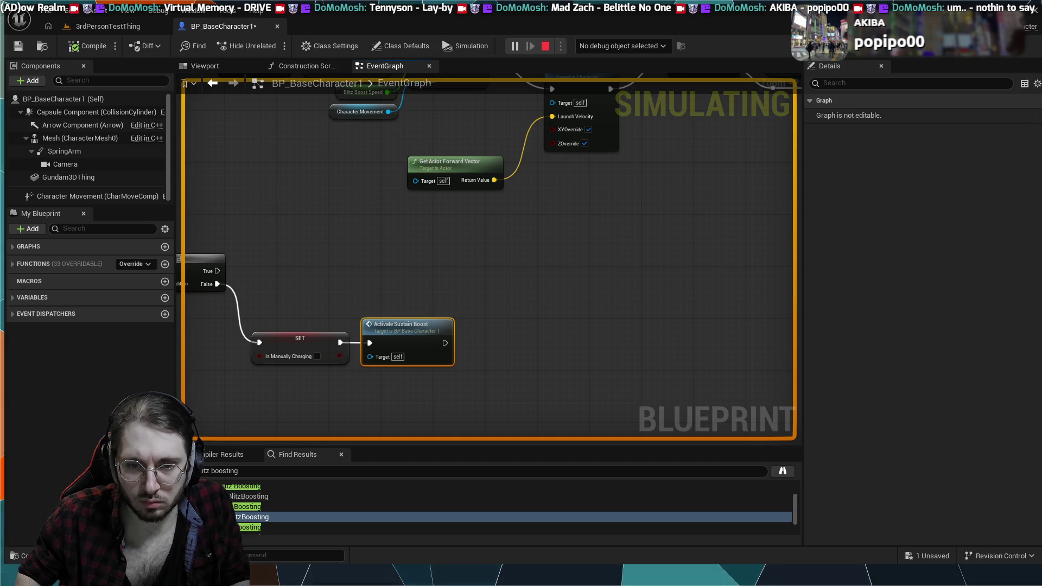
key("Escape")
scroll(318, 262, "down", 1)
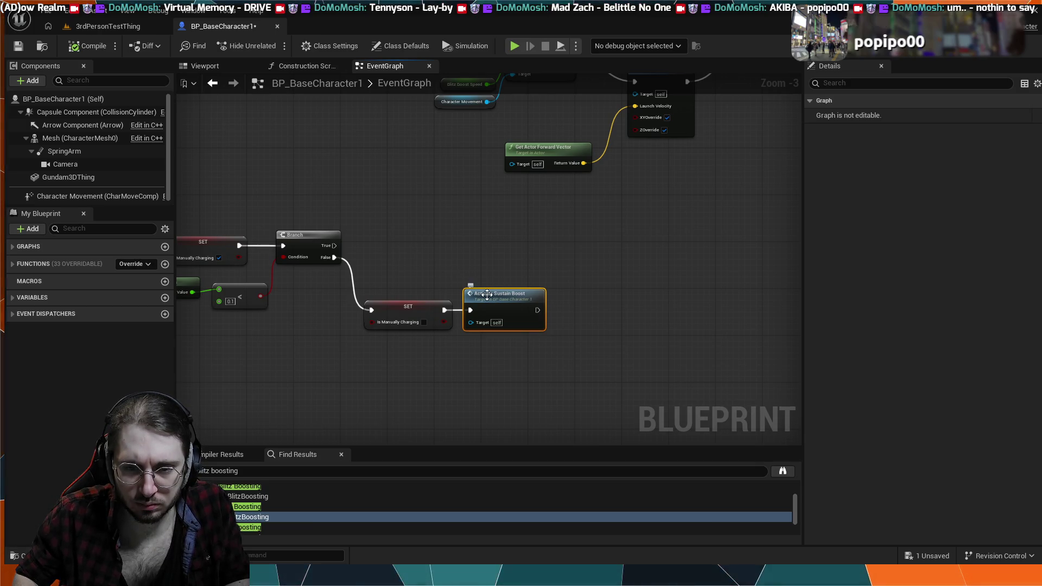
key("Delete")
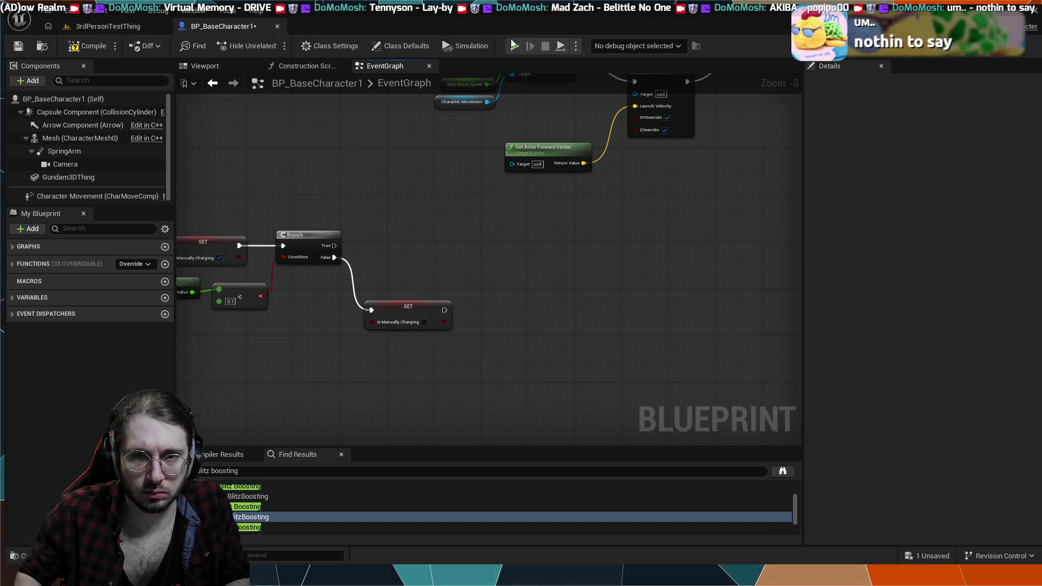
Re-simulate and move the Is Manually Charging set level with the Branch.
key("alt+p")
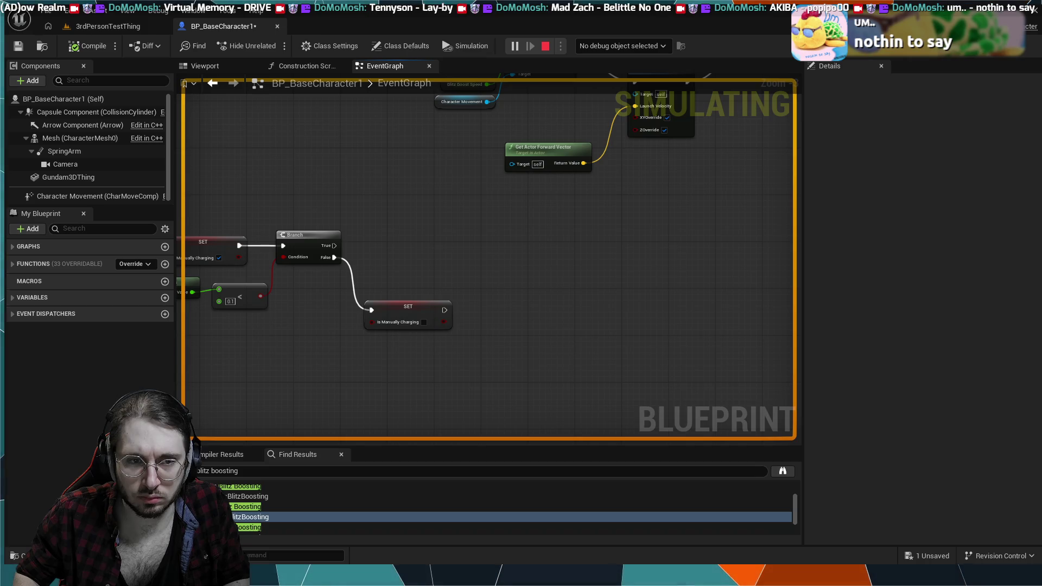
key("Escape")
left_click_drag(402, 258, 526, 254)
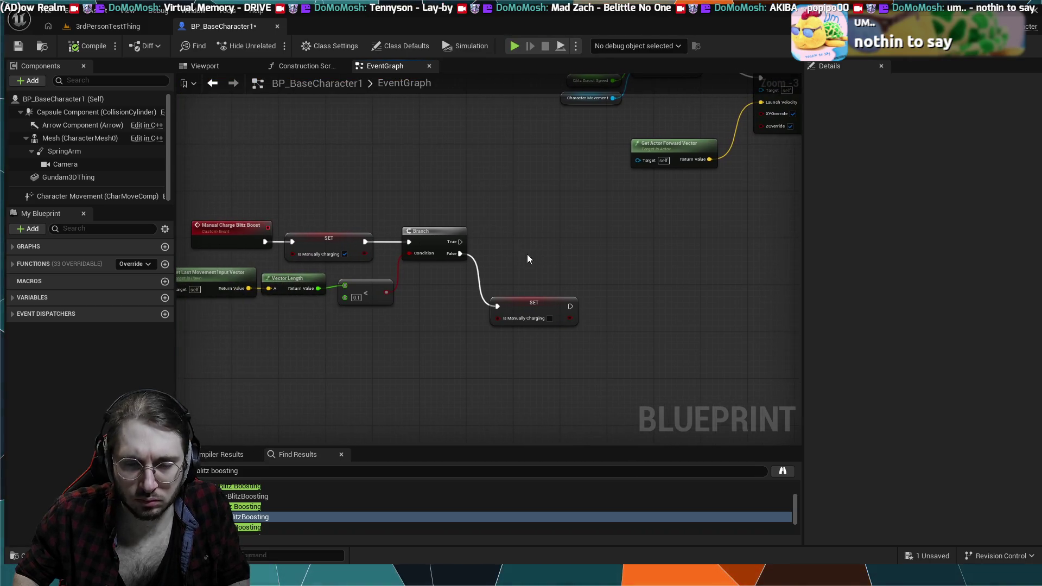
Align the Is Manually Charging set with the Branch and delete the Get Last Movement Input Vector node.
left_click_drag(540, 299, 537, 249)
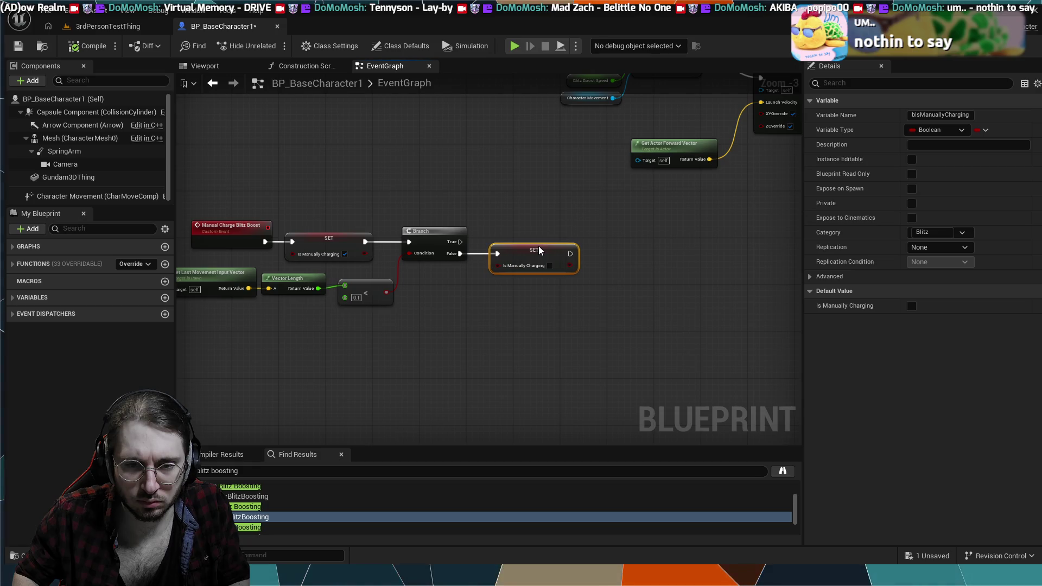
left_click(302, 271)
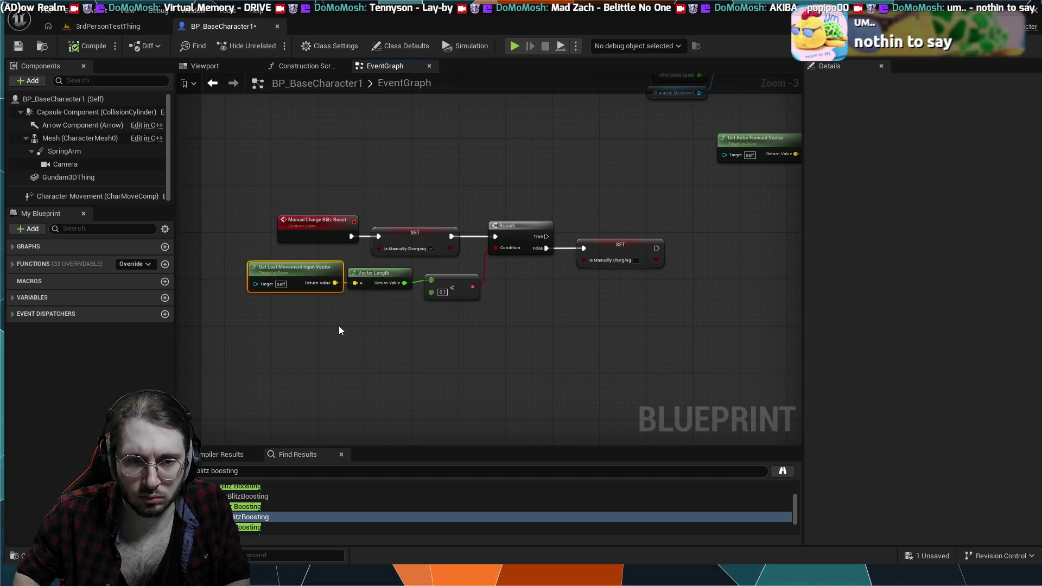
key("Delete")
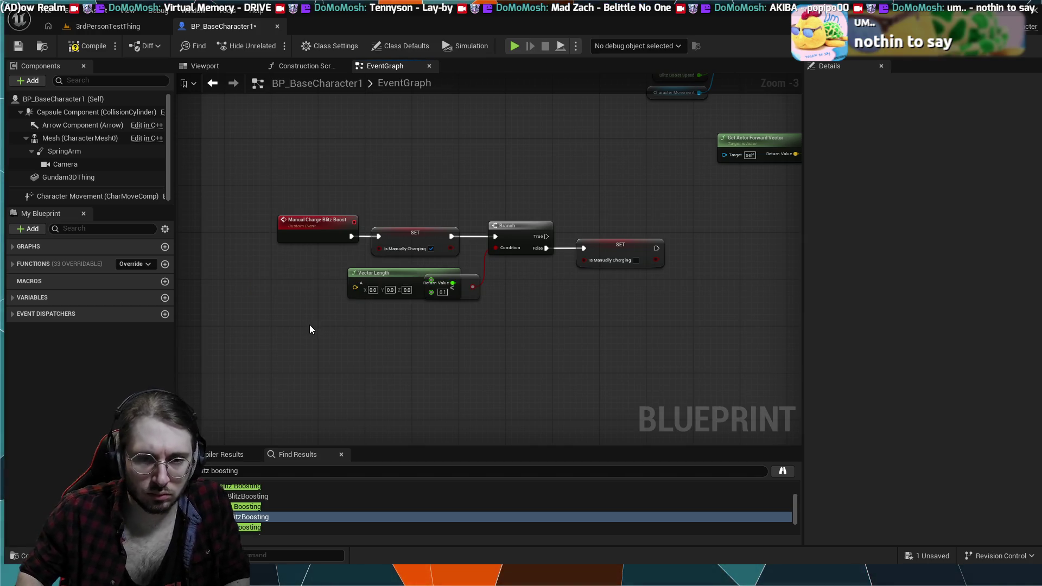
Feed last update velocity into Vector Length and line up the velocity and Character Movement nodes.
left_click_drag(351, 289, 311, 289)
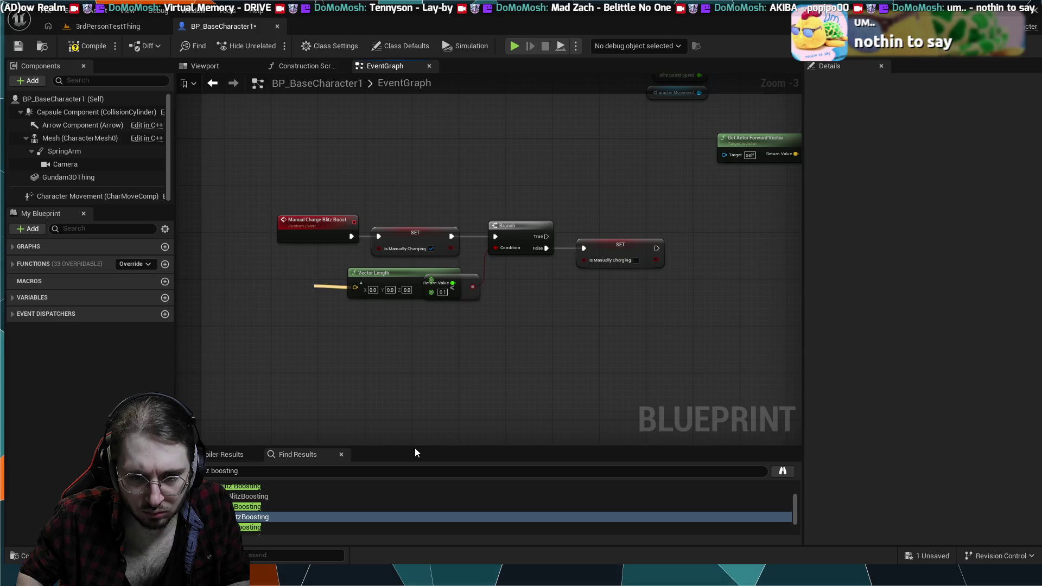
key("ctrl+z")
left_click_drag(355, 296, 312, 310)
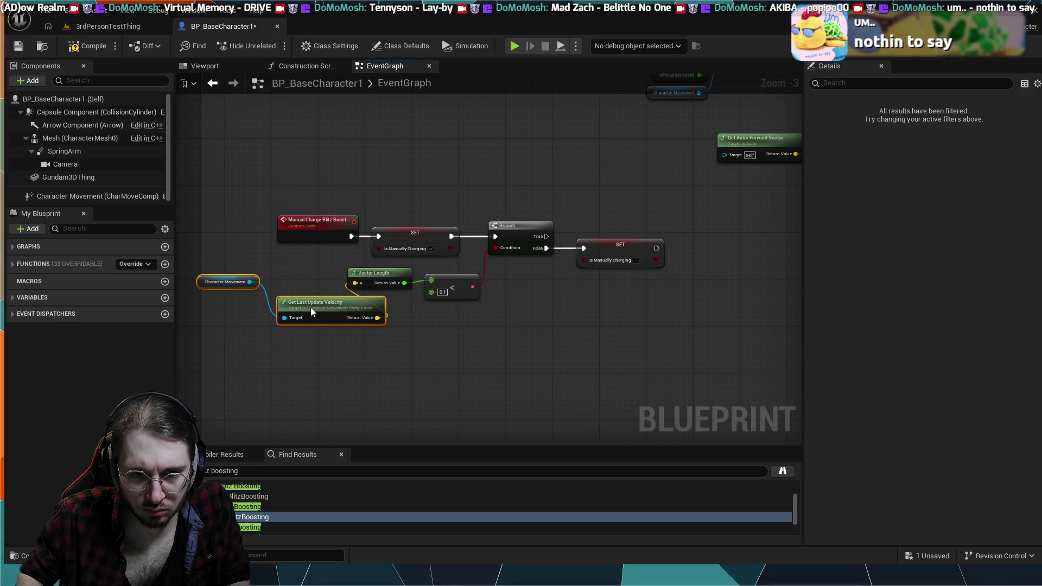
left_click_drag(381, 321, 511, 354)
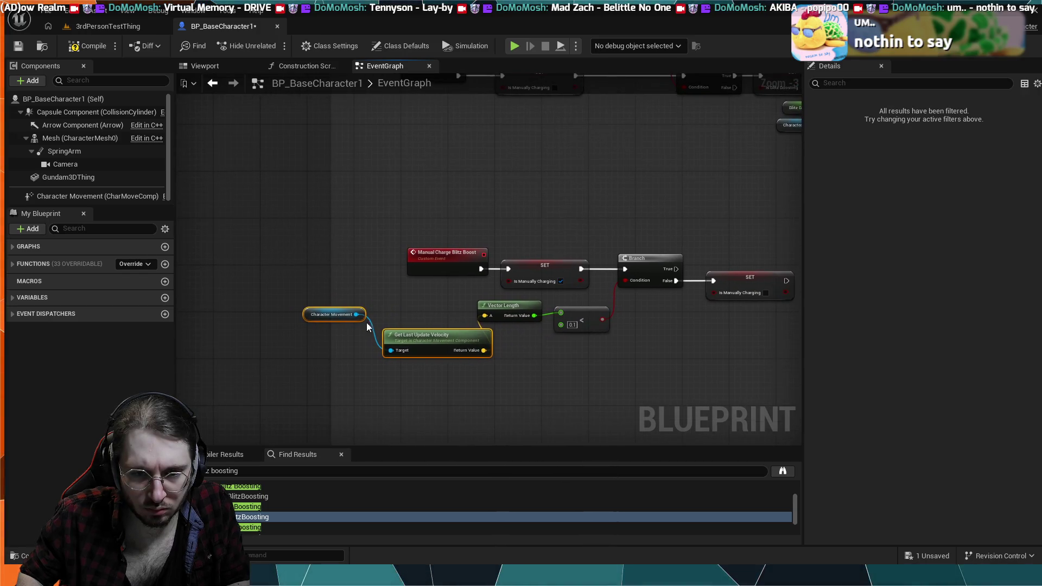
left_click_drag(433, 339, 403, 302)
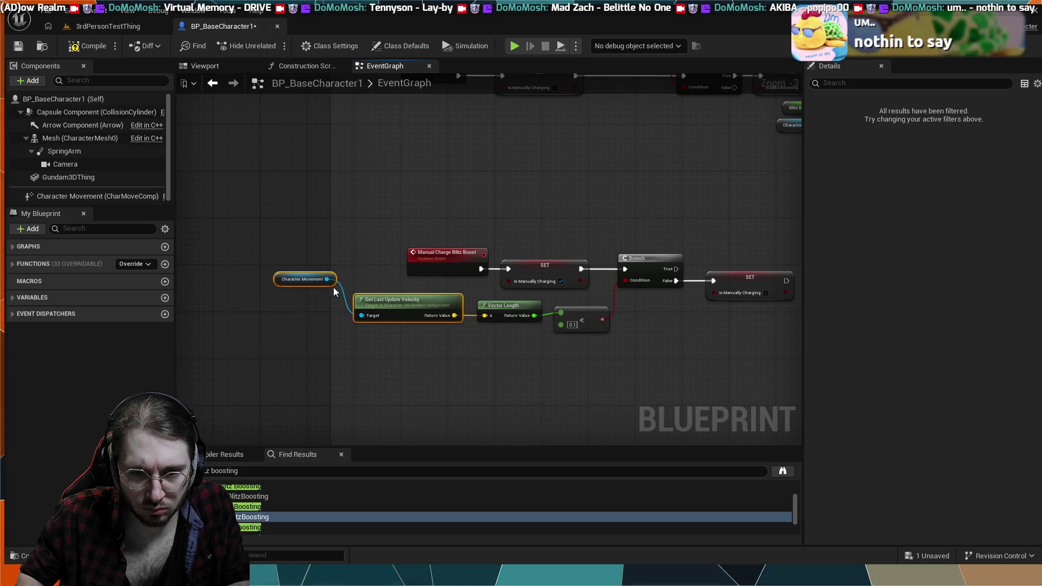
mouse_move(310, 281)
left_mouse_down()
mouse_move(316, 301)
mouse_move(305, 271)
mouse_move(312, 281)
left_mouse_up()
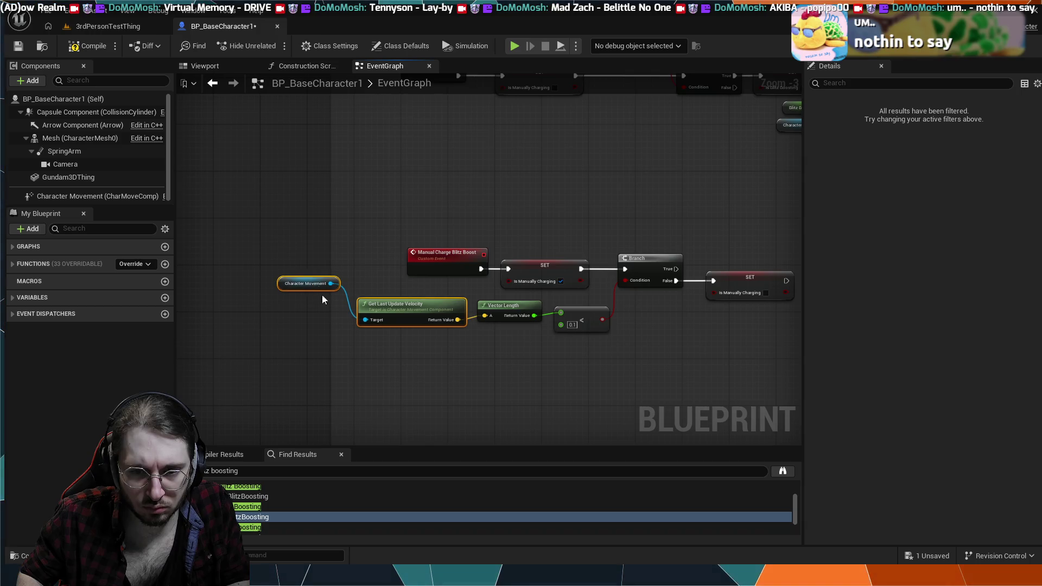
left_click(327, 304)
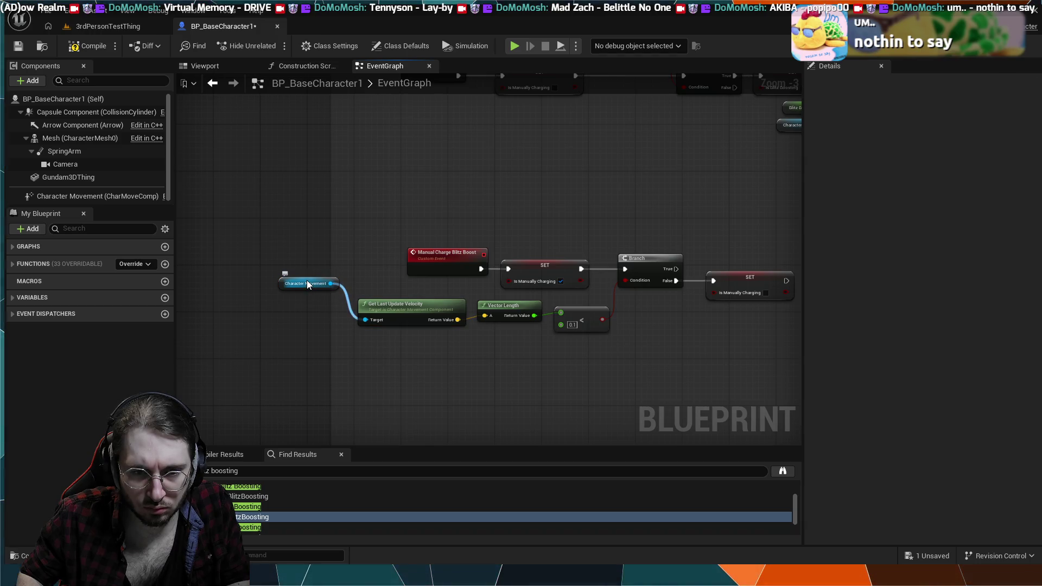
left_click_drag(310, 284, 310, 320)
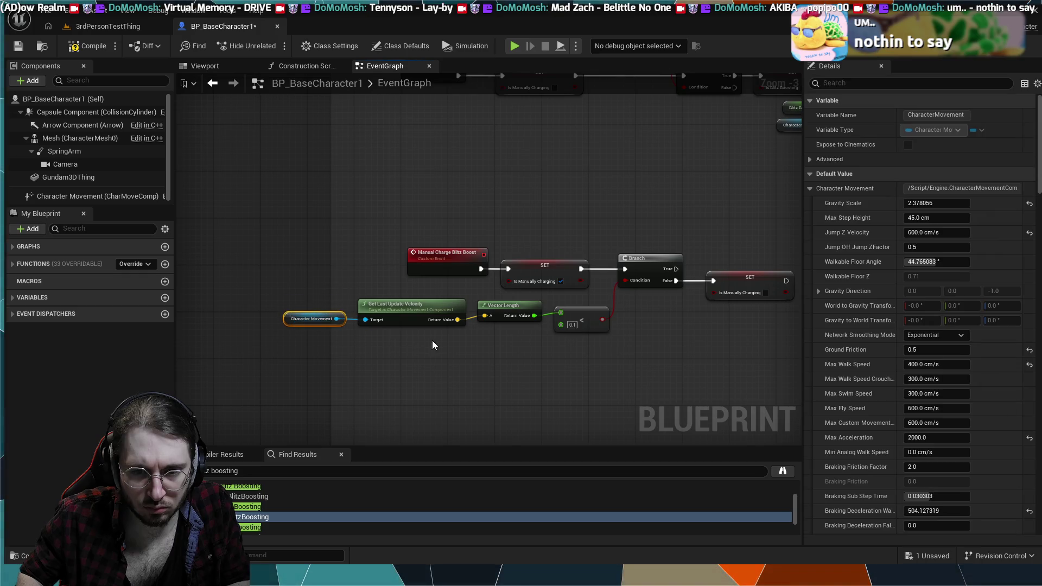
Shift the Manual Charge Blitz Boost group right and down, then run and stop a simulation.
scroll(334, 307, "down", 1)
mouse_move(576, 229)
left_mouse_down()
mouse_move(386, 321)
mouse_move(268, 320)
left_mouse_up()
left_click_drag(351, 253, 408, 257)
left_click(570, 370)
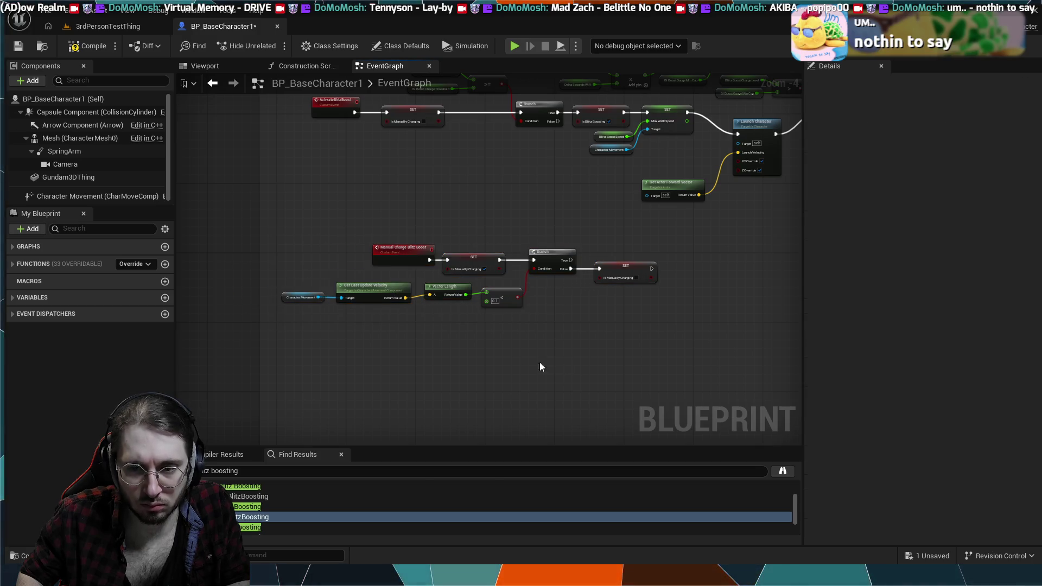
left_click(516, 48)
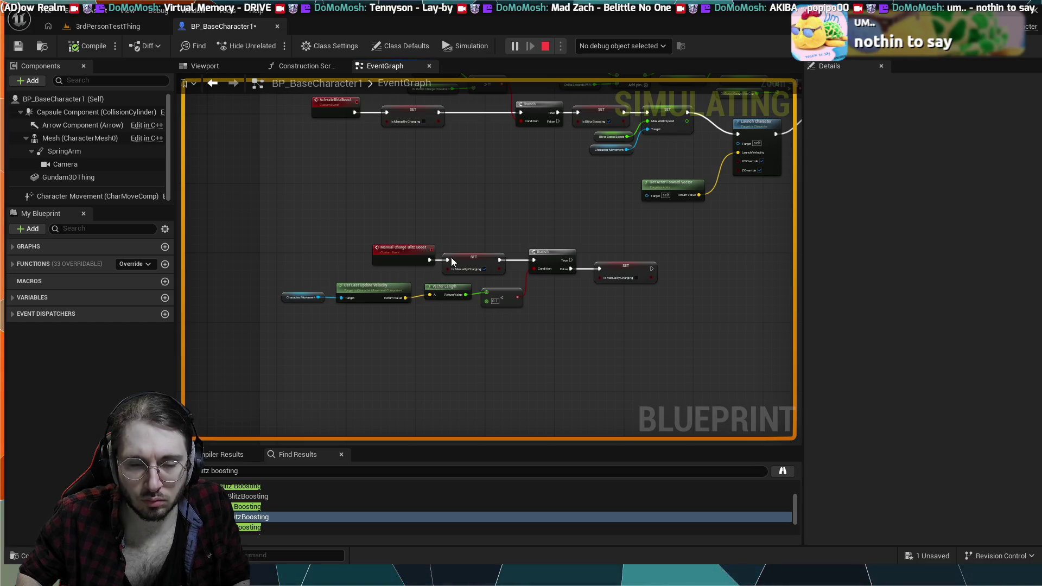
key("Escape")
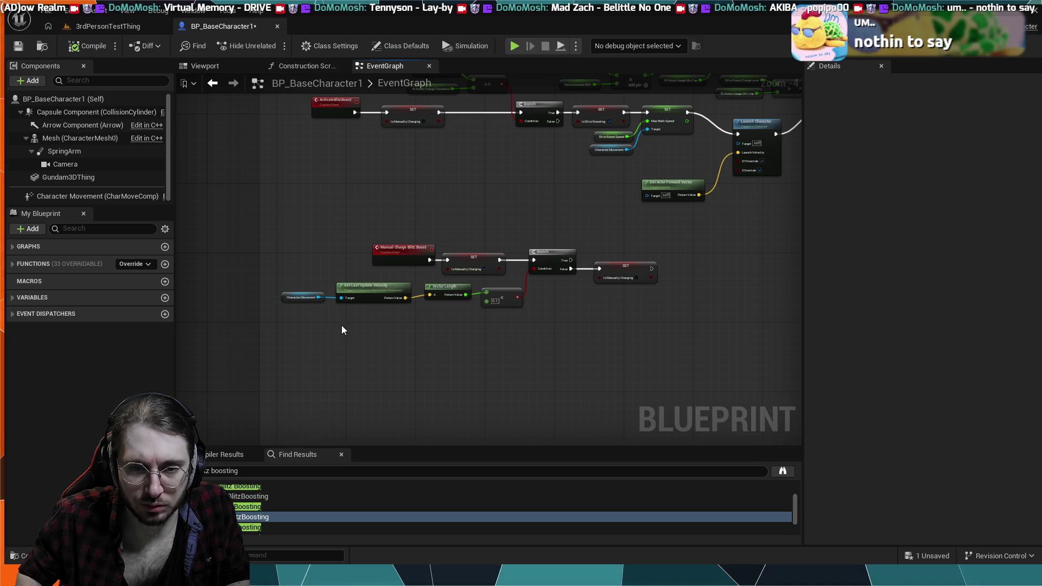
Undo the velocity swap to restore Get Last Movement Input Vector in the charge check.
scroll(342, 330, "up", 3)
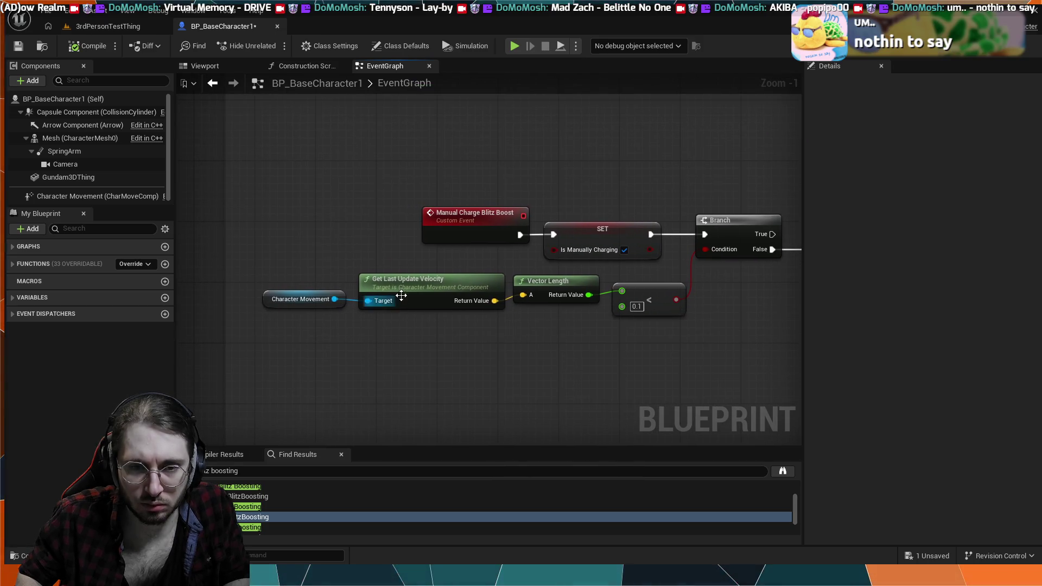
left_click_drag(511, 316, 412, 309)
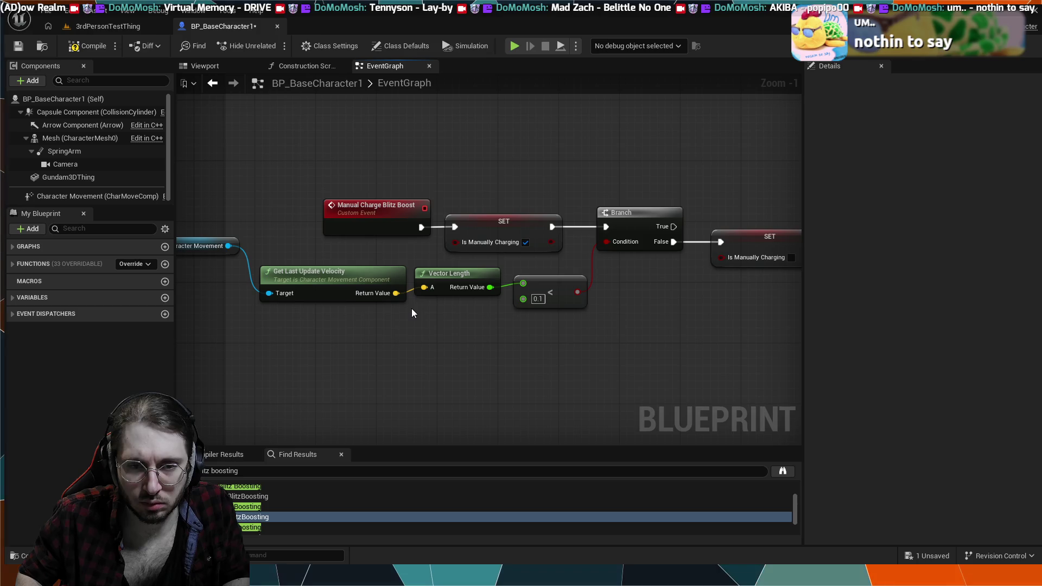
mouse_move(278, 280)
left_mouse_down()
mouse_move(316, 316)
mouse_move(387, 305)
left_mouse_up()
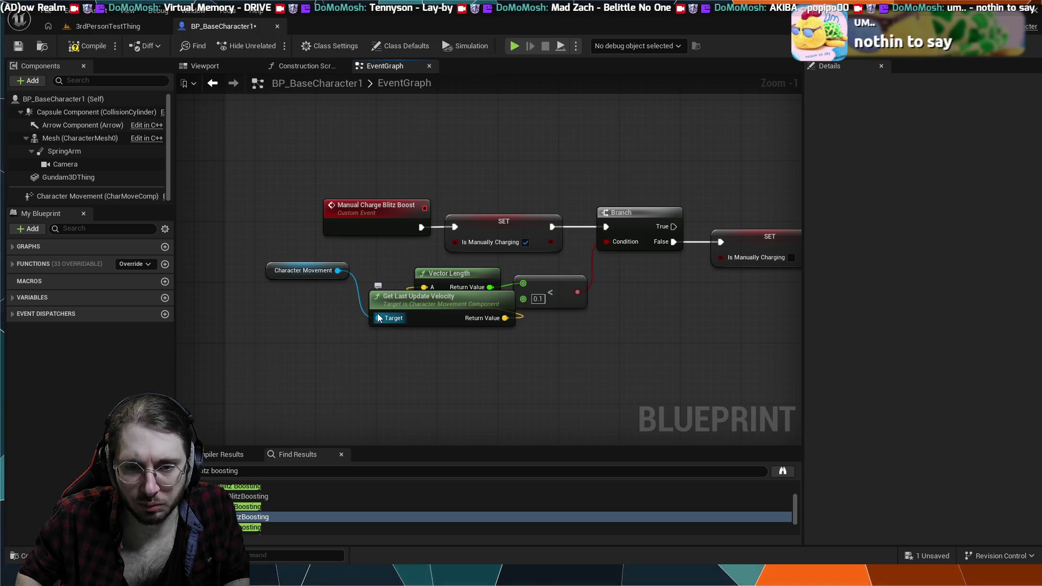
key("ctrl+z")
key("ctrl+z")
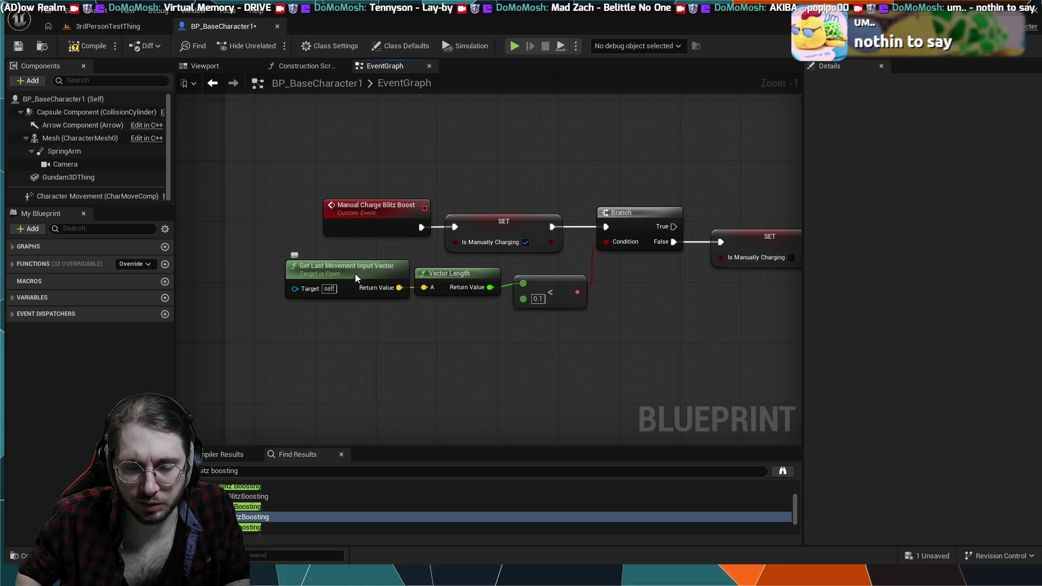
left_click(356, 277)
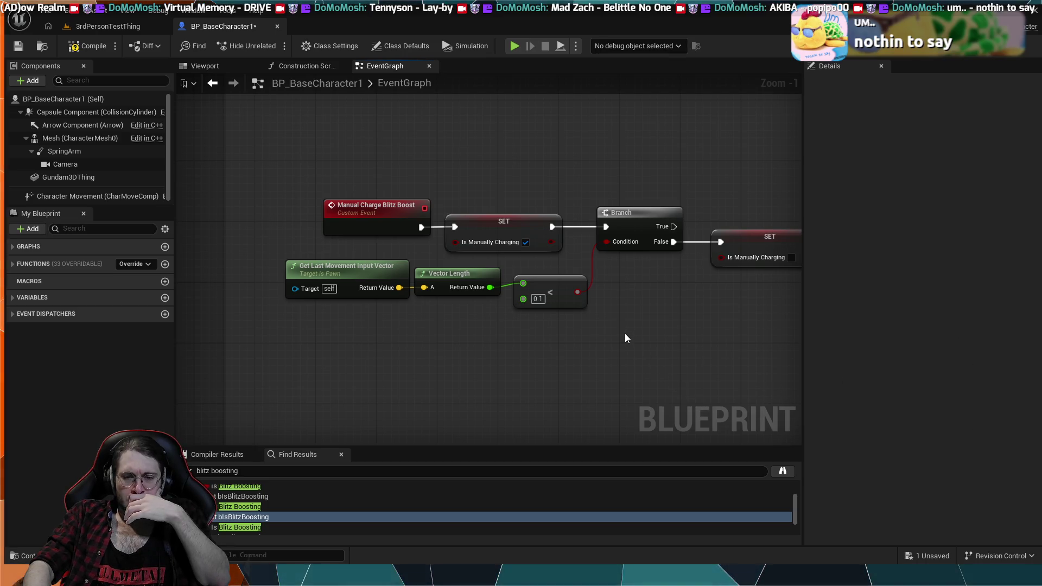
mouse_move(625, 333)
left_mouse_down()
mouse_move(475, 334)
mouse_move(600, 391)
left_mouse_up()
left_click(278, 323)
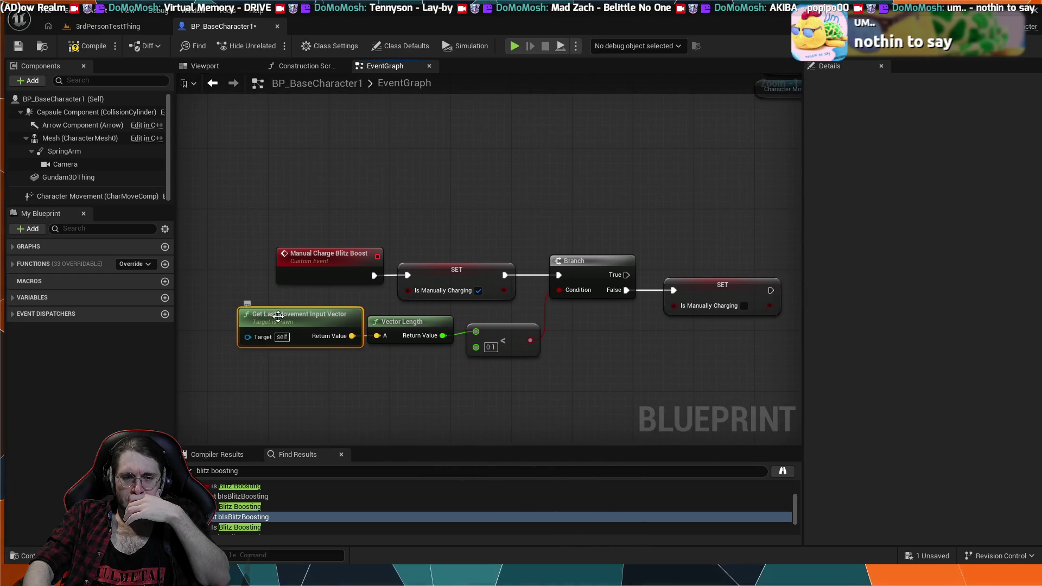
scroll(280, 337, "down", 2)
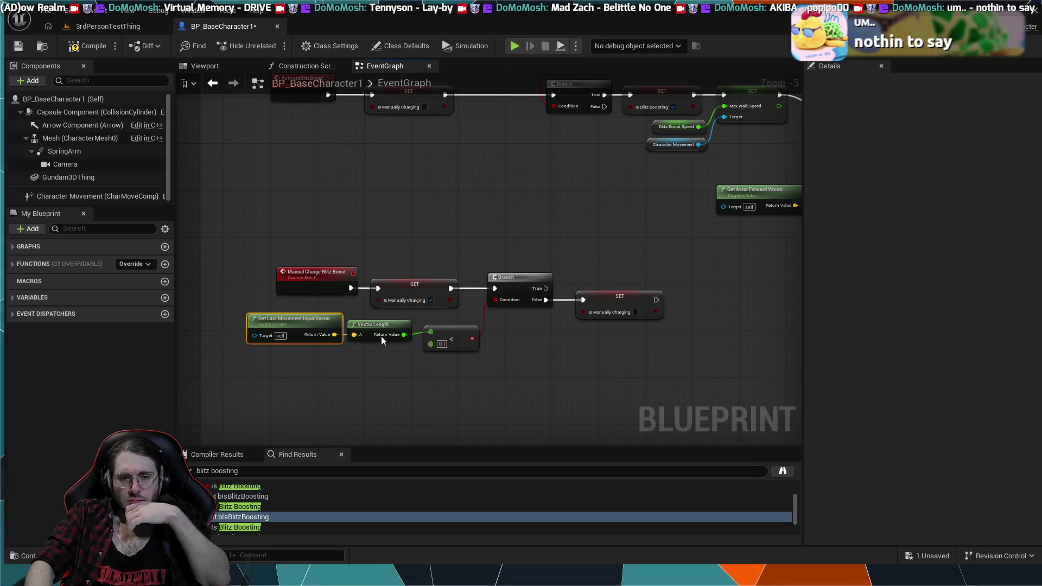
left_click(288, 386)
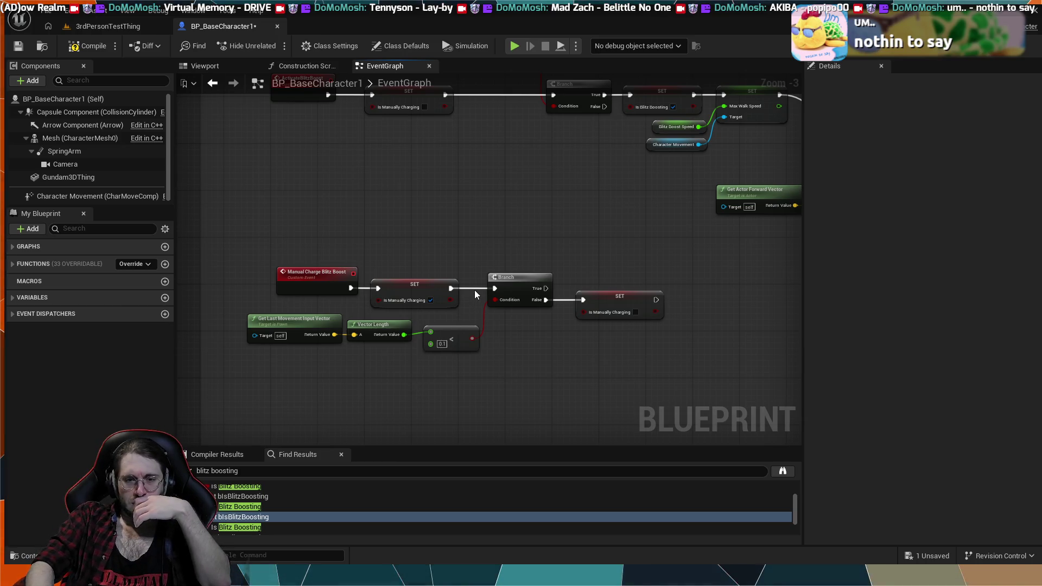
Paste a Get Last Input Vector node below the charge check and feed Character Movement into its Target.
key("ctrl+v")
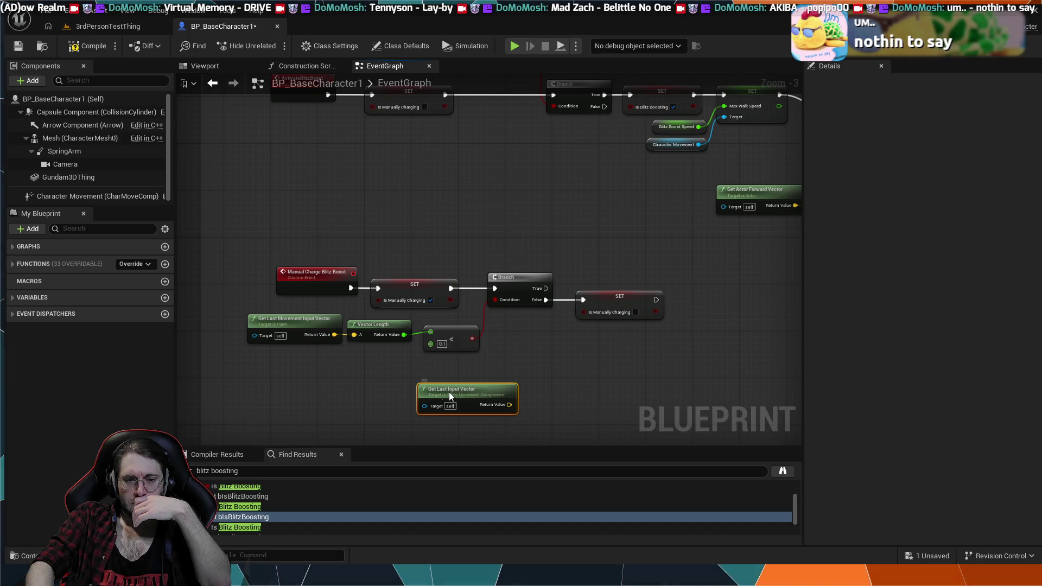
mouse_move(451, 396)
left_mouse_down()
mouse_move(254, 361)
mouse_move(291, 365)
mouse_move(354, 338)
left_mouse_up()
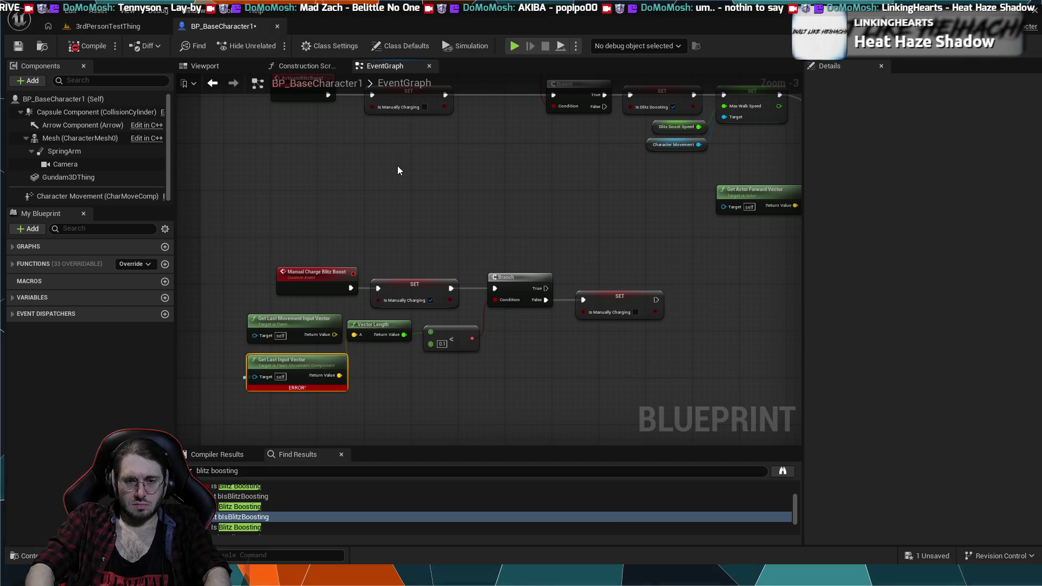
left_click_drag(98, 196, 254, 377)
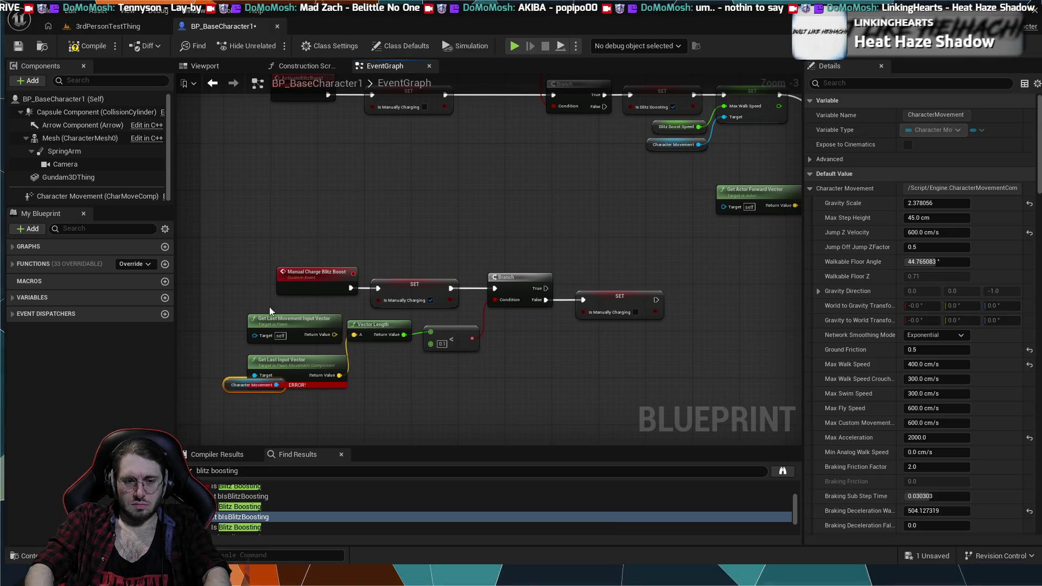
left_click_drag(400, 429, 389, 399)
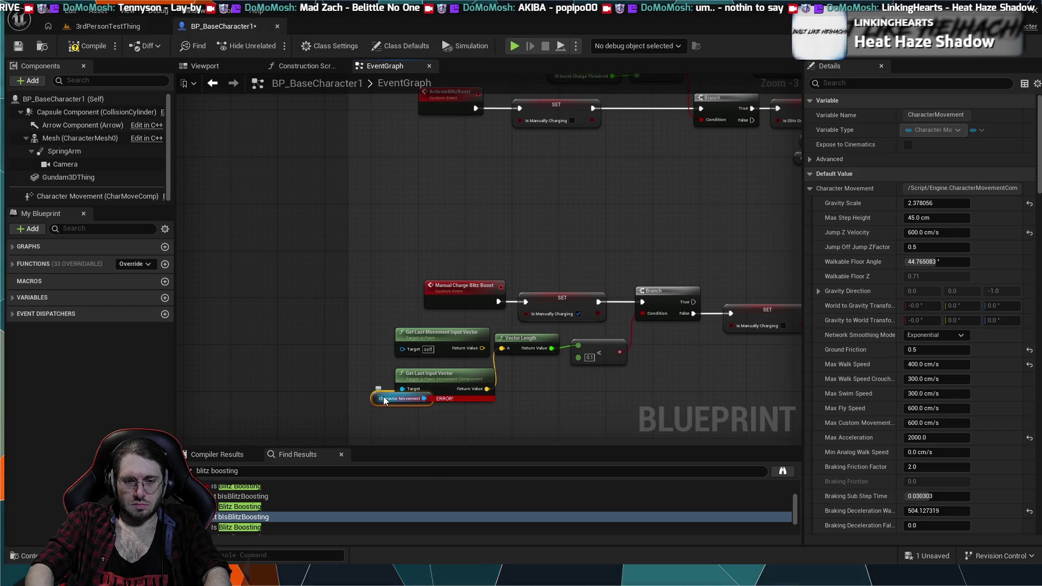
Nudge the Character Movement getter, compile to clear the ERROR flag, and launch a play session.
left_click_drag(319, 382, 333, 393)
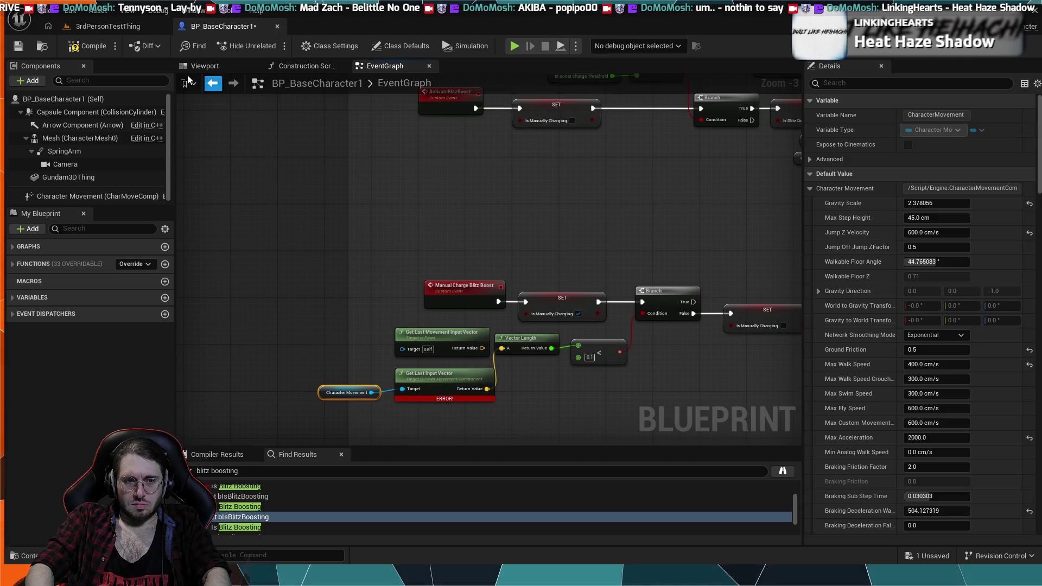
left_click(93, 50)
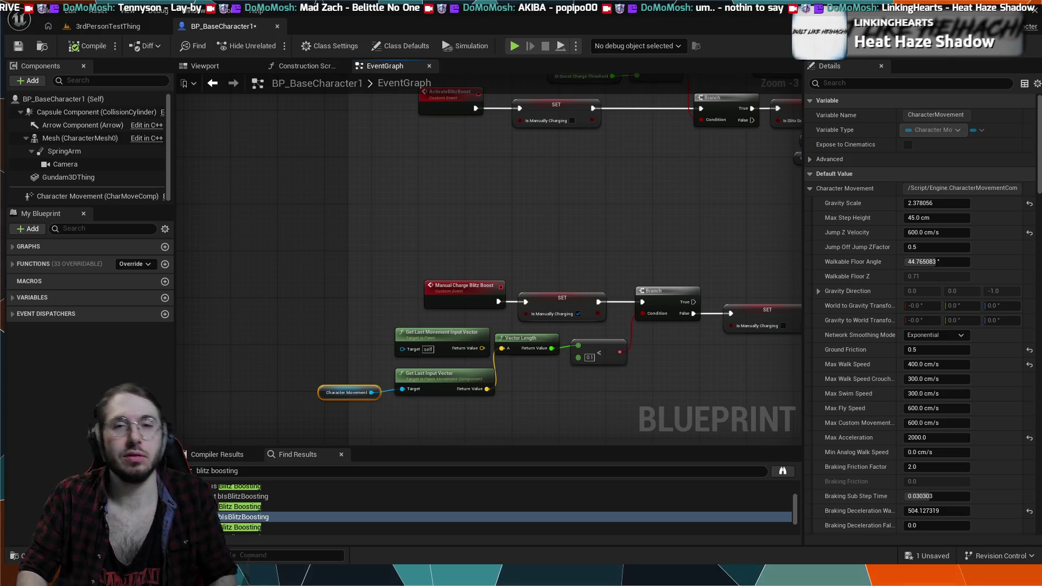
key("alt+p")
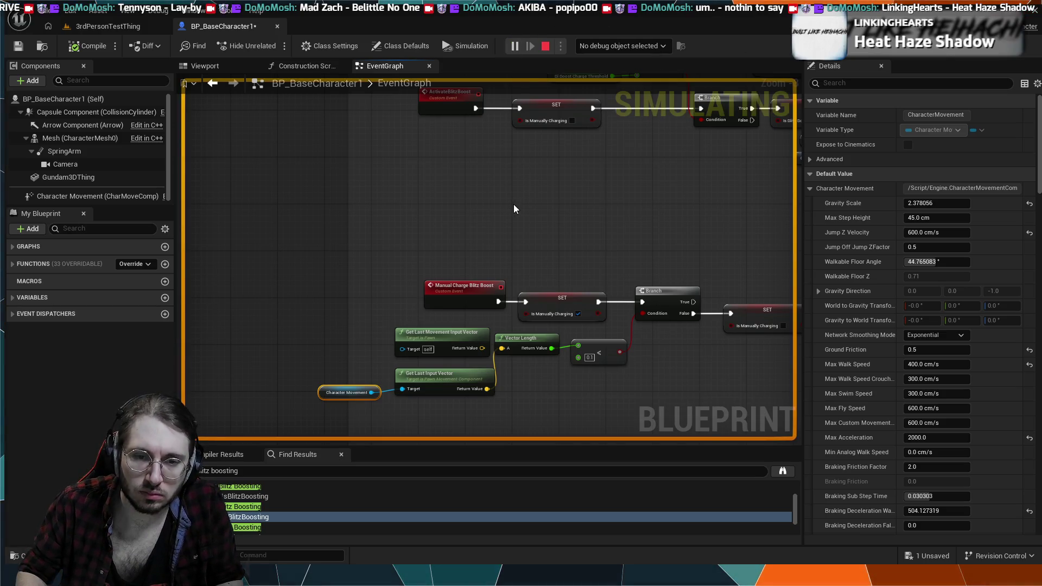
key("Escape")
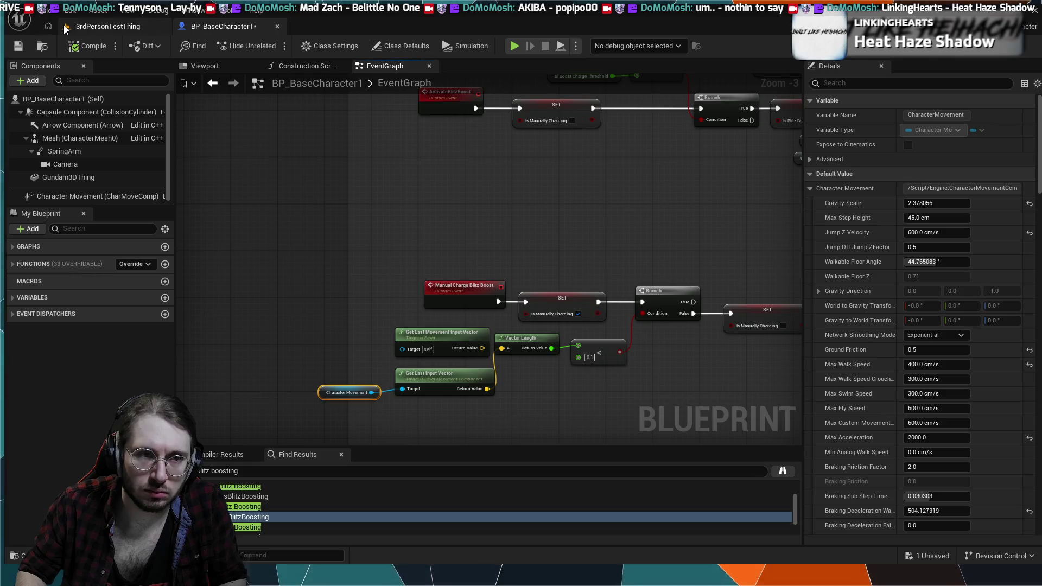
key("alt+p")
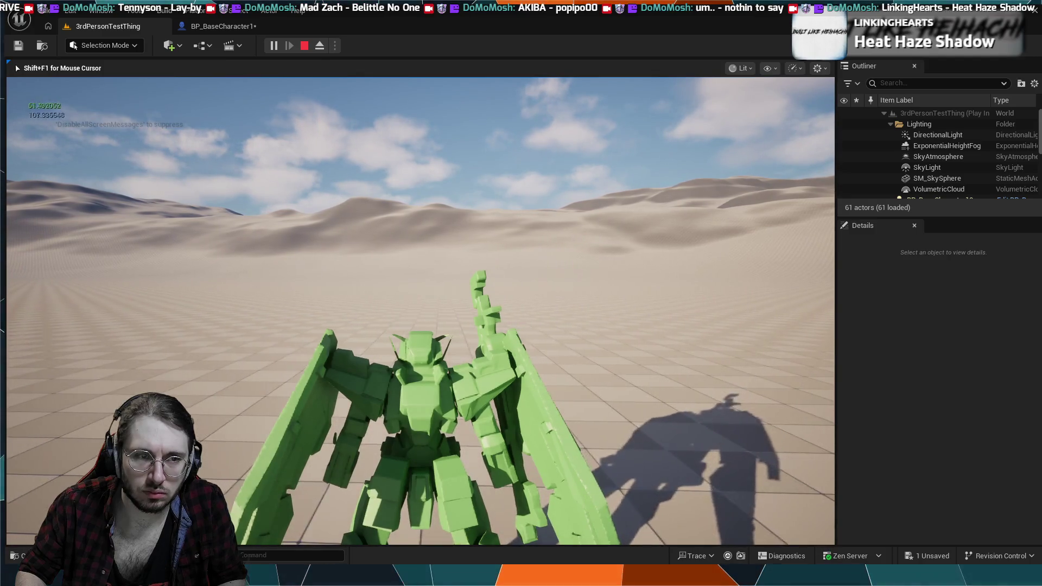
Trigger the boost with E three times to watch mana drain, then return to BP_BaseCharacter1.
key("e")
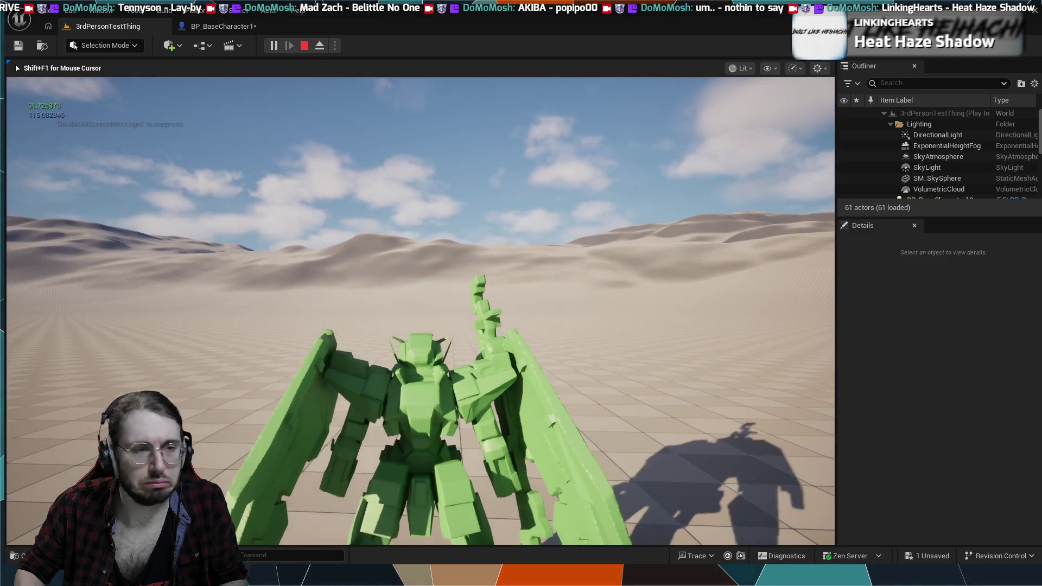
key("e")
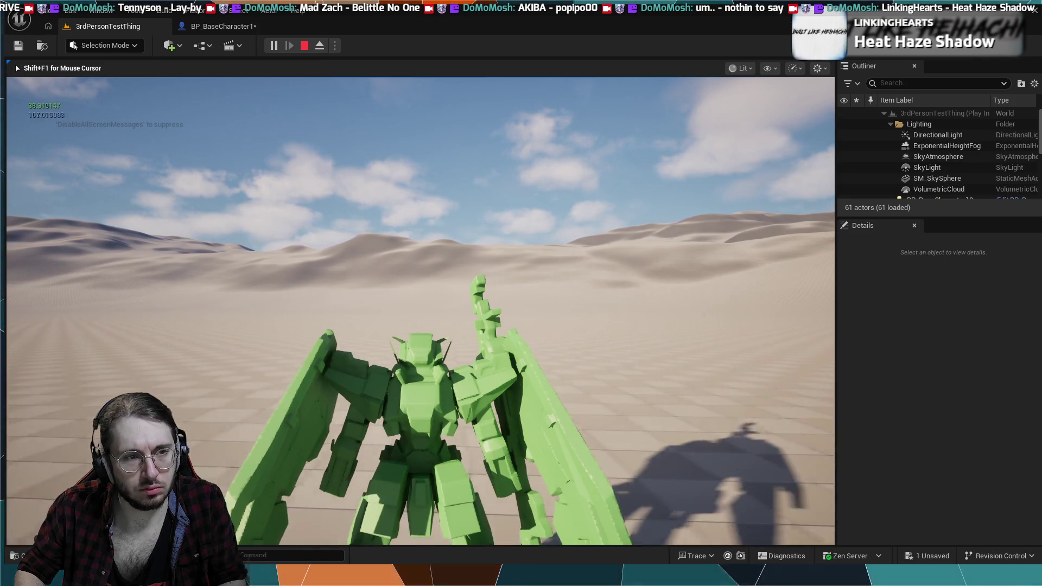
key("e")
key("e")
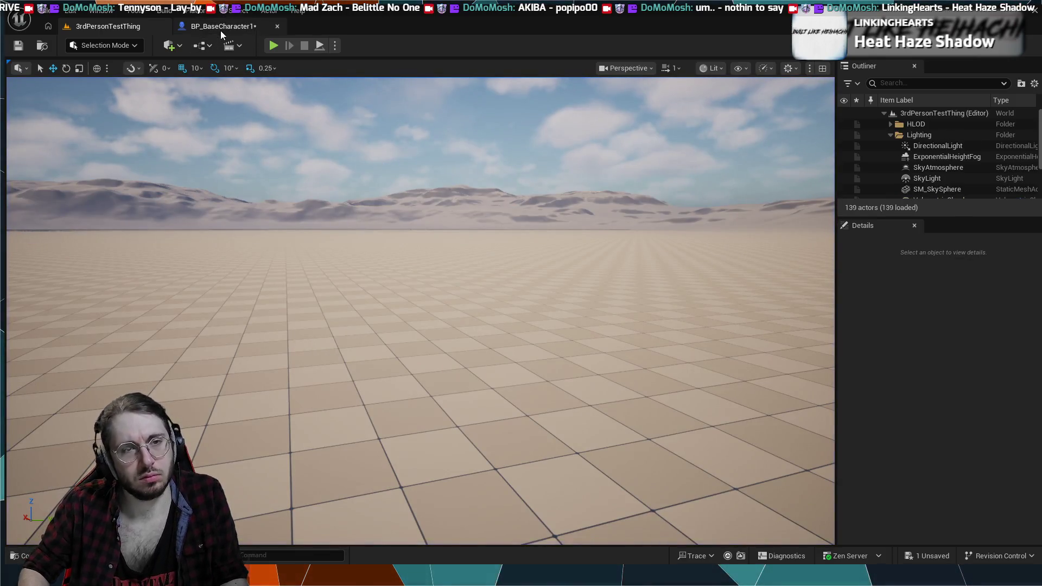
left_click(221, 27)
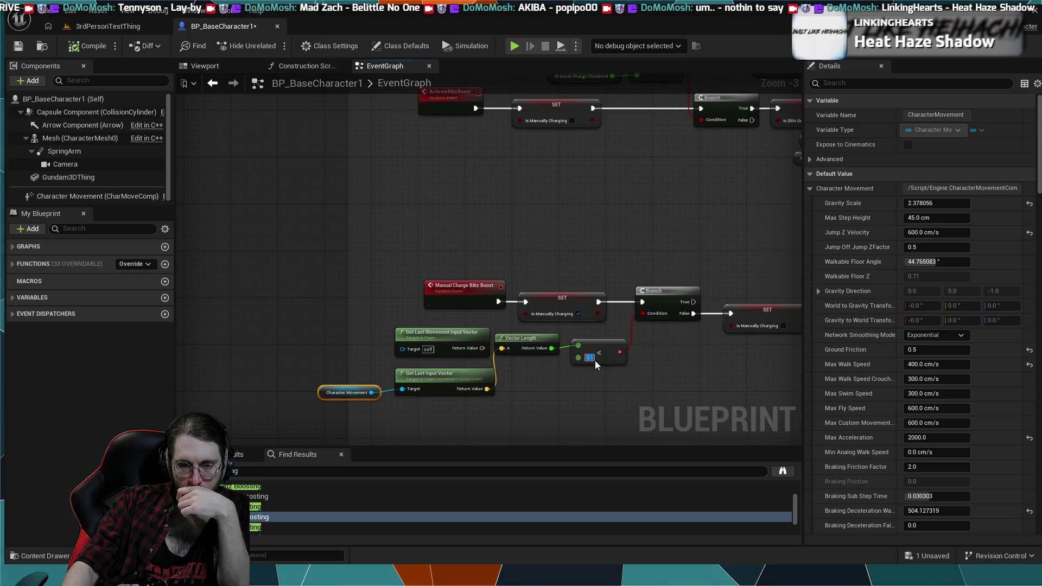
Change the Branch condition's less-than 0.1 comparison to greater-than, then run and stop a simulation.
scroll(623, 421, "down", 2)
scroll(614, 392, "up", 5)
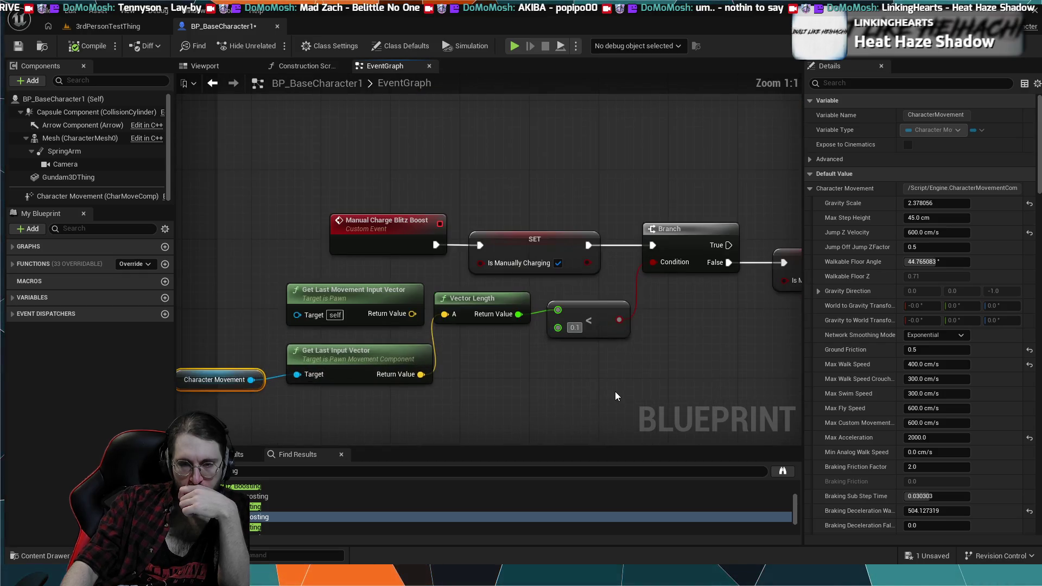
left_click(602, 326)
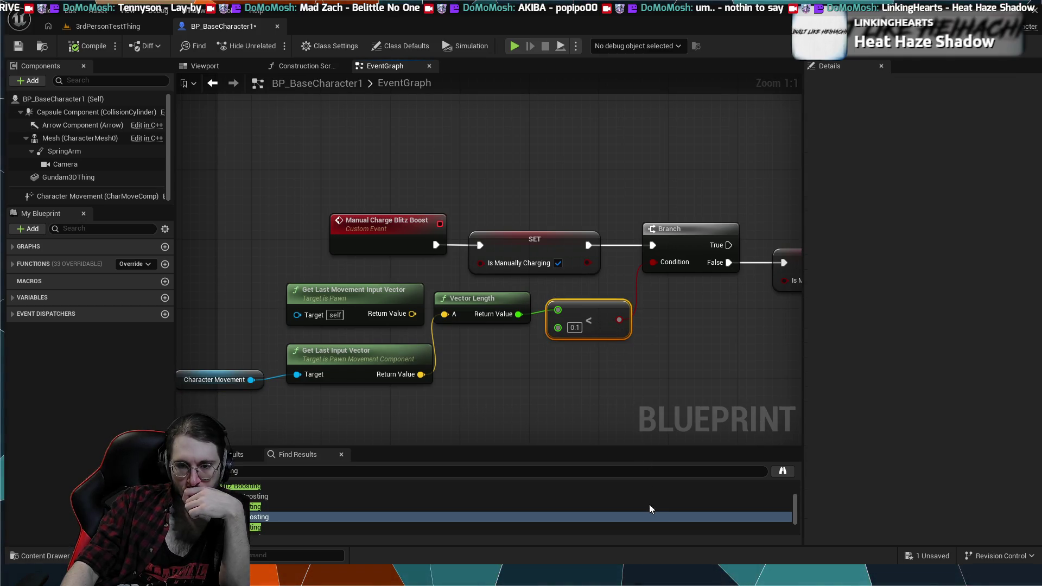
key("ctrl+z")
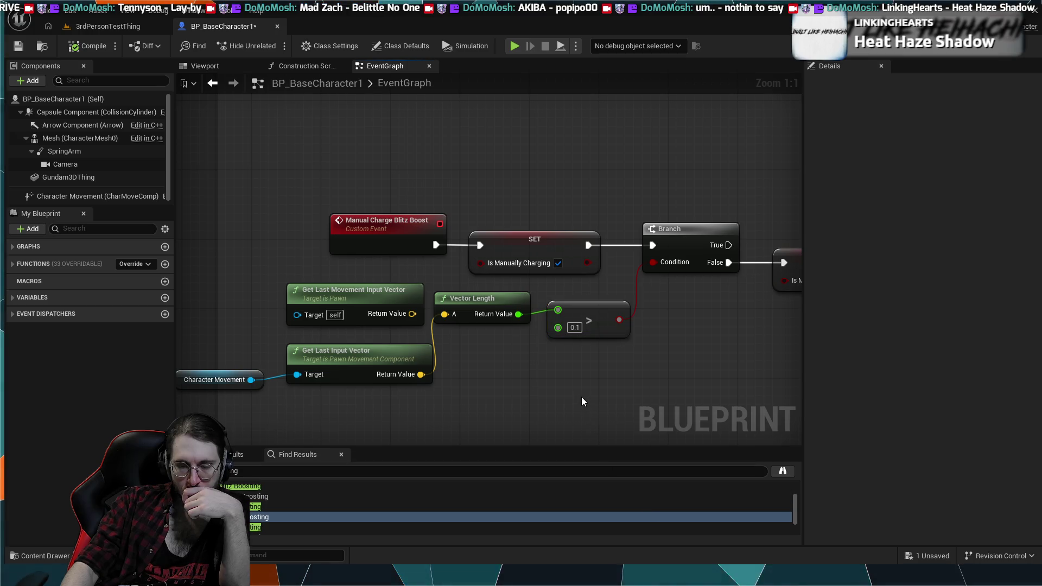
left_click_drag(542, 370, 345, 315)
left_click(510, 47)
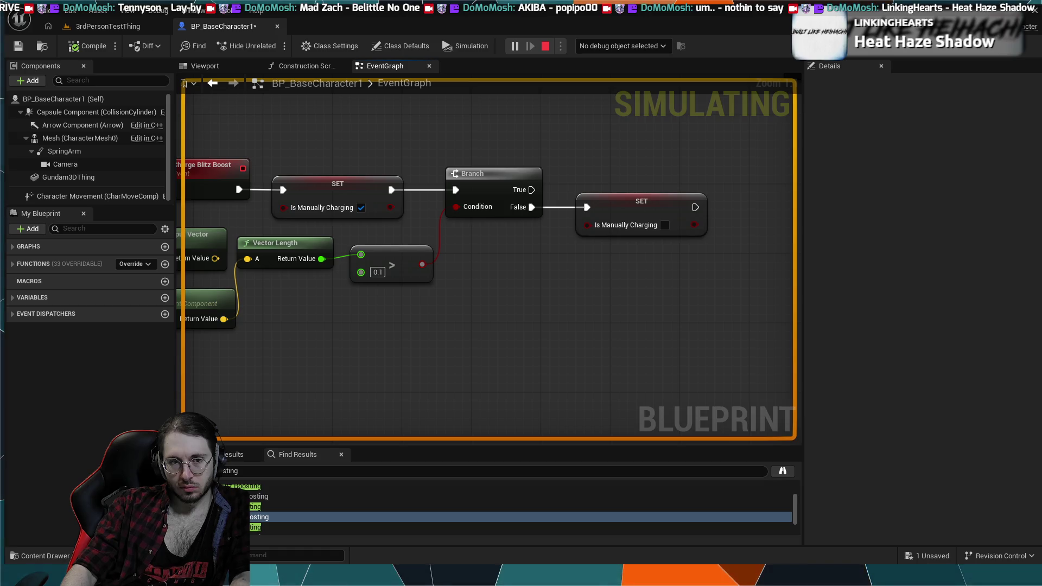
key("Escape")
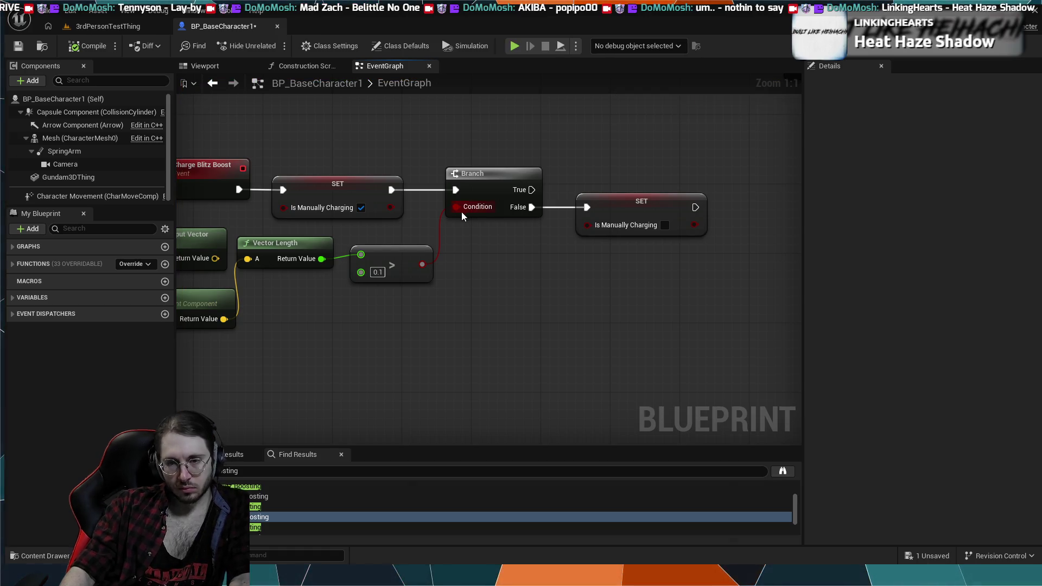
Delete the Branch, second SET, input vector, Vector Length, comparison and Character Movement nodes.
left_click_drag(474, 269, 522, 305)
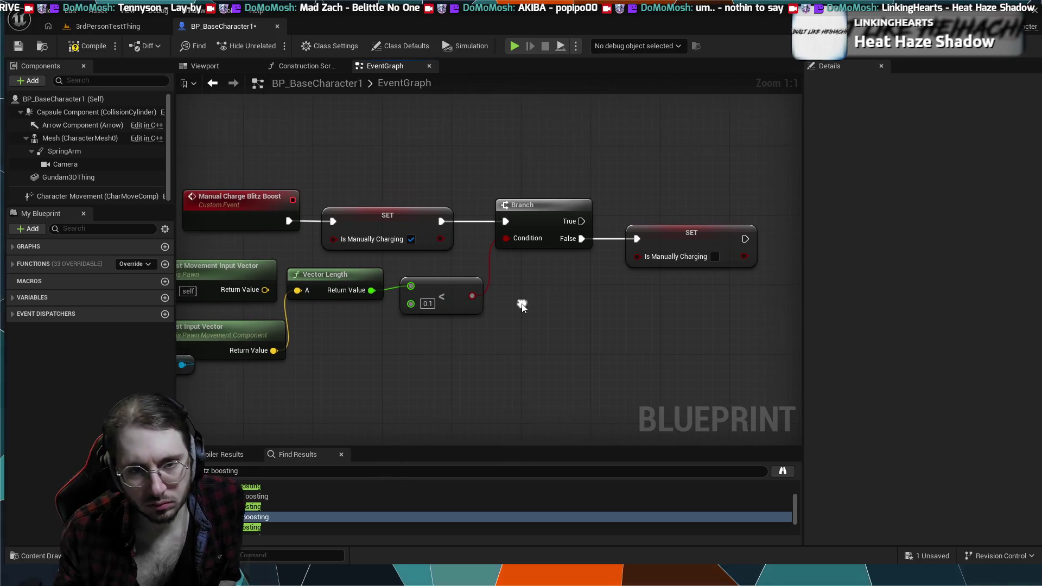
left_click_drag(609, 287, 529, 309)
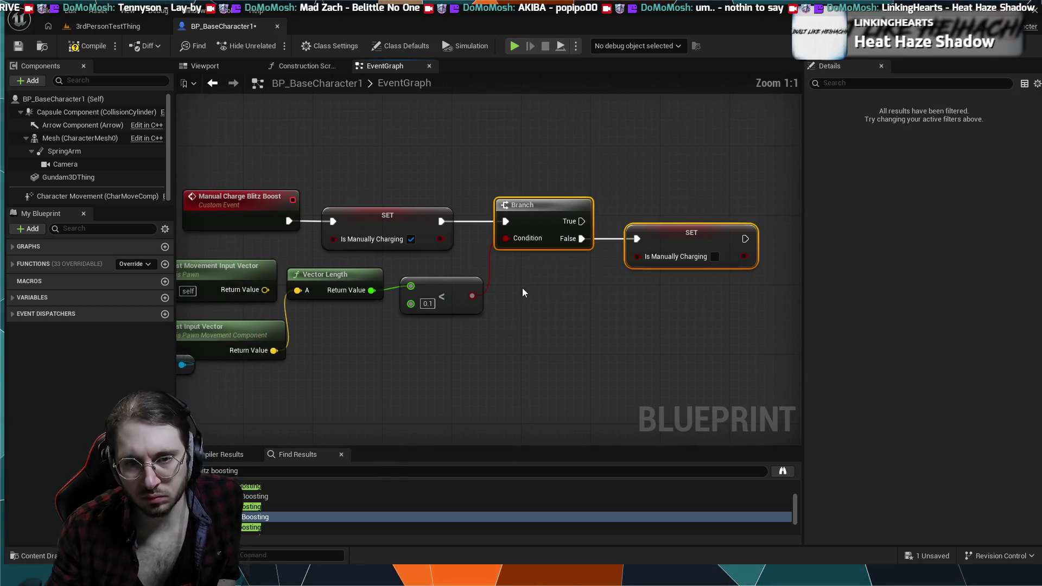
key("Delete")
left_click_drag(304, 376, 417, 376)
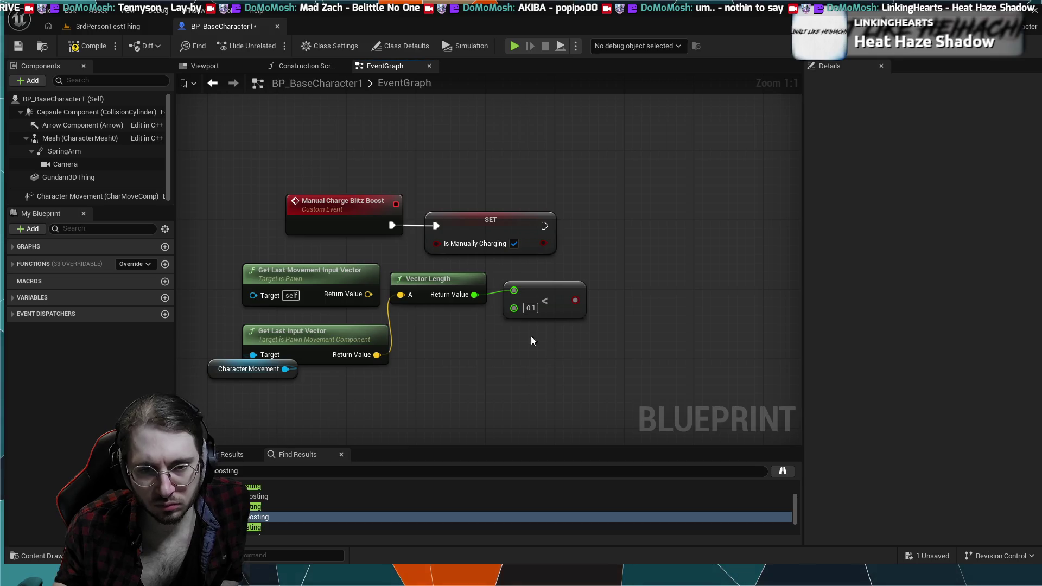
left_click_drag(531, 341, 261, 279)
key("Delete")
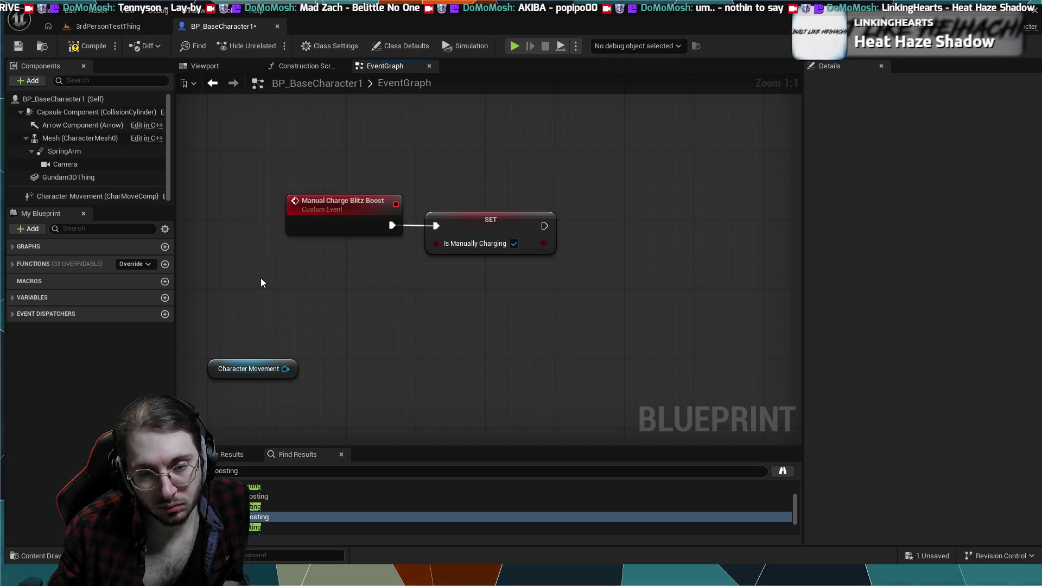
left_click(249, 369)
key("Delete")
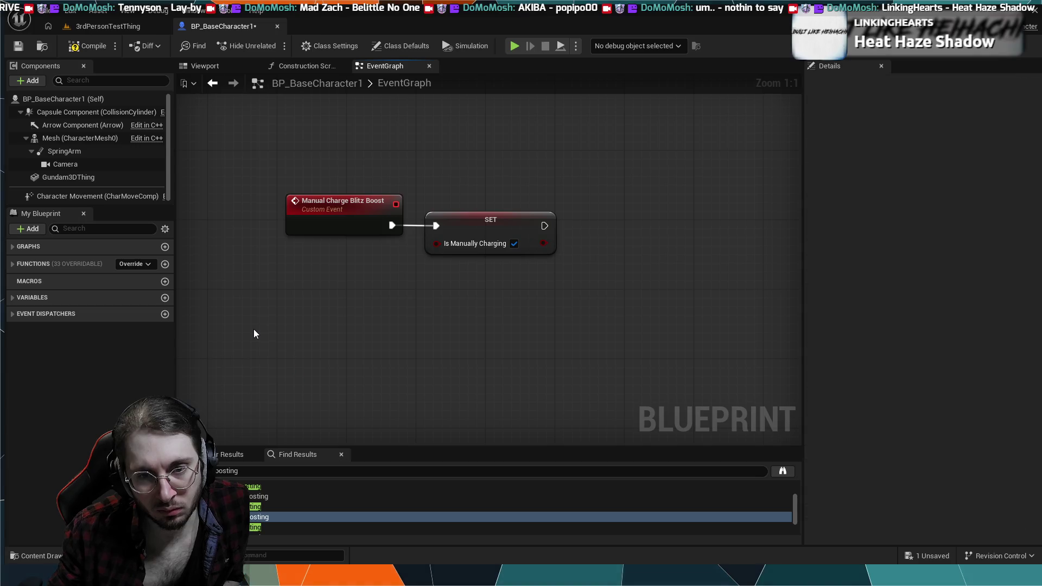
scroll(331, 324, "down", 7)
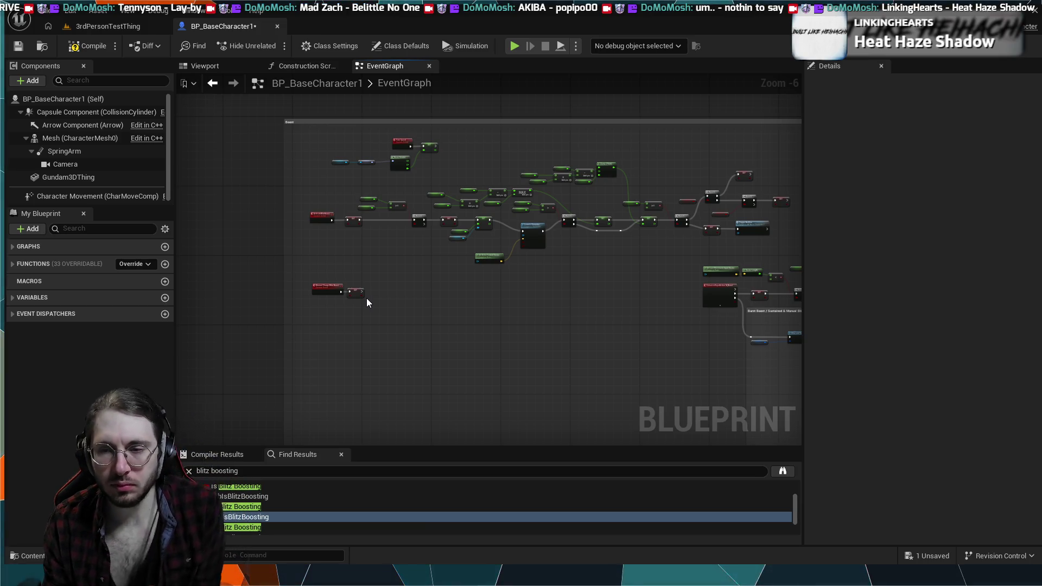
Disconnect the Is Manually Charging set from ActivateBlitzBoost and move it below the chain.
scroll(397, 299, "up", 4)
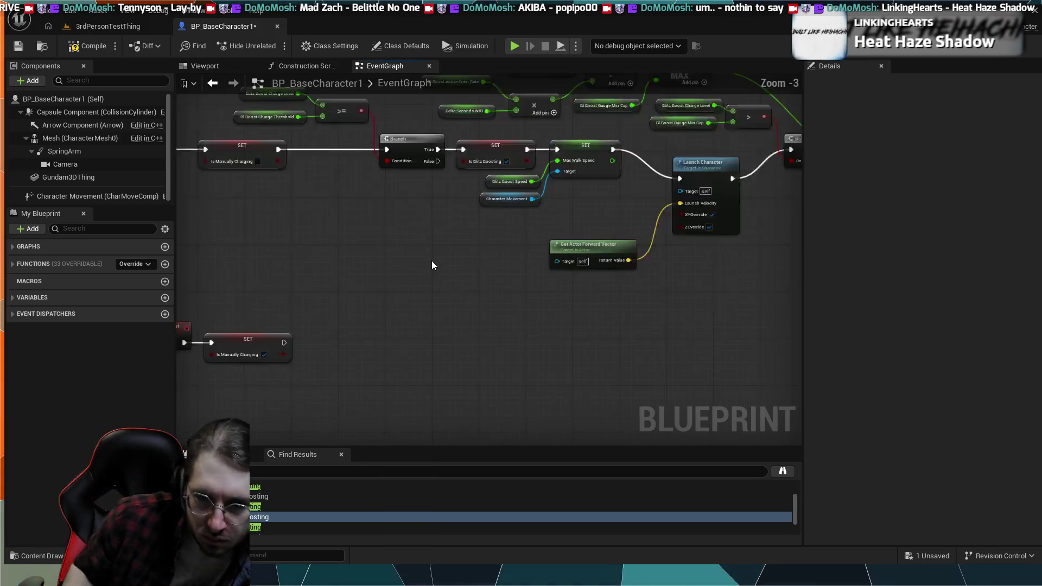
left_click_drag(397, 317, 454, 343)
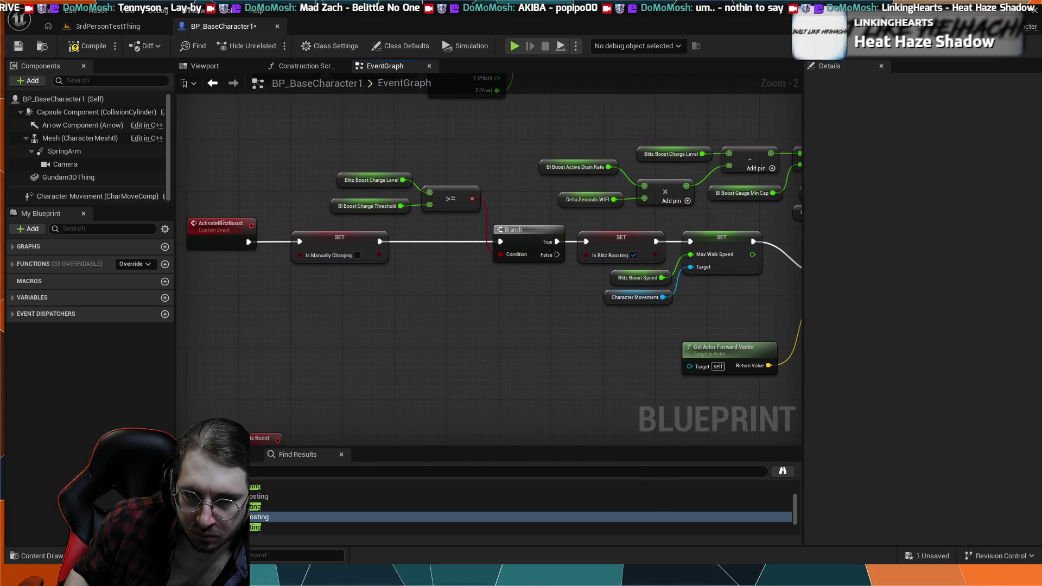
left_click_drag(274, 291, 307, 310)
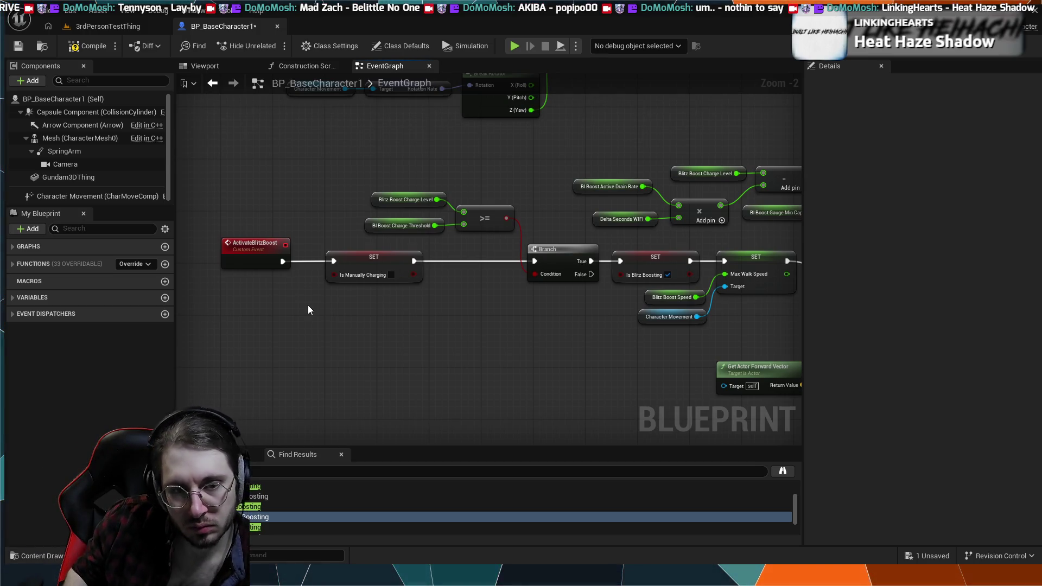
scroll(307, 306, "down", 4)
scroll(310, 306, "up", 3)
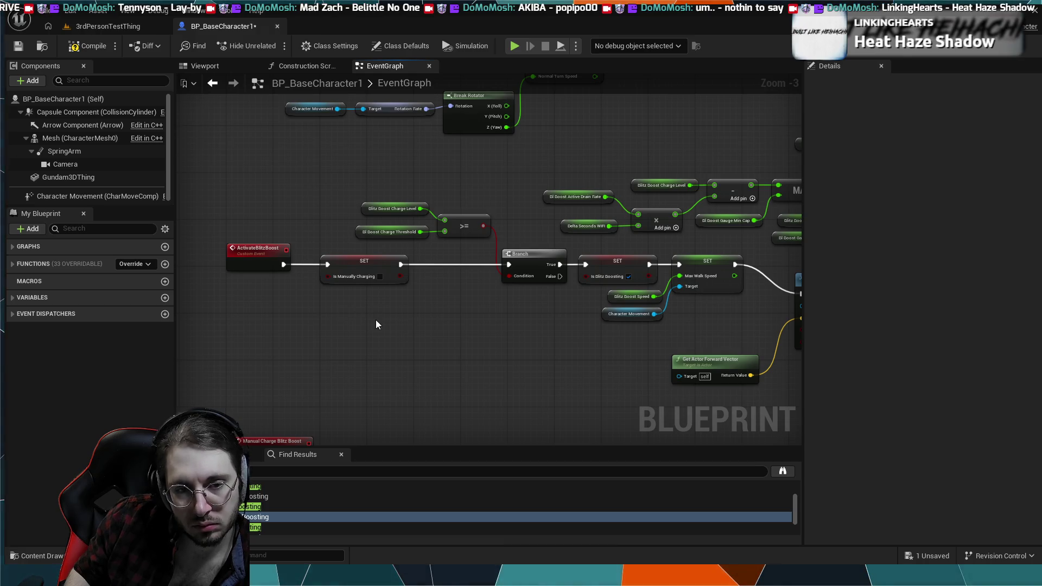
left_click_drag(375, 317, 363, 303)
scroll(375, 317, "down", 2)
left_click_drag(325, 265, 303, 191)
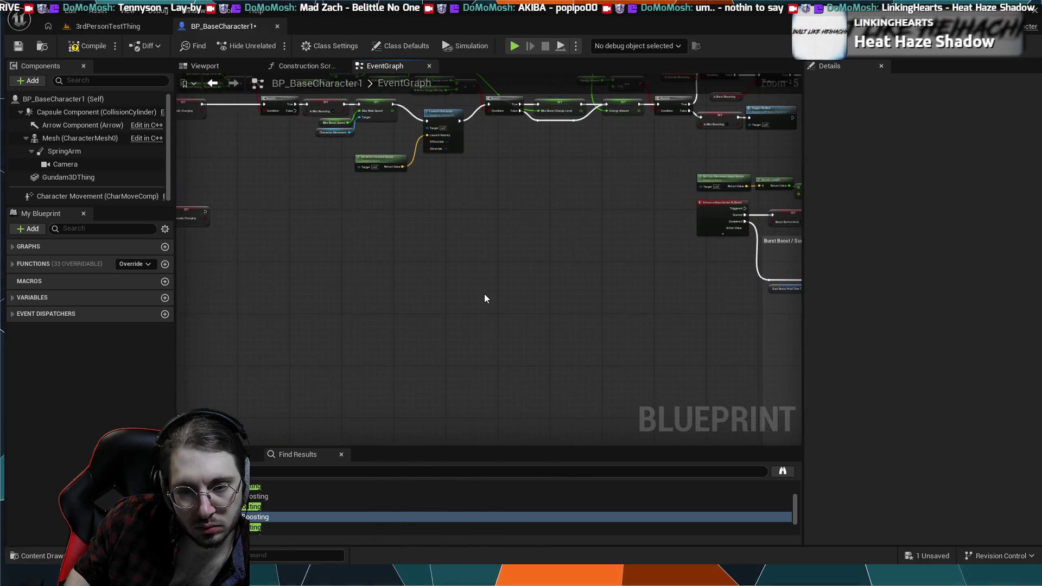
mouse_move(486, 298)
left_mouse_down()
mouse_move(449, 232)
mouse_move(670, 400)
left_mouse_up()
scroll(547, 342, "up", 2)
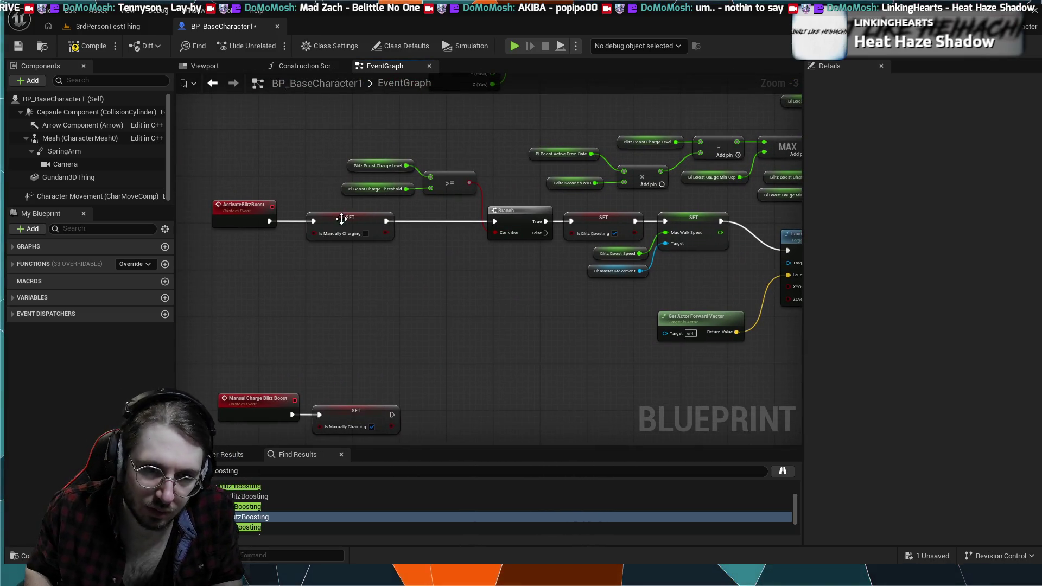
left_click(294, 222, "alt")
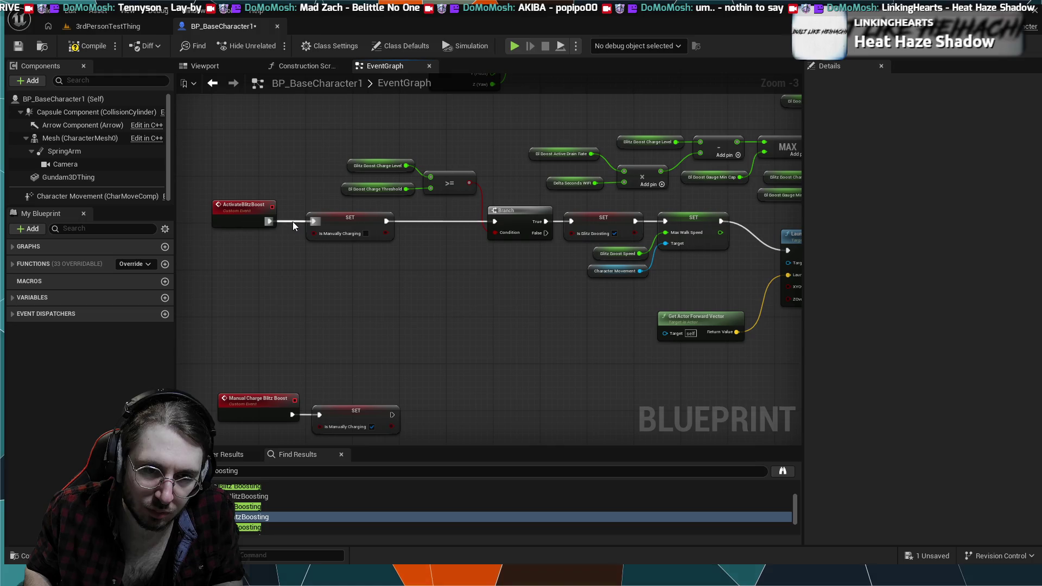
left_click(386, 221, "alt")
left_click_drag(350, 217, 350, 293)
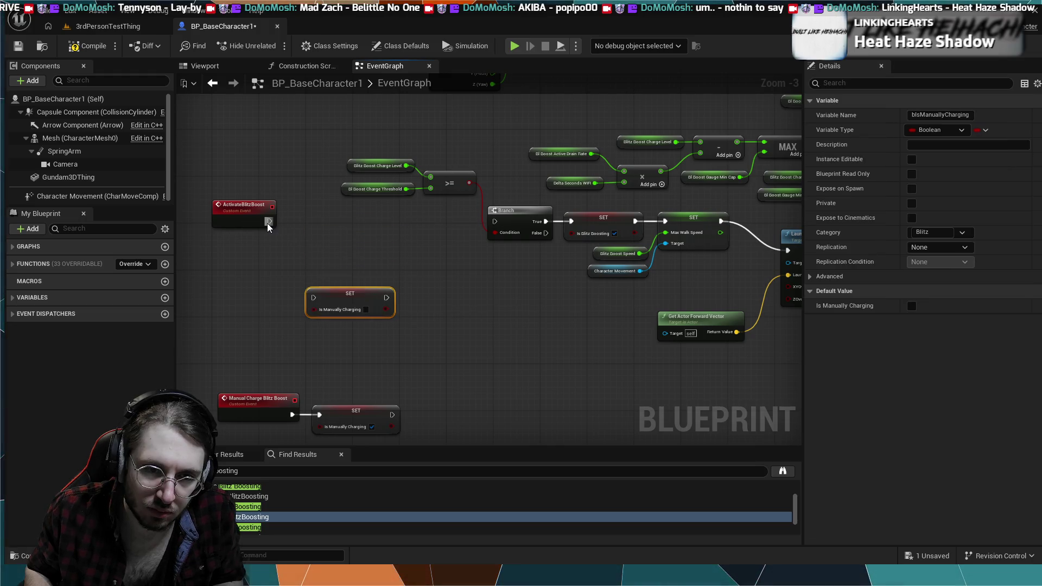
Wire ActivateBlitzBoost's exec output straight into the Branch.
left_click_drag(407, 221, 495, 222)
scroll(495, 222, "up", 1)
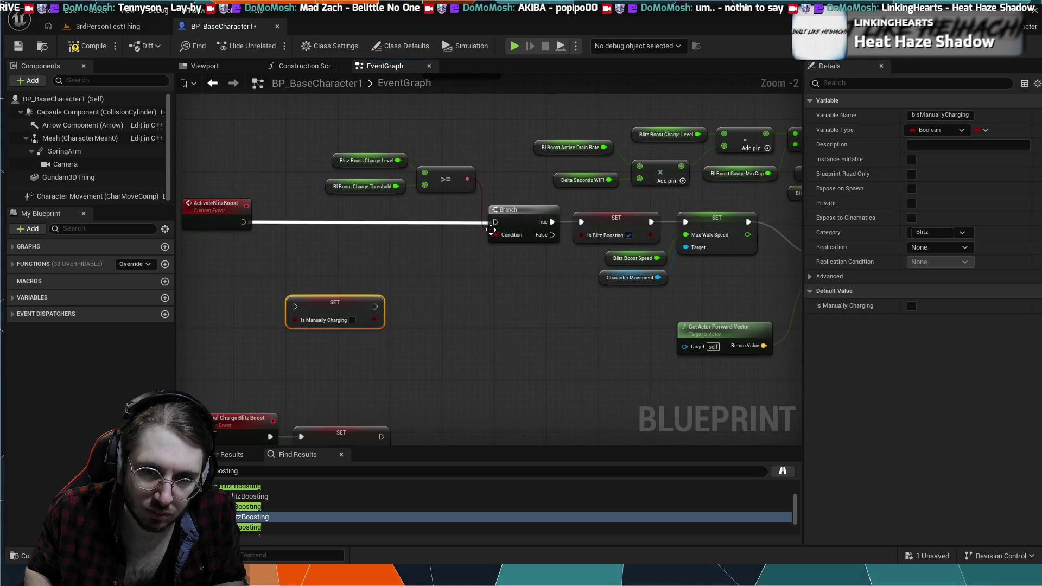
left_click(360, 233)
left_click_drag(244, 222, 497, 222)
scroll(464, 284, "down", 1)
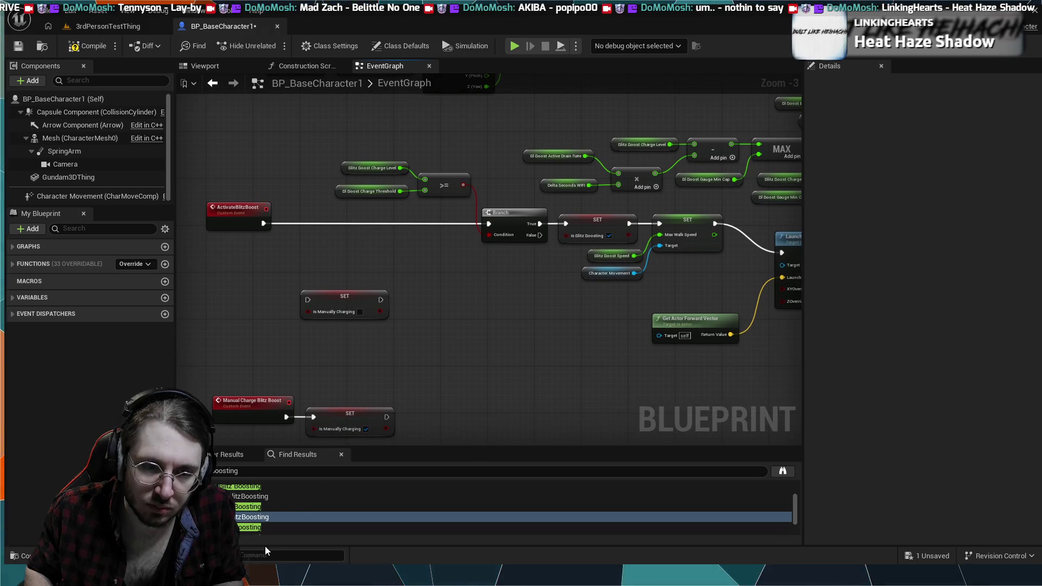
Clear the old query from the find-results search field.
left_click(260, 468)
key("ctrl+a")
key("BackSpace")
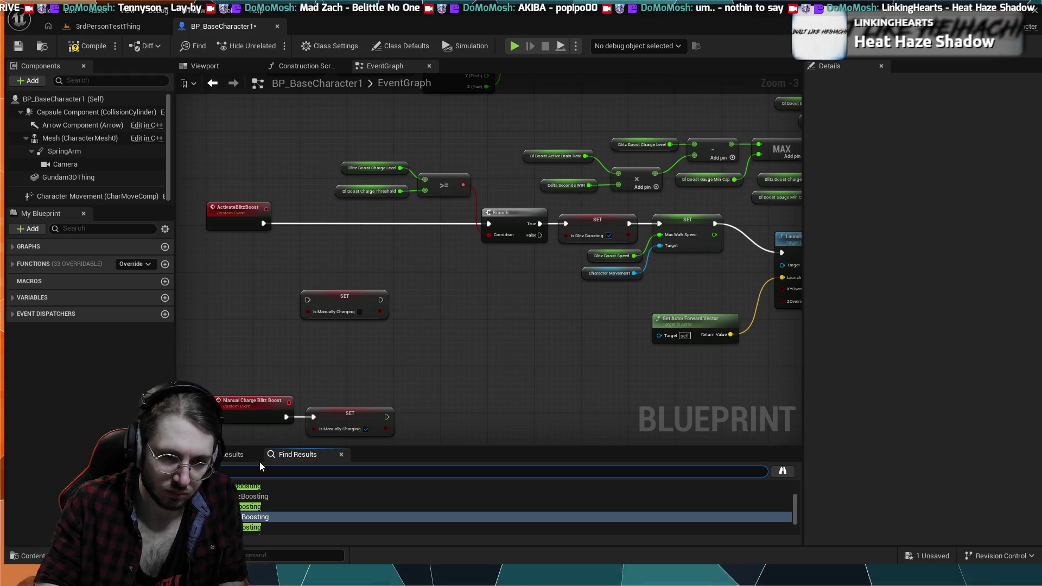
Find Activate Blitz Boost with a 'boost' search and unhook it from the Branch's True output.
type("boost")
key("Return")
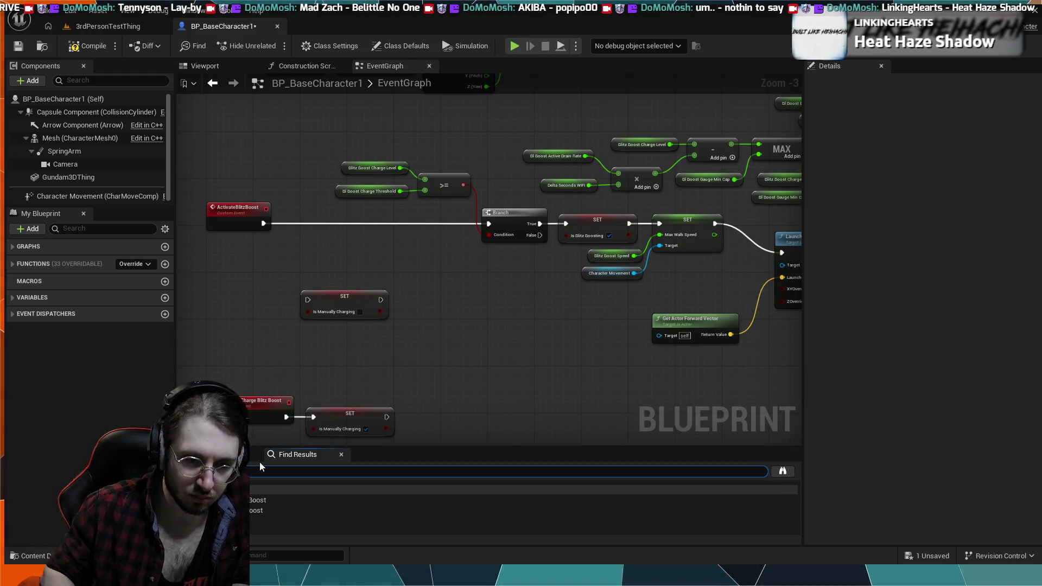
left_click(271, 510)
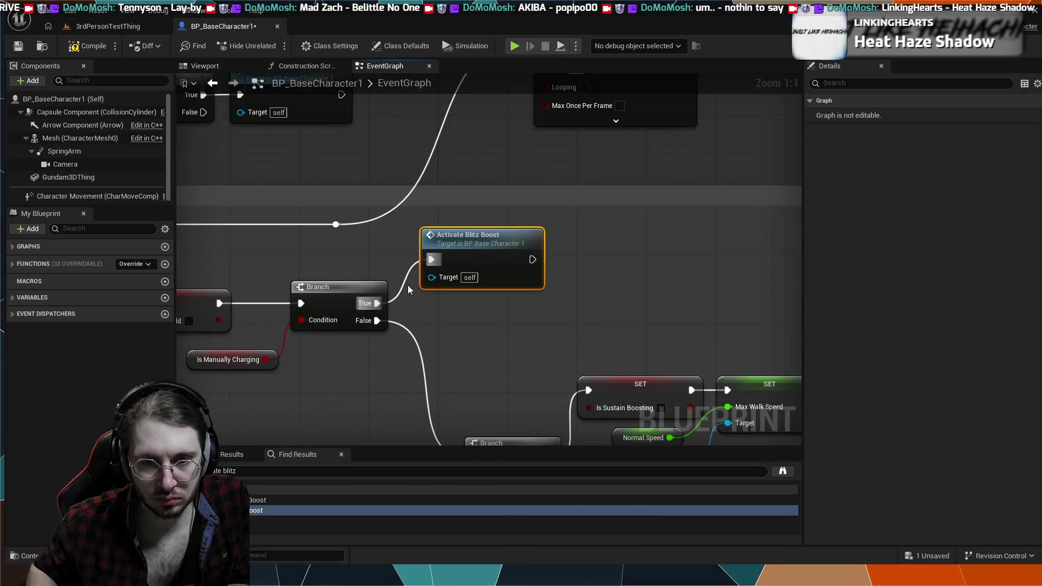
left_click(432, 260, "alt")
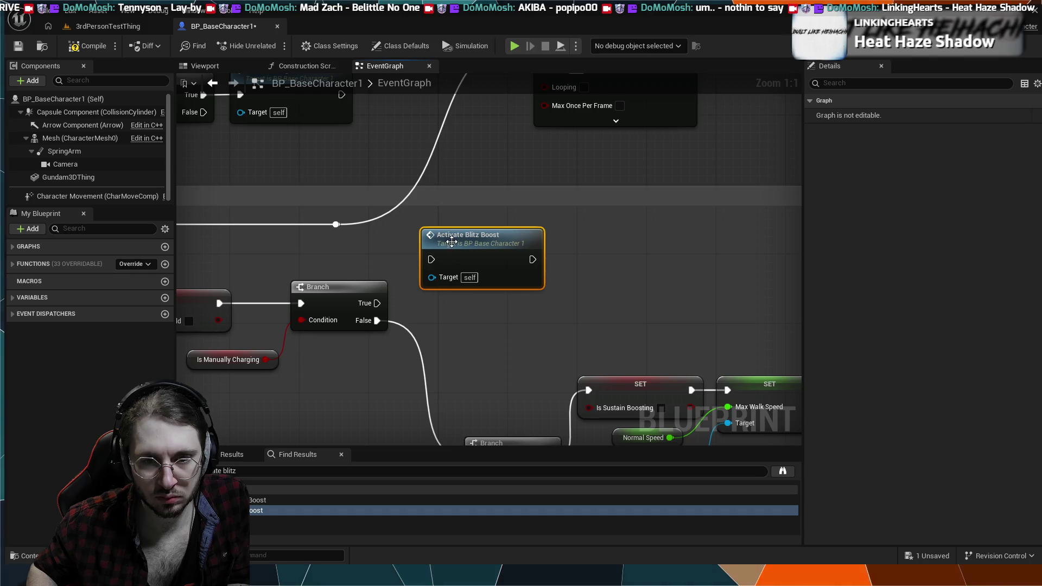
left_click_drag(461, 235, 506, 235)
Add a SET Is Manually Charging after Branch True and wire it into Activate Blitz Boost.
scroll(485, 258, "down", 2)
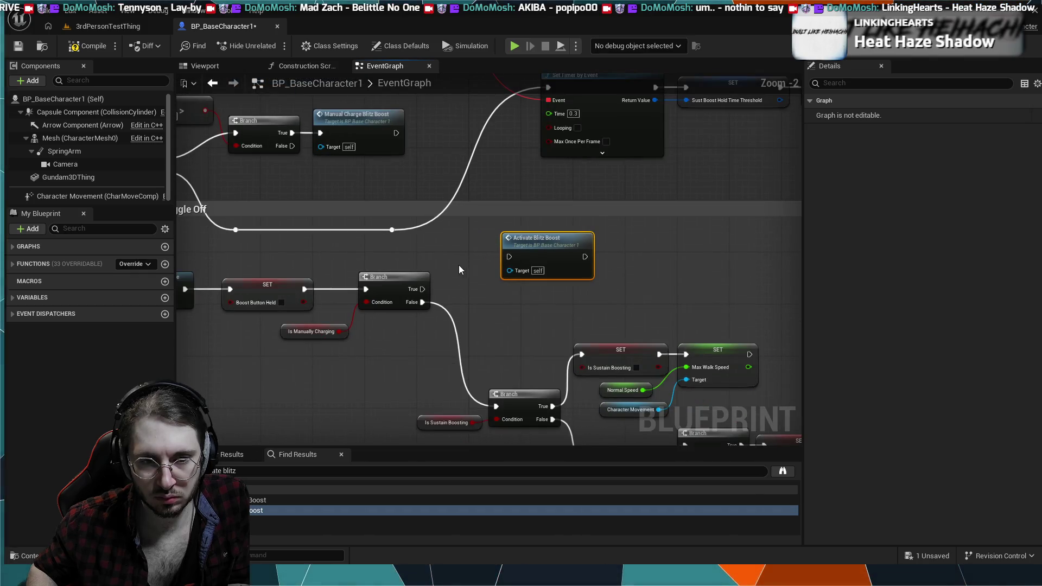
left_click_drag(423, 289, 441, 261)
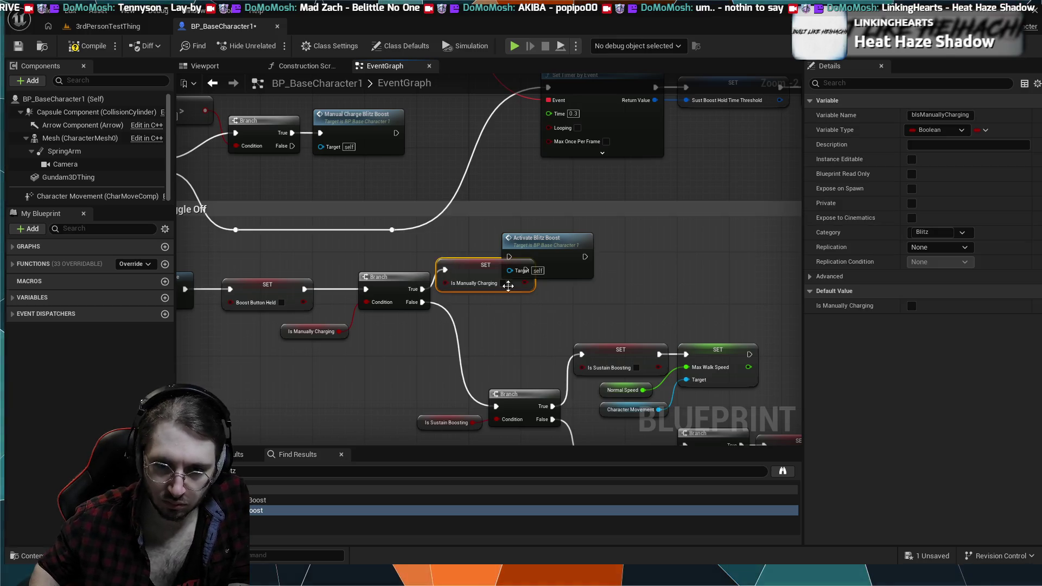
left_click_drag(553, 242, 616, 256)
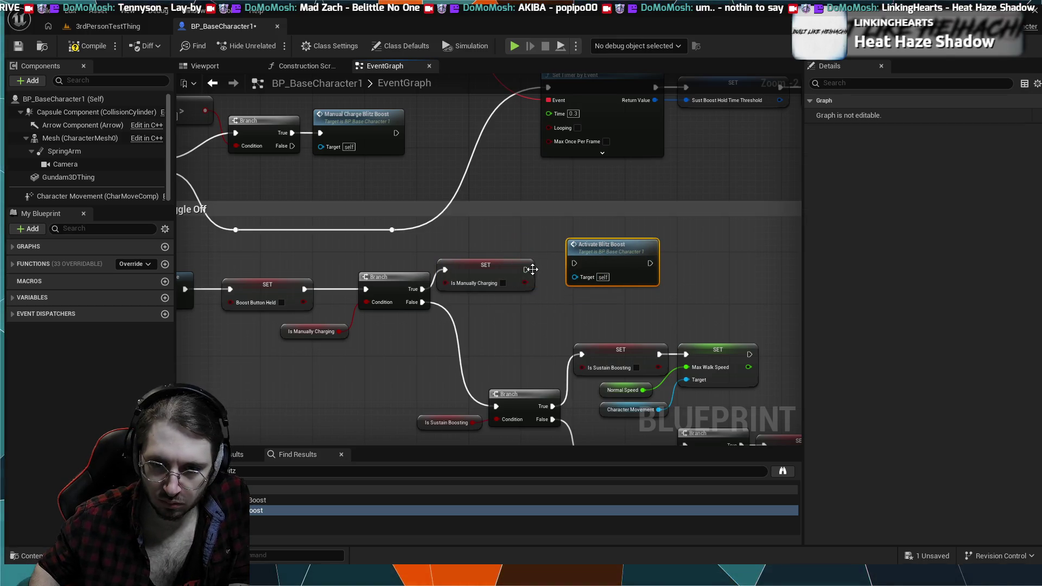
mouse_move(556, 271)
left_mouse_down()
mouse_move(574, 263)
mouse_move(564, 244)
left_mouse_up()
scroll(565, 245, "down", 4)
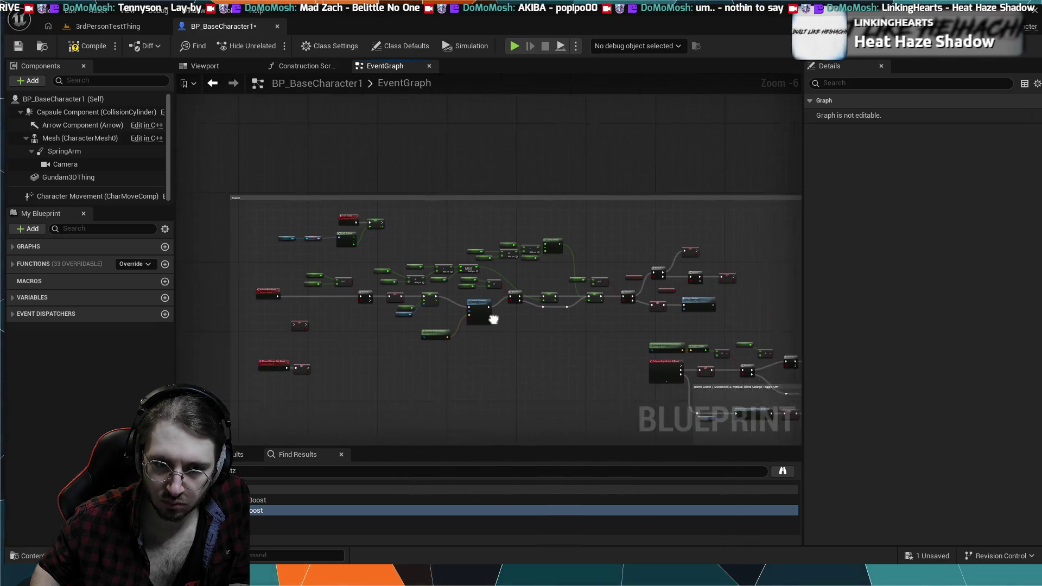
scroll(395, 292, "up", 3)
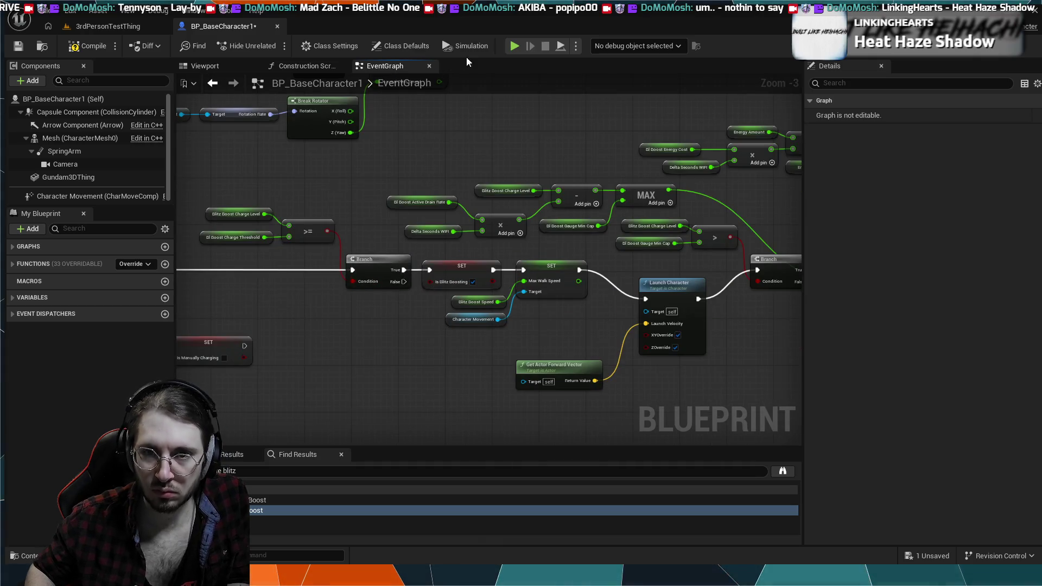
key("alt+p")
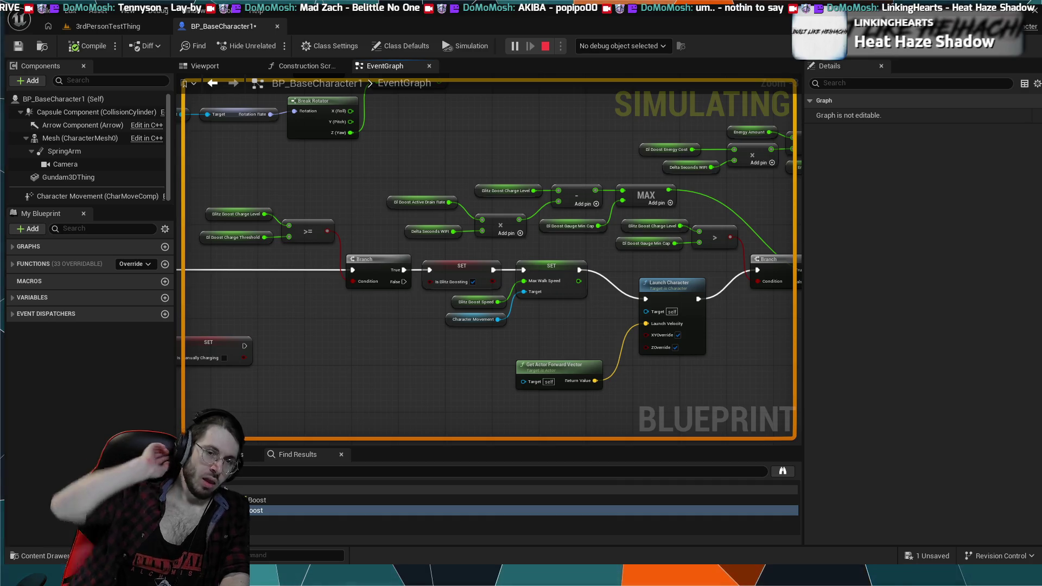
key("Escape")
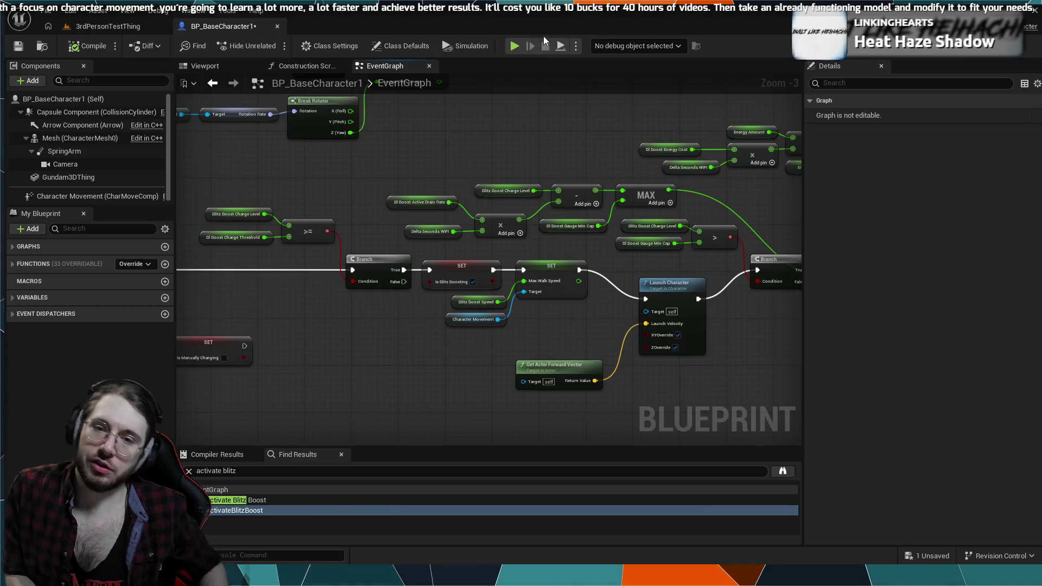
mouse_move(503, 148)
left_mouse_down()
mouse_move(555, 198)
mouse_move(511, 163)
mouse_move(461, 185)
mouse_move(464, 234)
left_mouse_up()
scroll(575, 250, "up", 4)
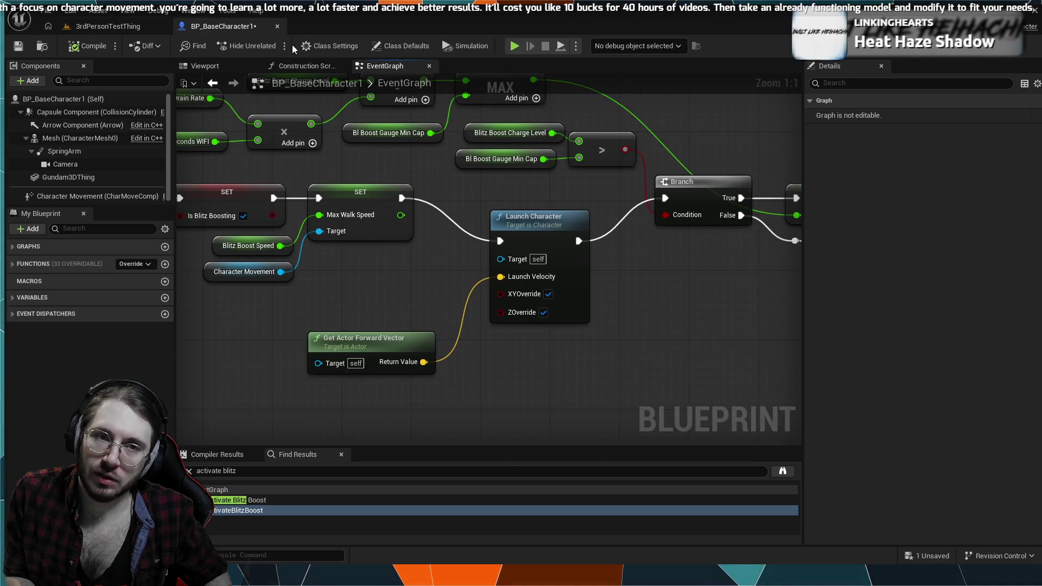
Start a play session in the 3rdPersonTestThing level.
left_click(103, 26)
left_click(283, 109)
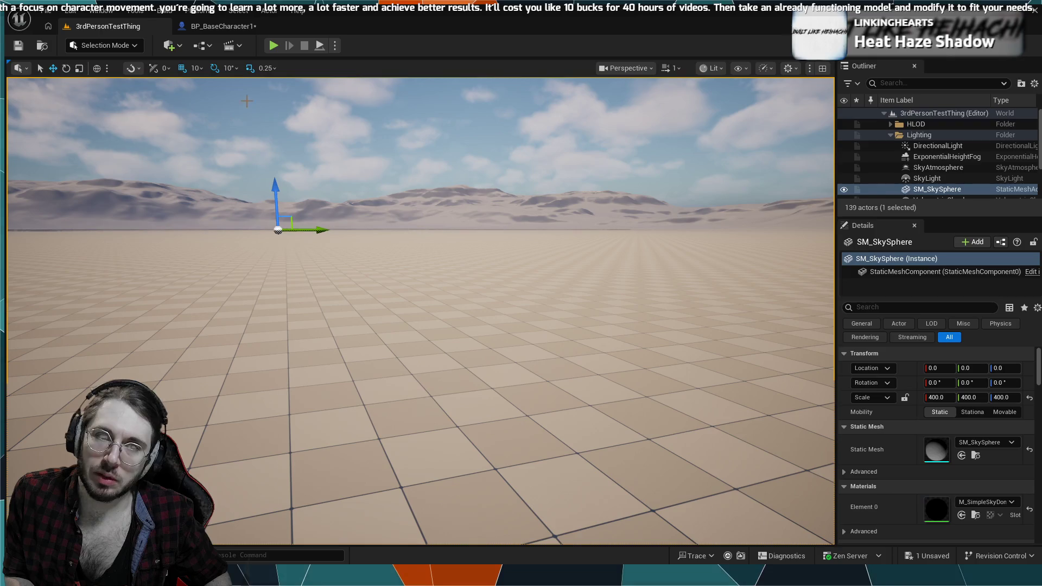
left_click(274, 46)
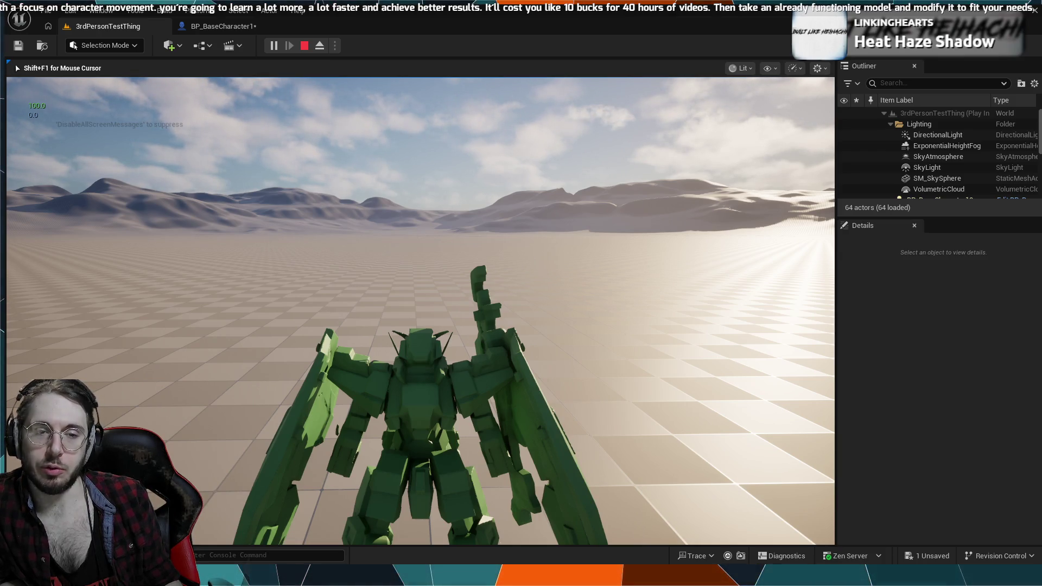
Walk forward and boost with space to drain energy, then free the mouse and stop playing.
key("w")
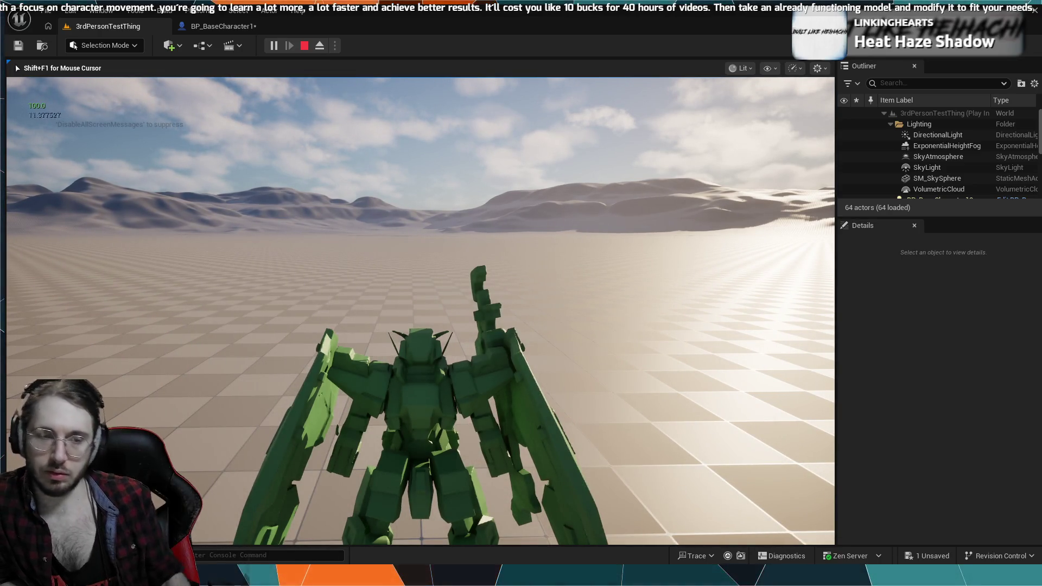
key("w")
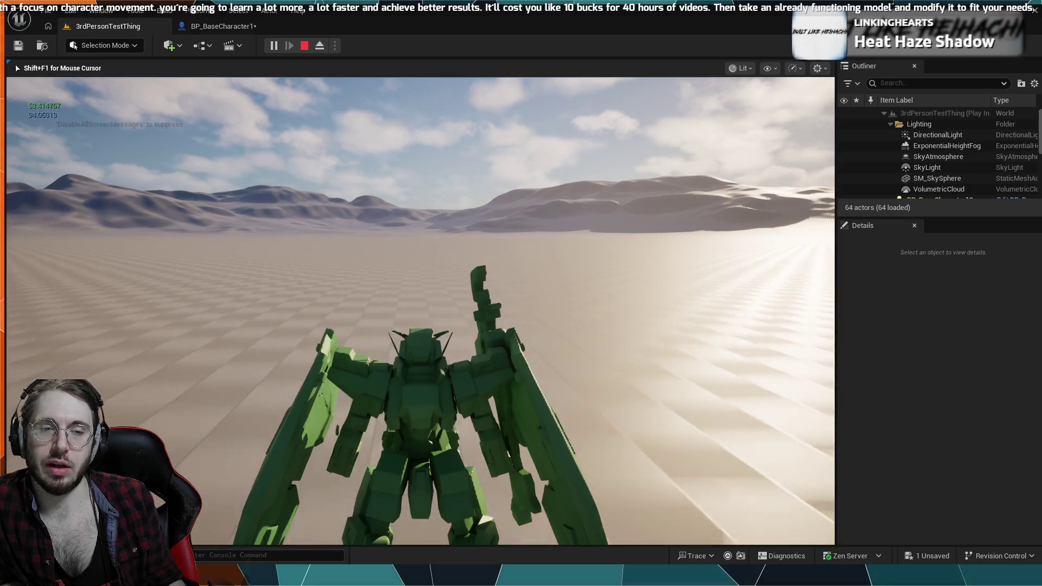
key("w")
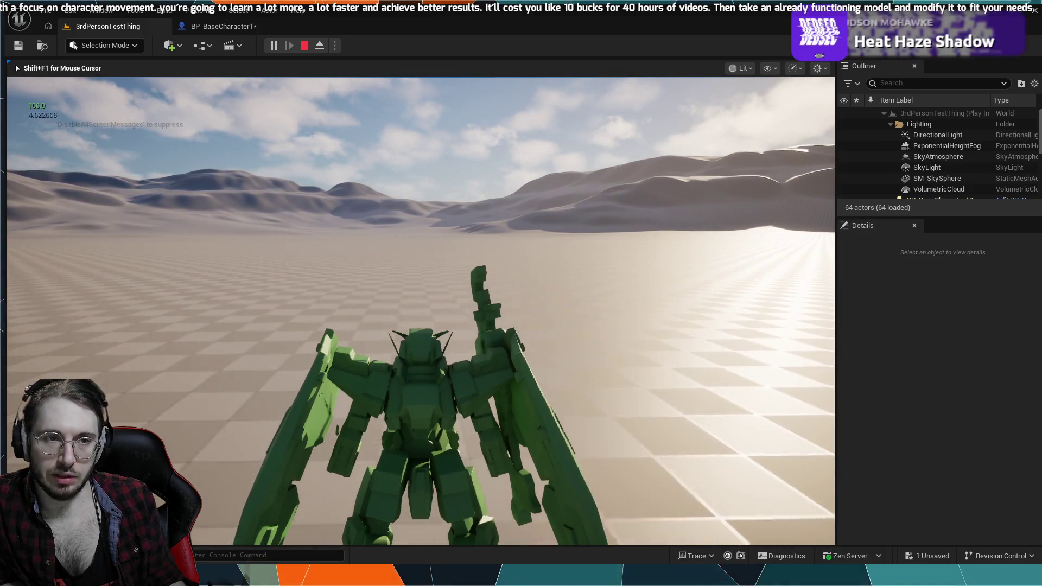
key("space")
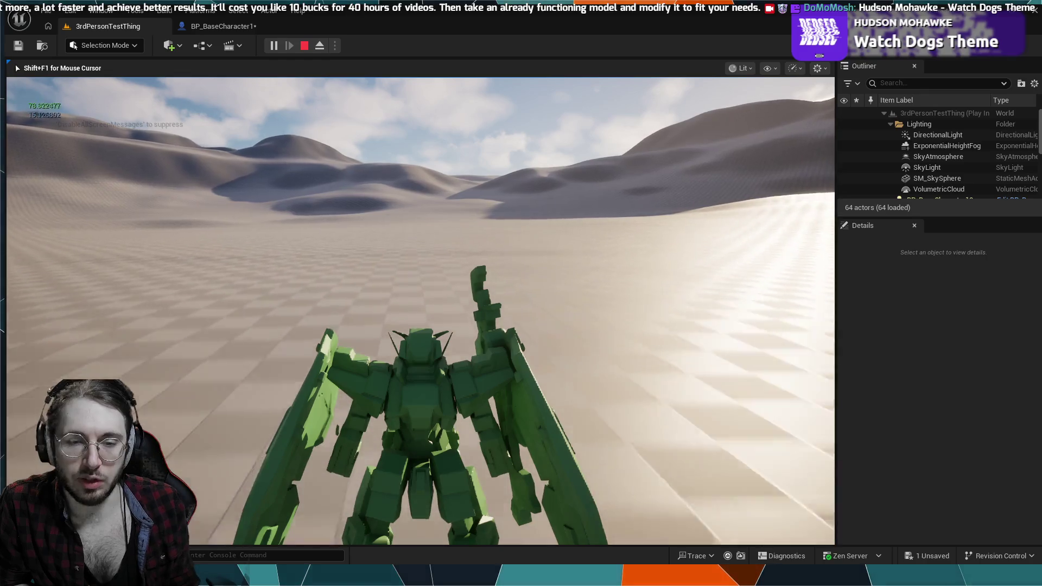
key("shift+F1")
key("Escape")
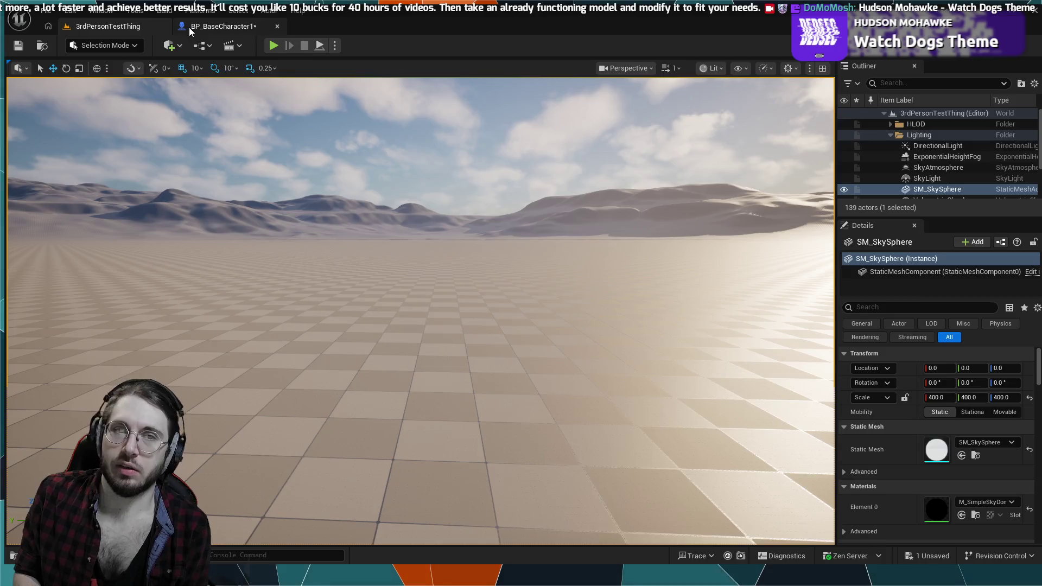
Run a brief Play test of the 3rdPersonTestThing level, then return to BP_BaseCharacter1's graph.
left_click(223, 26)
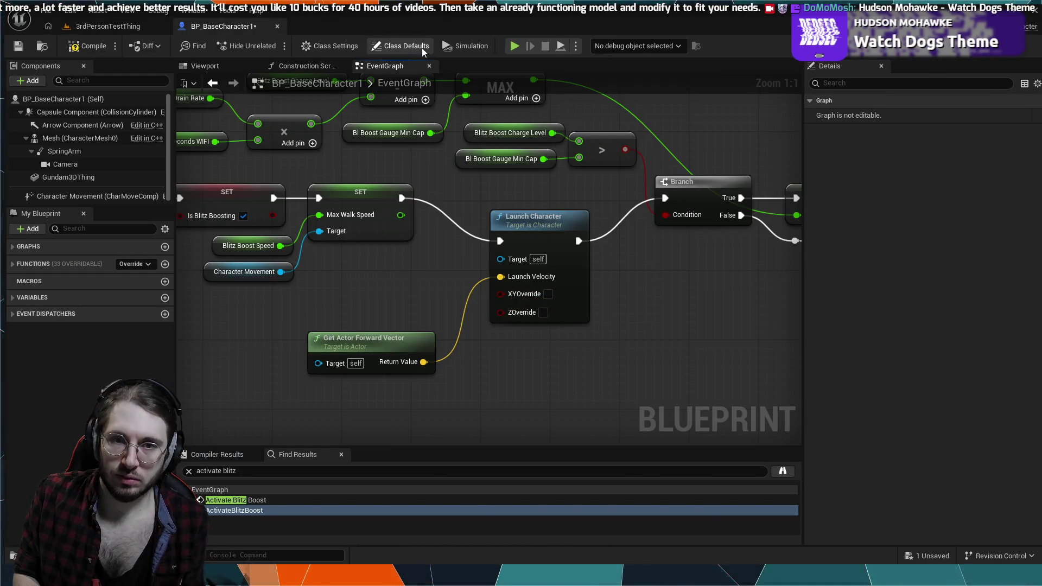
left_click(97, 28)
left_click(282, 47)
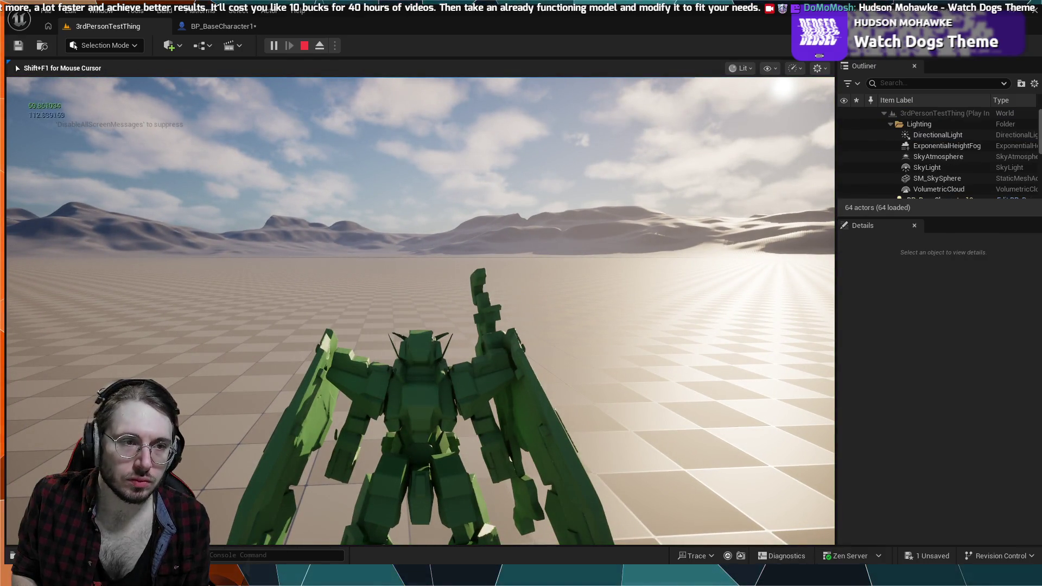
key("Escape")
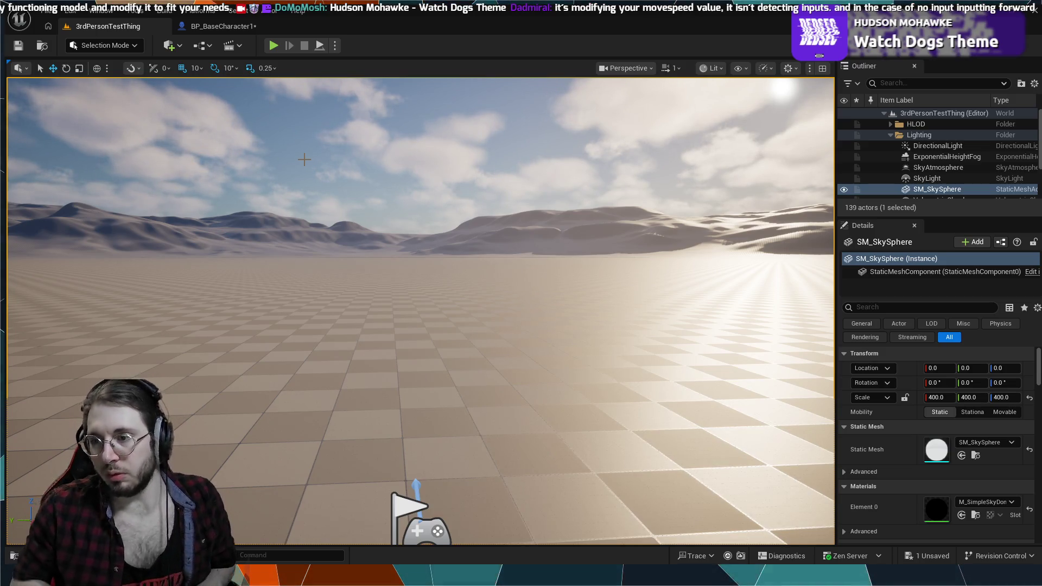
left_click(217, 30)
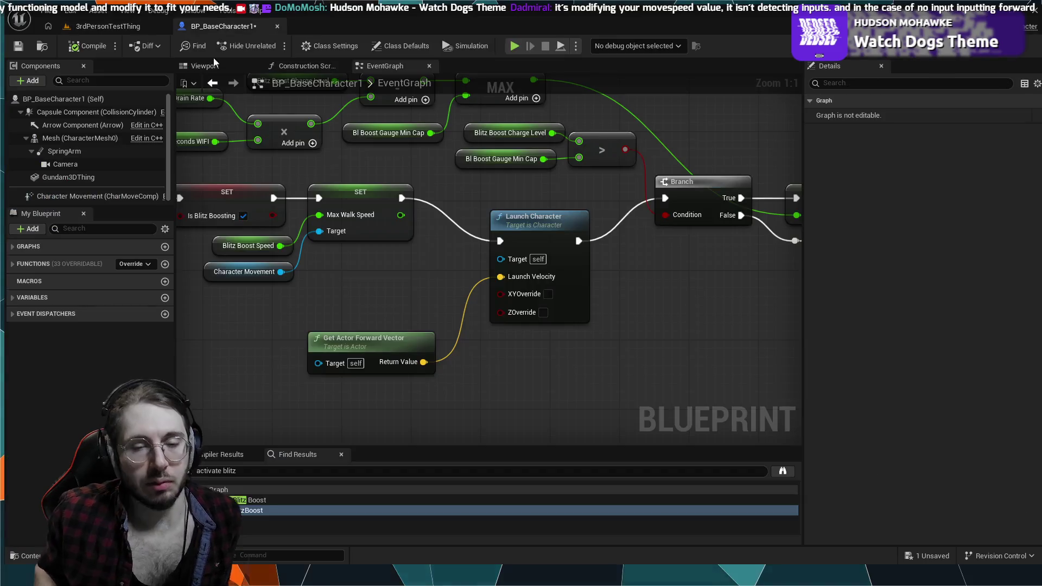
left_click(553, 226)
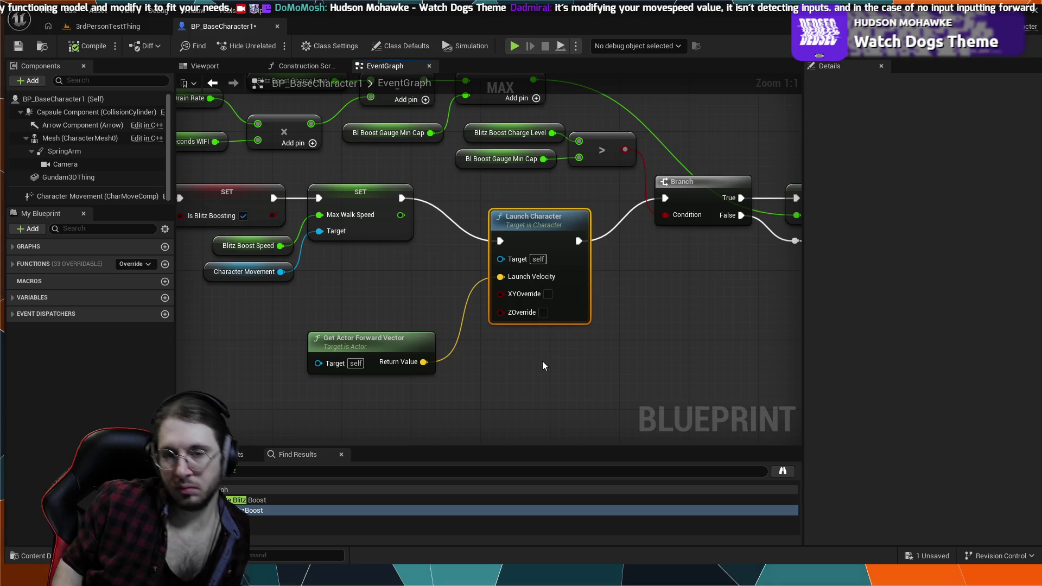
left_click_drag(440, 314, 483, 327)
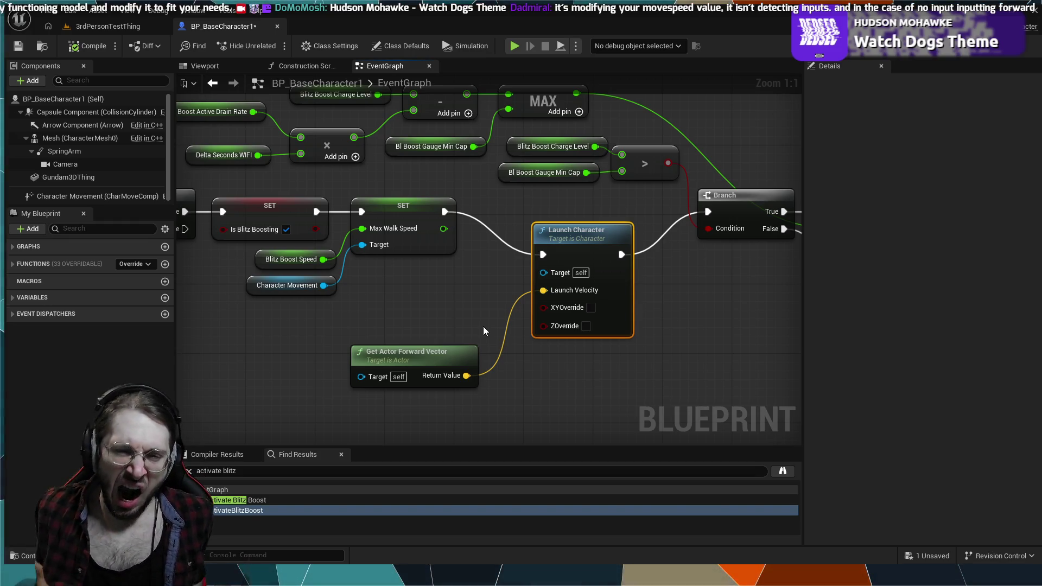
left_click(391, 241)
left_click(315, 260)
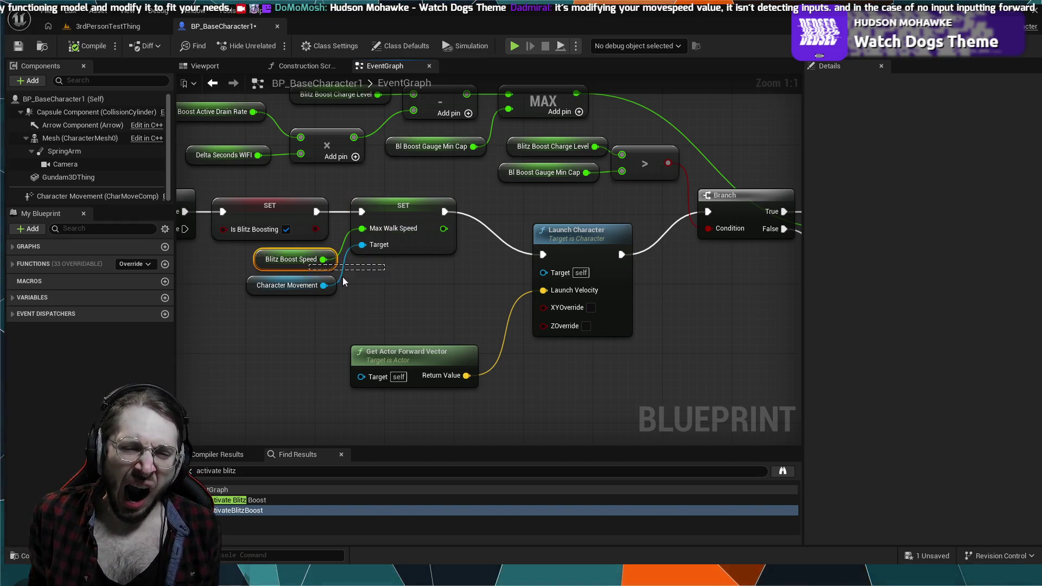
left_click(367, 275)
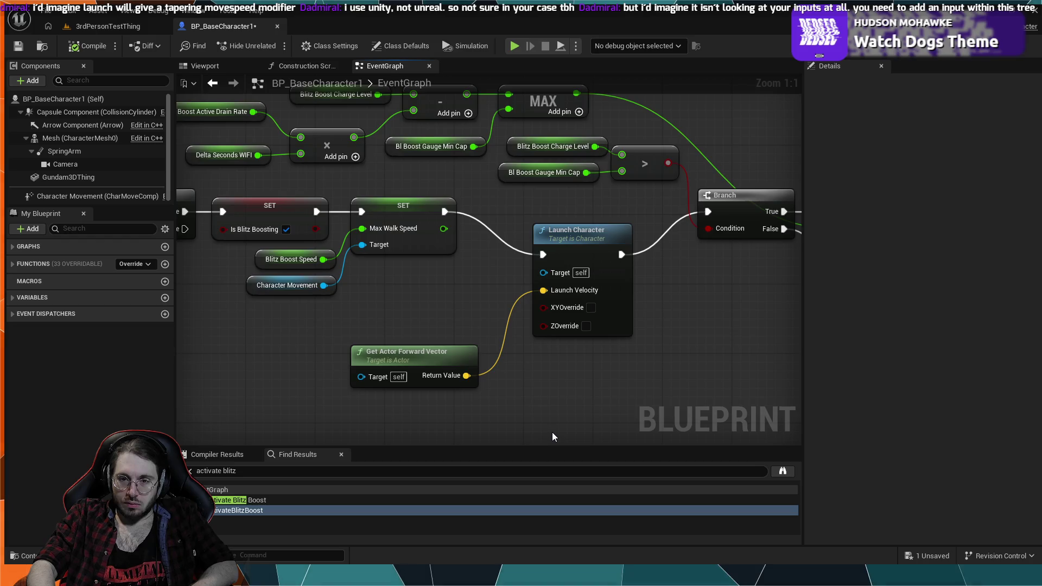
scroll(522, 384, "down", 6)
scroll(478, 309, "up", 2)
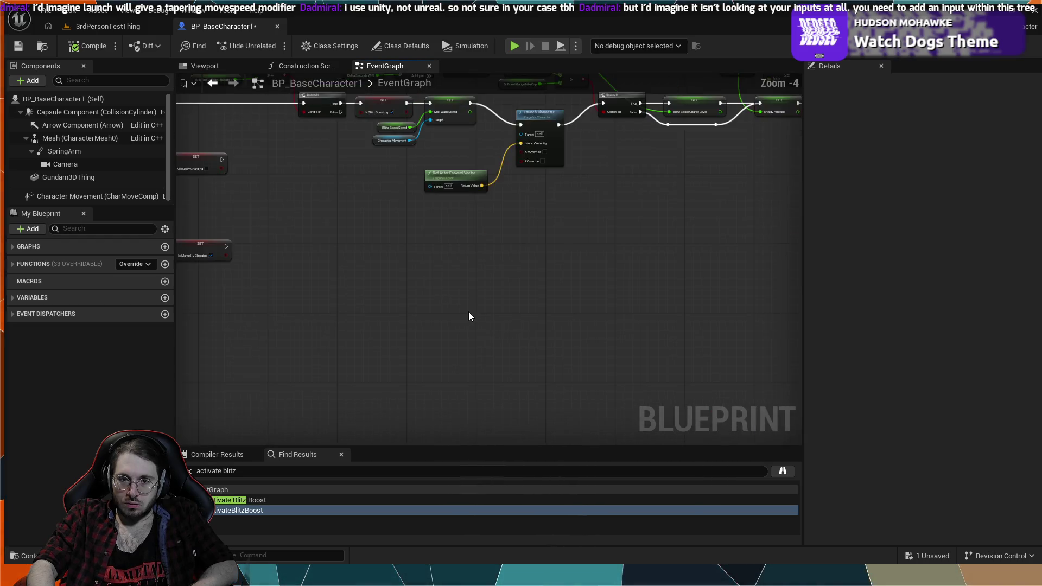
scroll(562, 393, "down", 6)
scroll(537, 353, "up", 2)
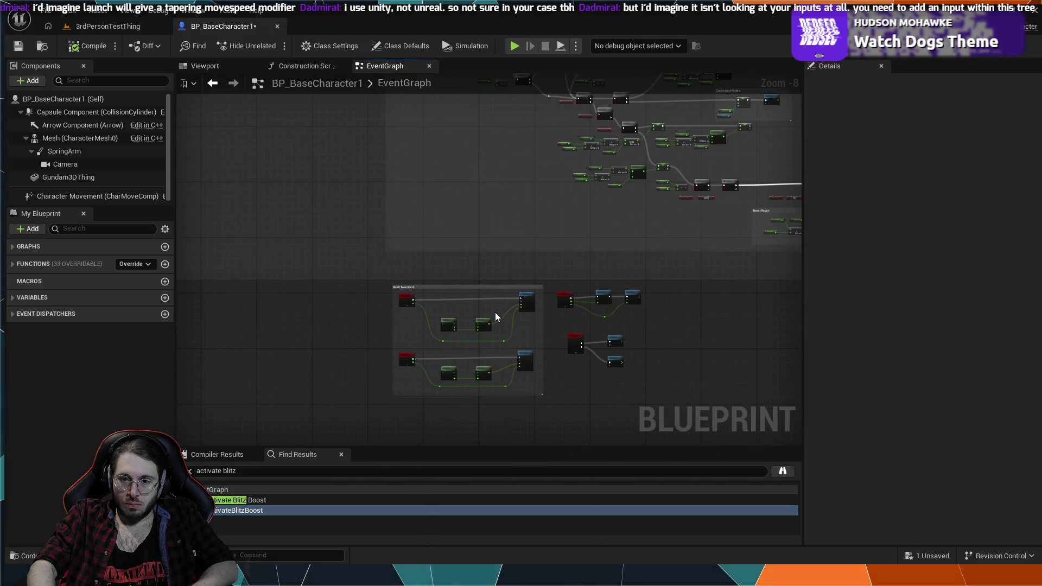
scroll(499, 309, "up", 5)
scroll(511, 304, "down", 2)
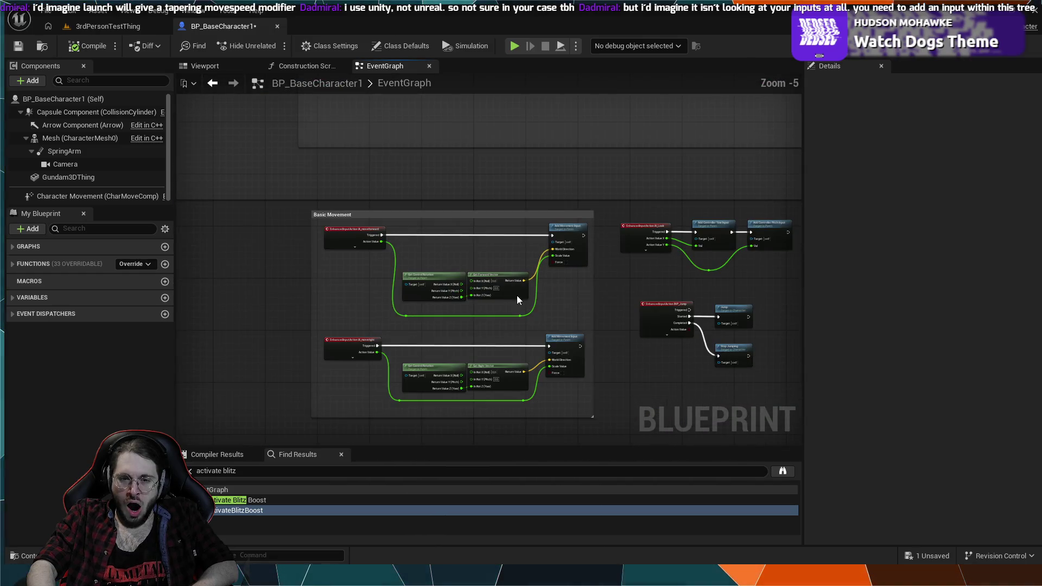
scroll(503, 255, "up", 2)
scroll(504, 260, "down", 1)
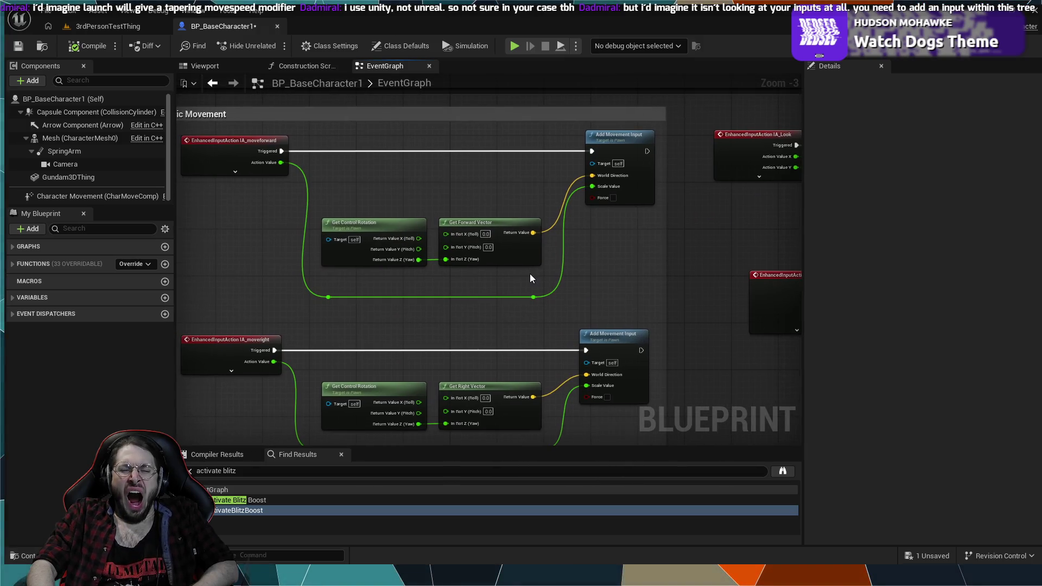
scroll(534, 280, "up", 1)
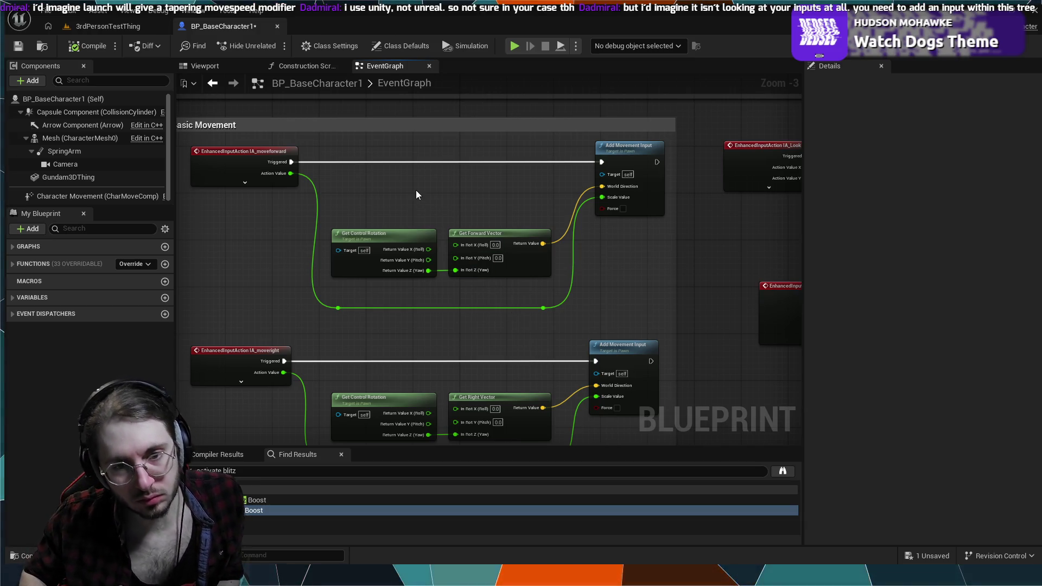
left_click_drag(416, 190, 490, 269)
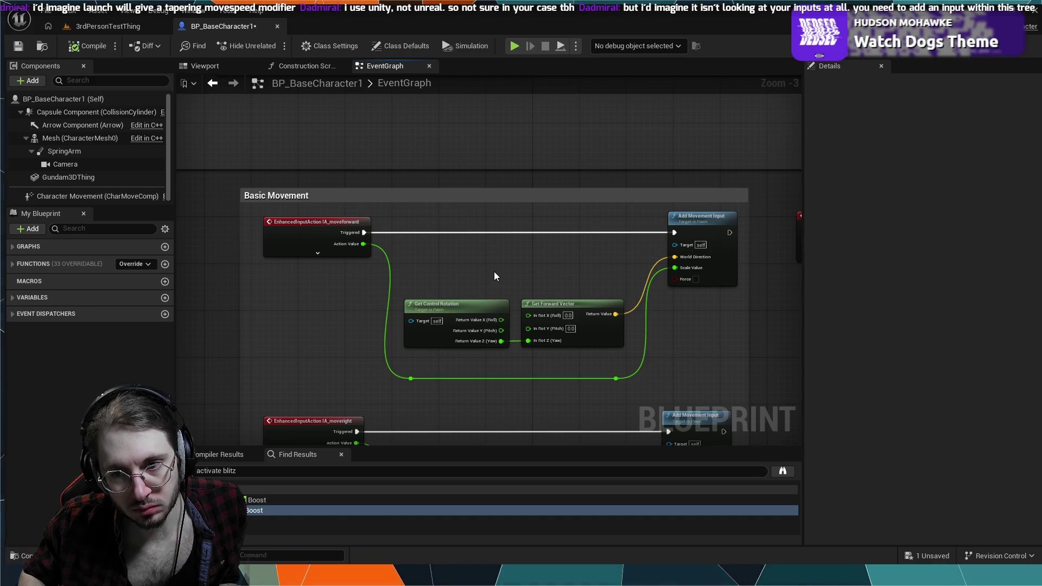
left_click_drag(445, 280, 495, 352)
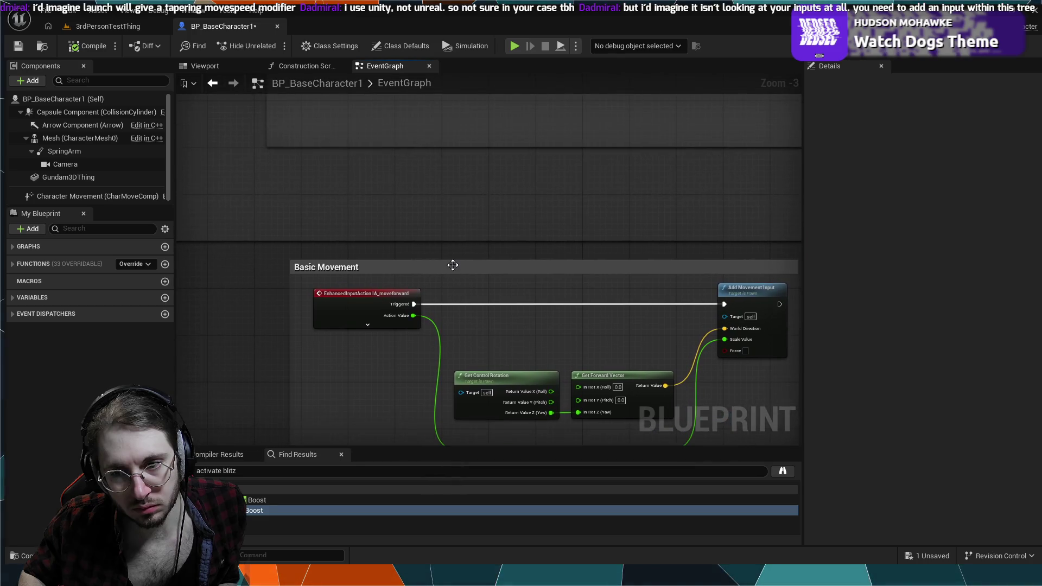
scroll(452, 265, "down", 3)
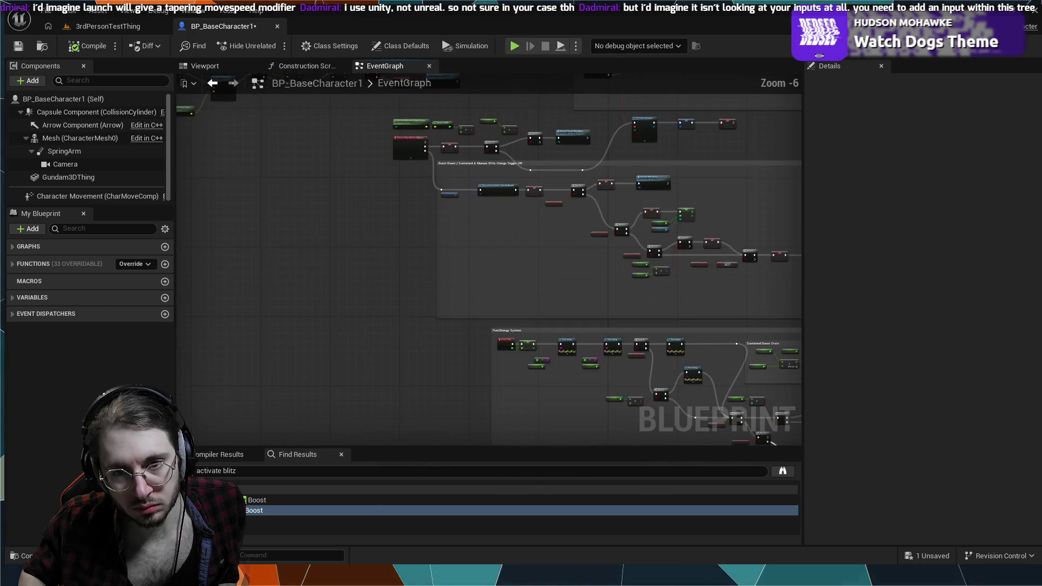
scroll(496, 324, "up", 3)
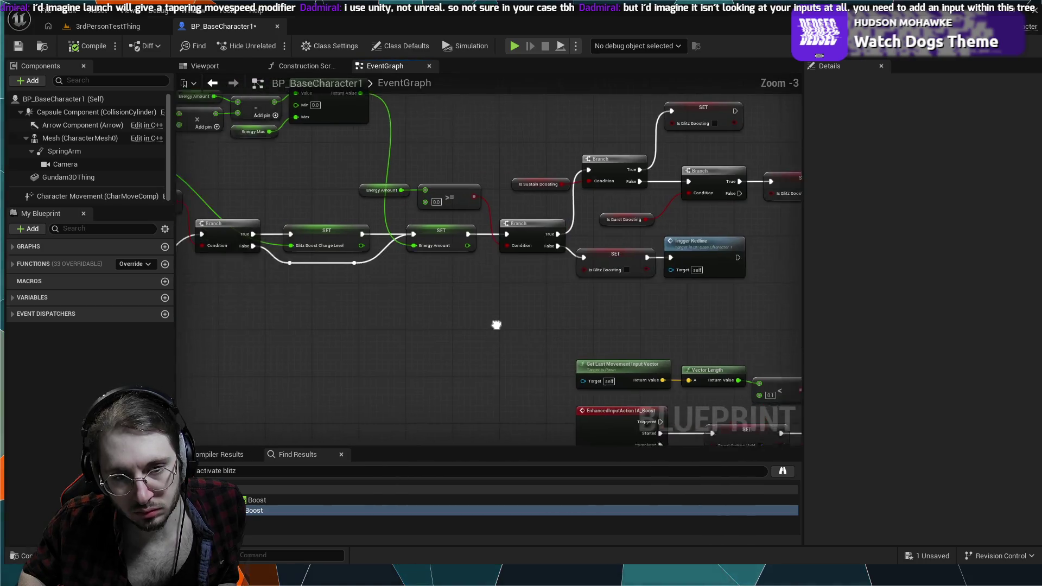
left_click_drag(496, 324, 599, 309)
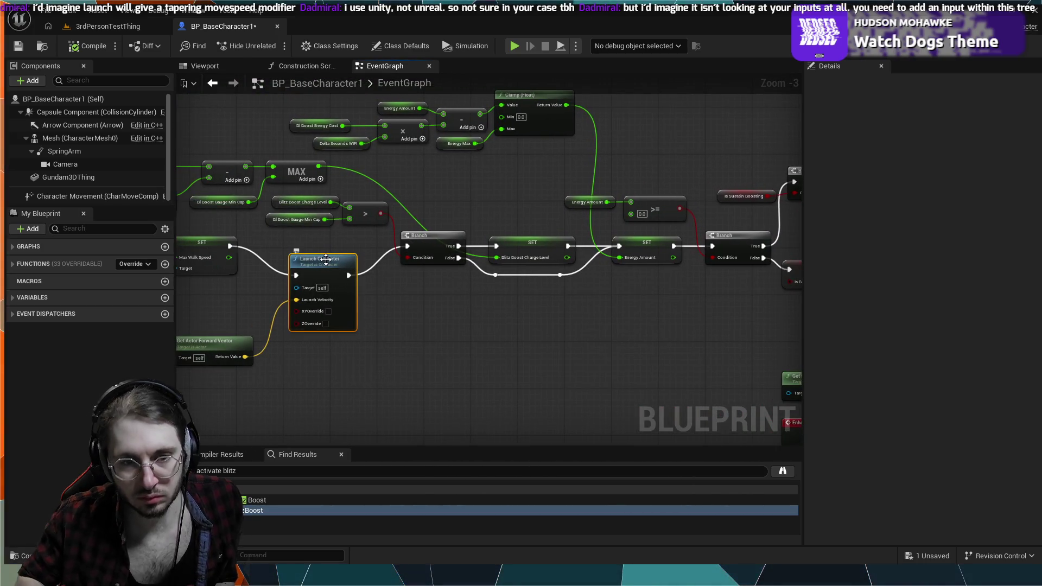
Replace Launch Character with an Add Movement Input node chained after the SET node.
key("Delete")
left_click_drag(231, 246, 262, 260)
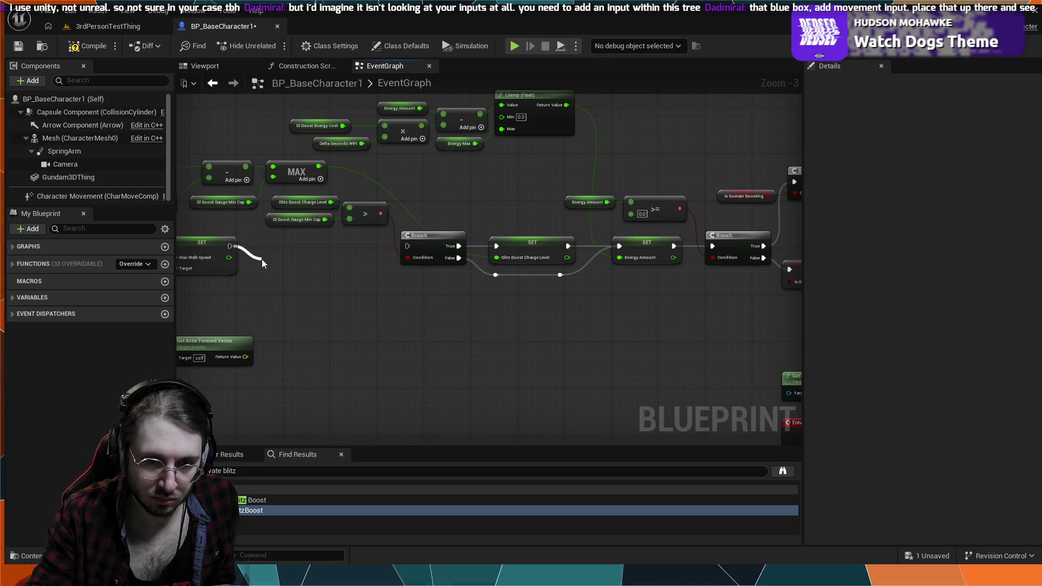
type("add movement input")
key("Return")
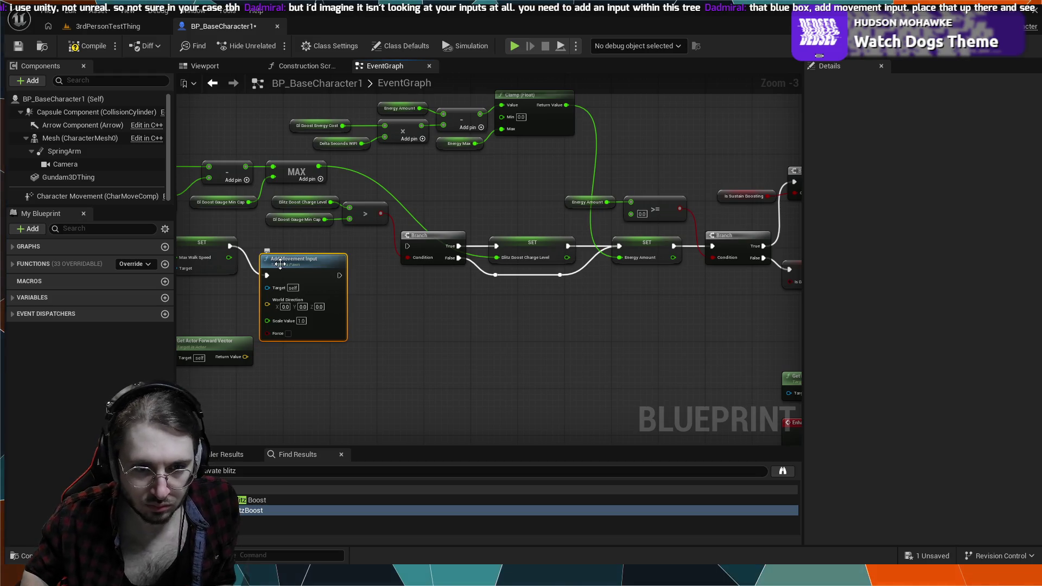
left_click_drag(280, 264, 392, 257)
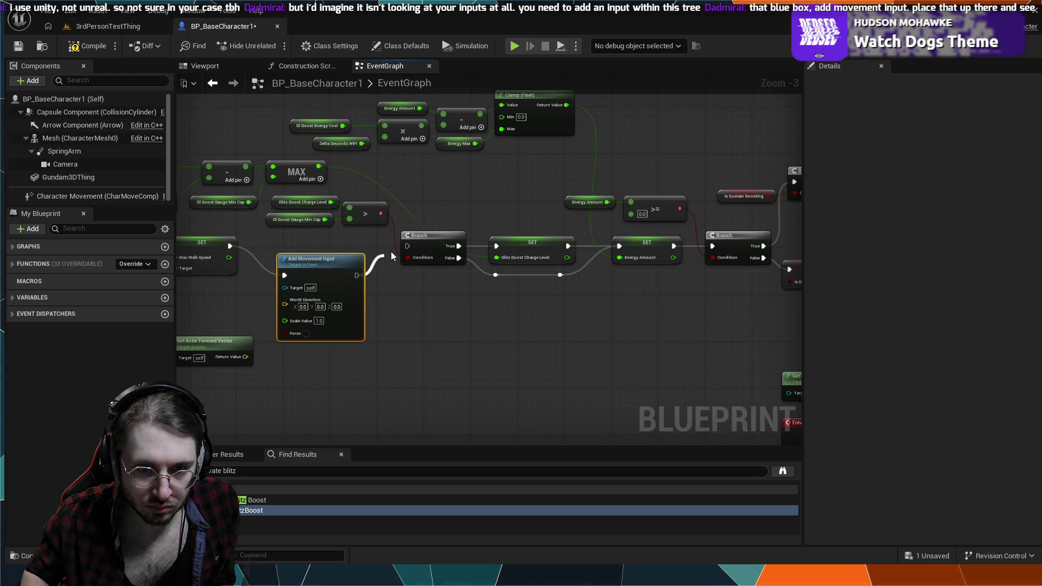
Tick Force, feed Get Actor Forward Vector into World Direction, and start a simulation.
left_click(404, 335)
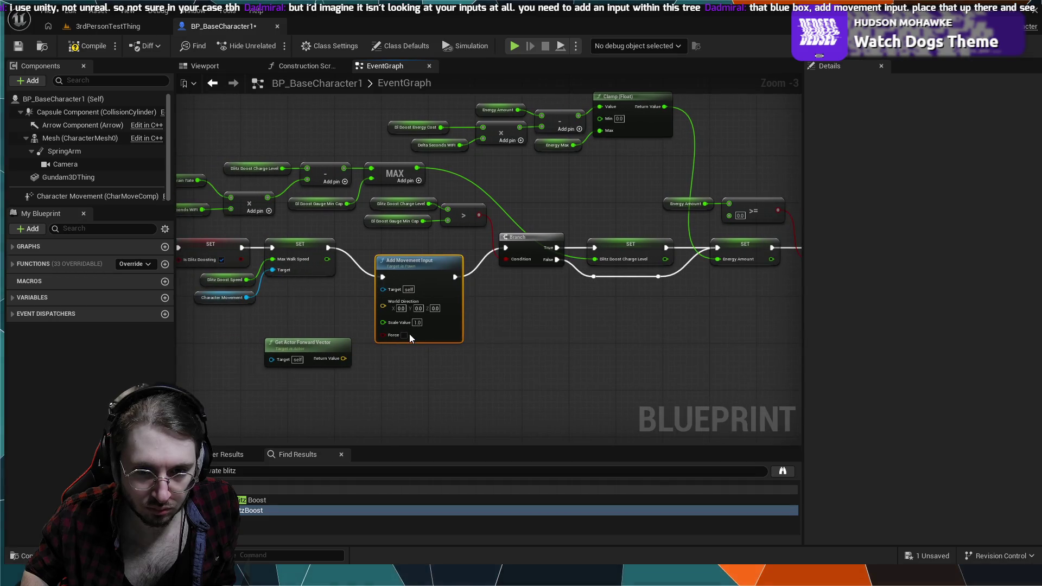
left_click_drag(345, 358, 383, 306)
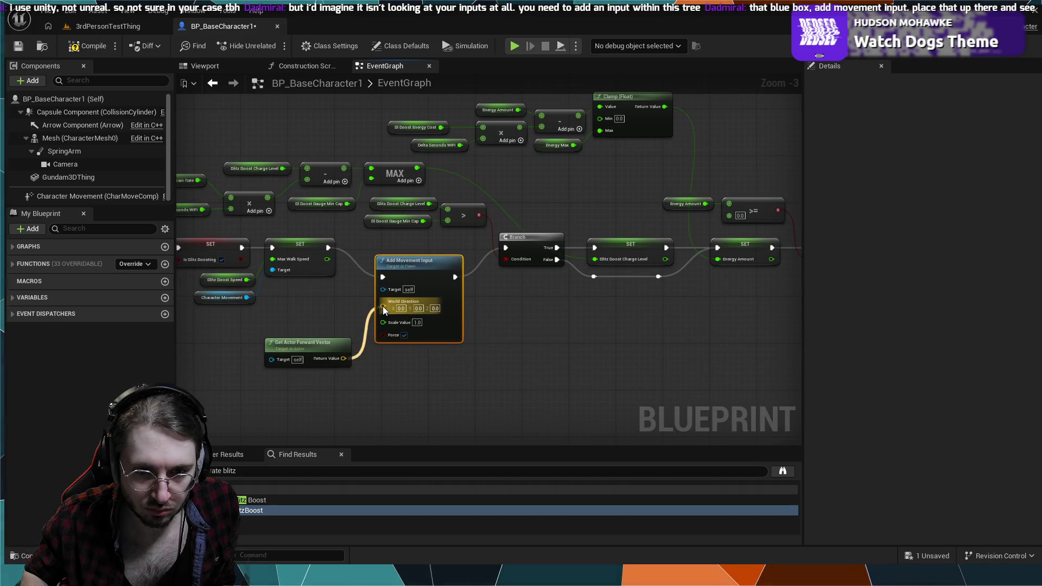
left_click_drag(282, 342, 288, 301)
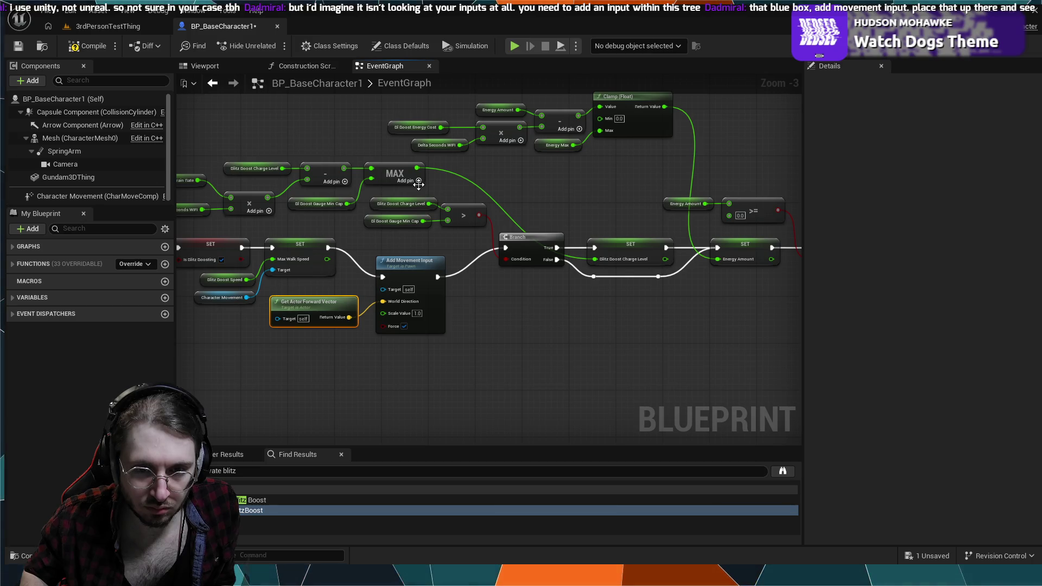
key("alt+s")
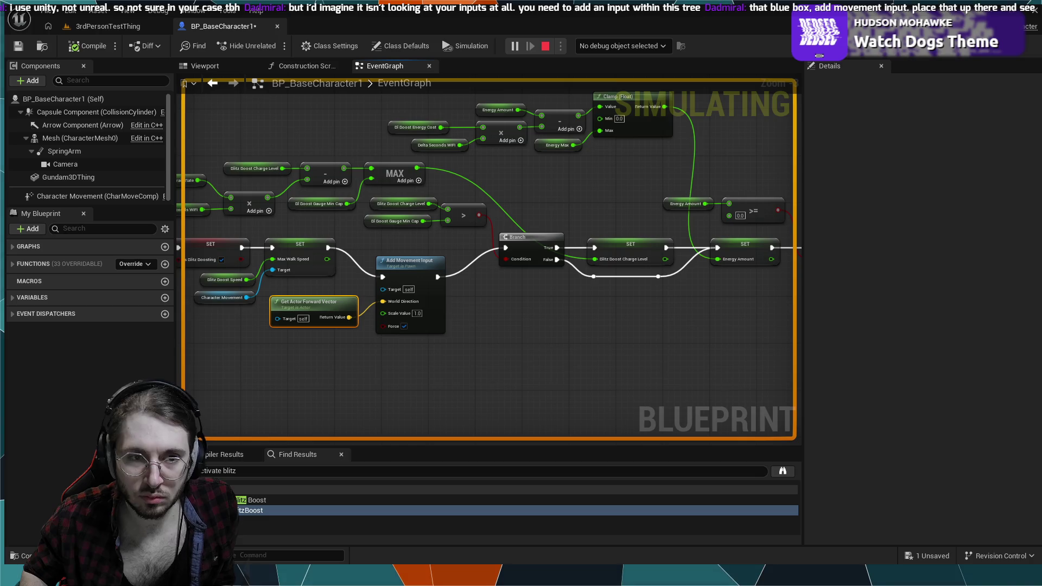
Stop the simulation and pull a wire from Add Movement Input's Target pin.
key("Escape")
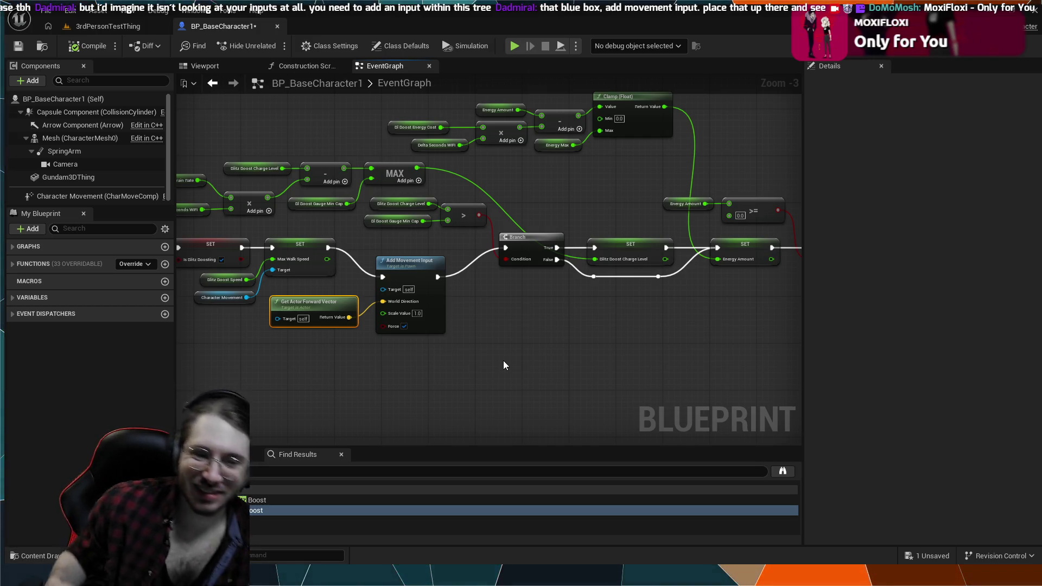
left_click_drag(374, 289, 365, 285)
Feed Target from Character Movement's Get Character Owner, arrange the nodes, and briefly play-test.
type("character movement")
key("Return")
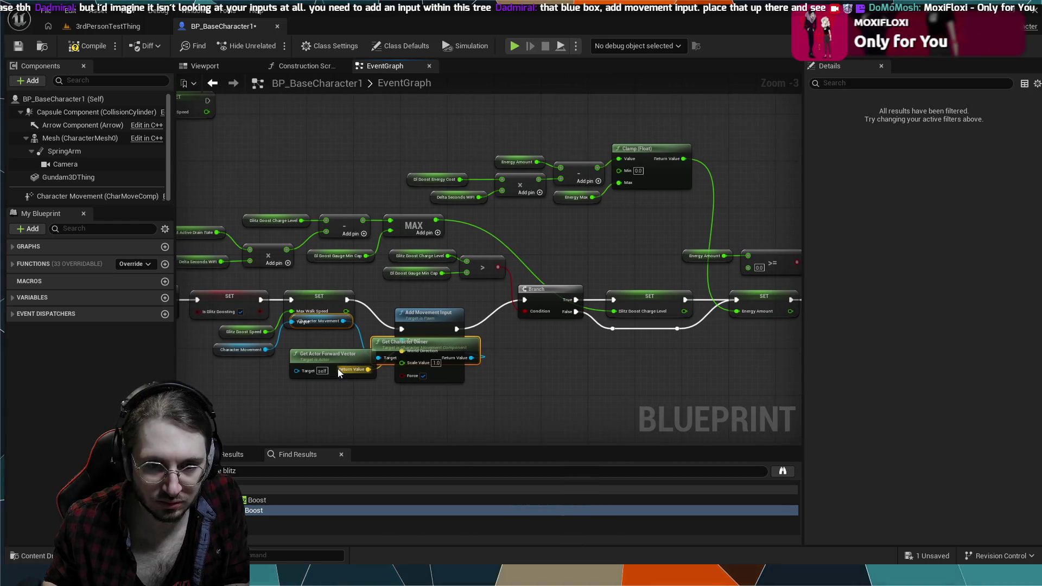
left_click_drag(331, 374, 330, 427)
left_click_drag(387, 348, 285, 373)
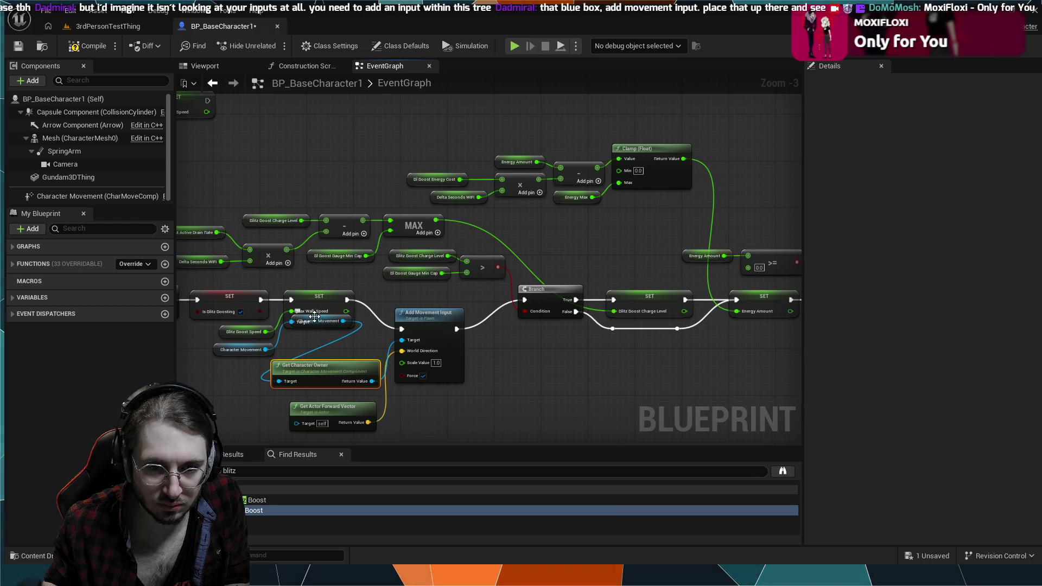
left_click_drag(304, 322, 196, 383)
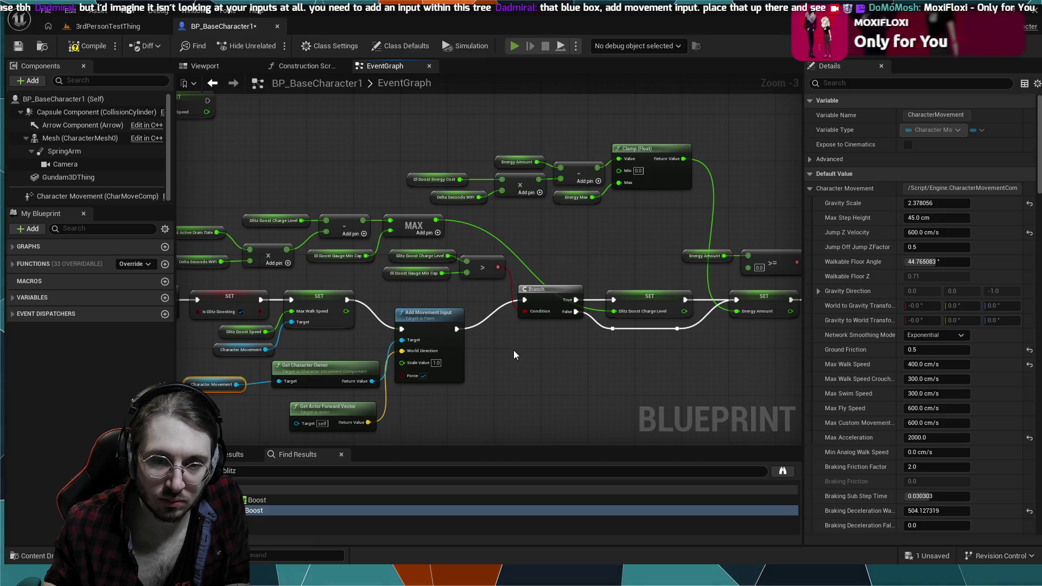
left_click(515, 45)
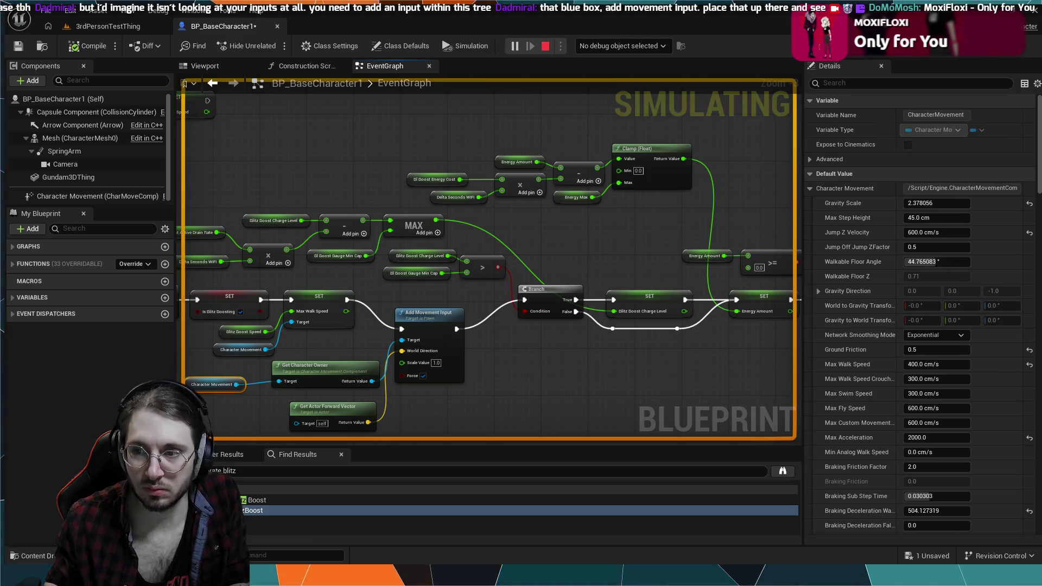
key("Escape")
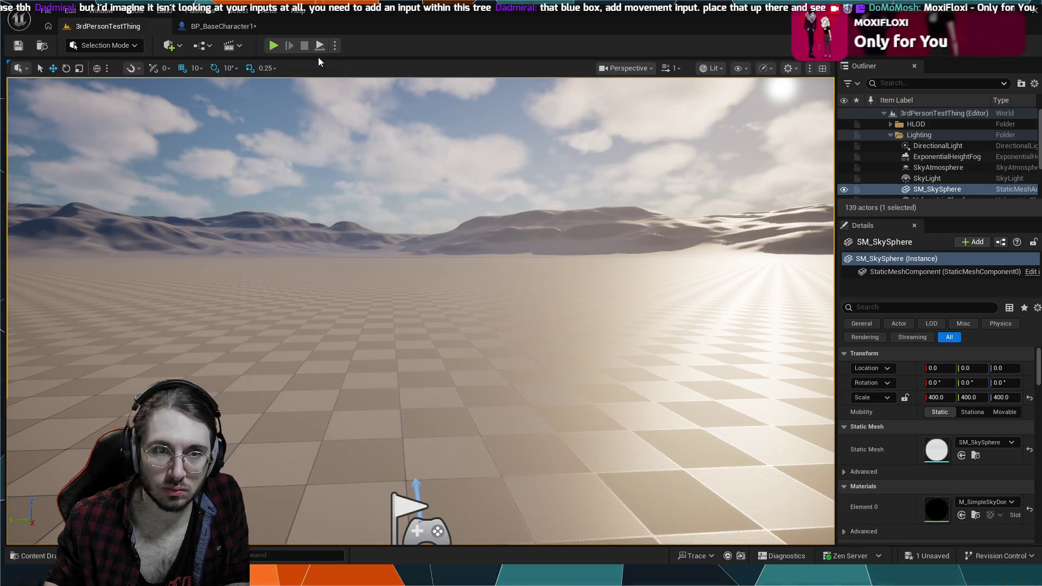
Play the level, walk the mech forward with W, stop, and return to BP_BaseCharacter1.
left_click(273, 46)
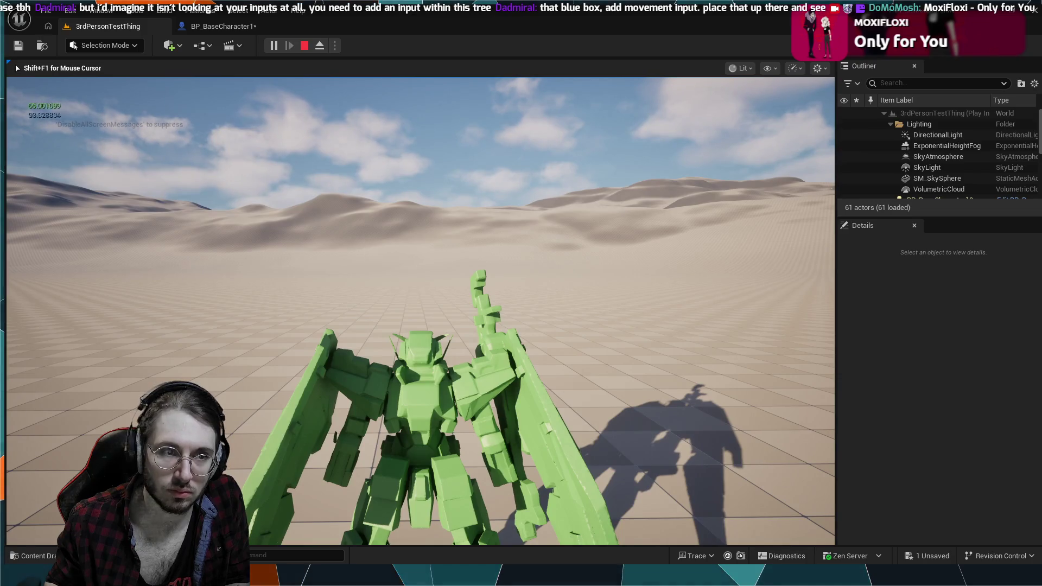
key("w")
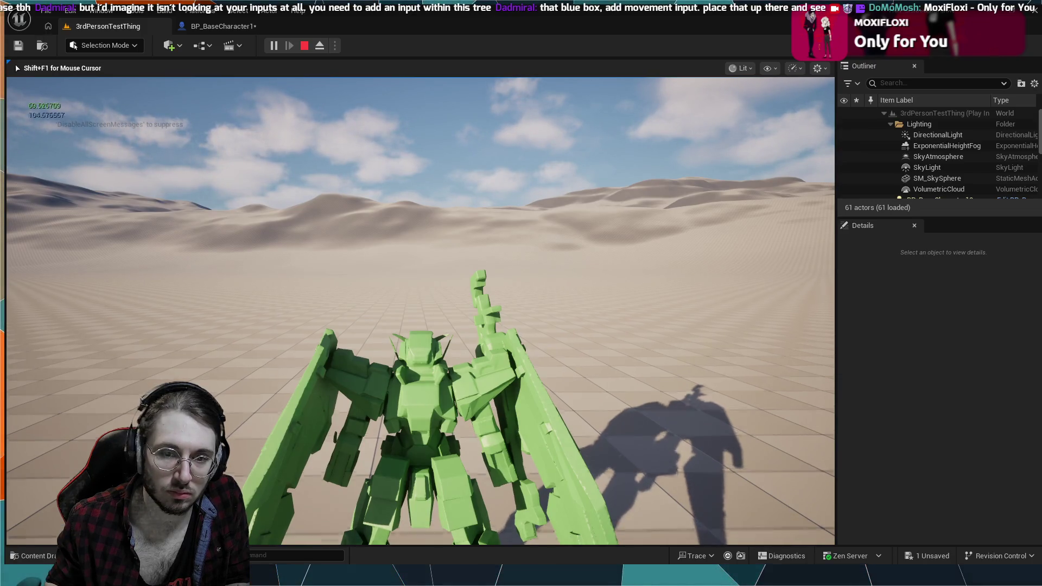
key("shift+F1")
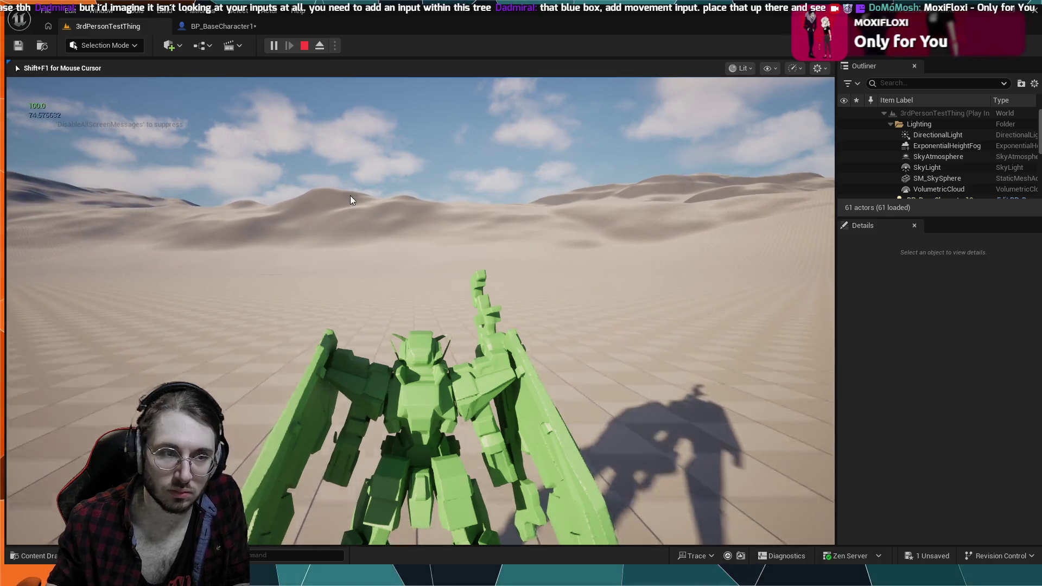
key("Escape")
key("ctrl+Tab")
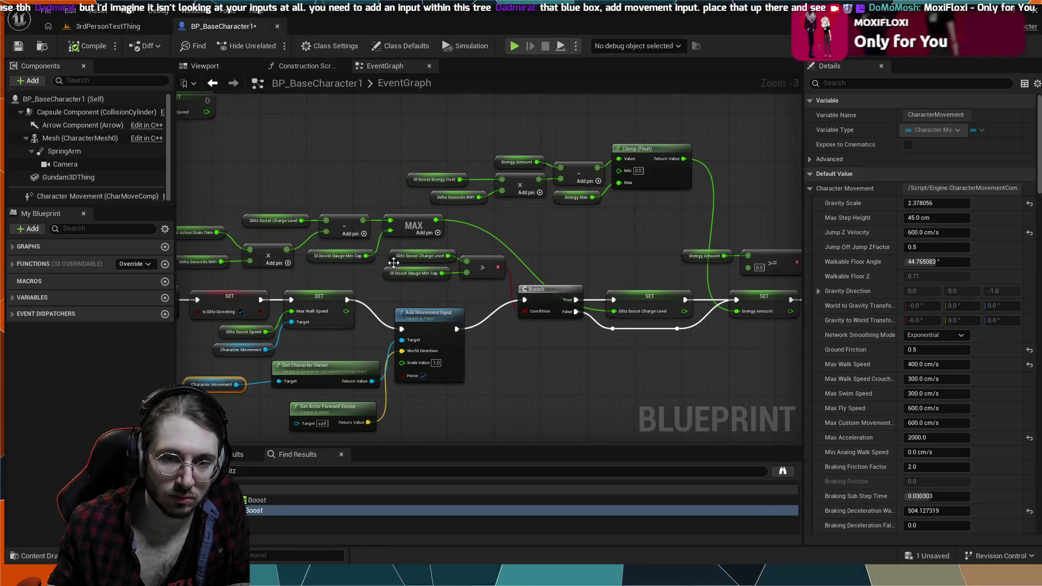
Untick Force on Add Movement Input and run a short test play.
left_click_drag(505, 377, 538, 370)
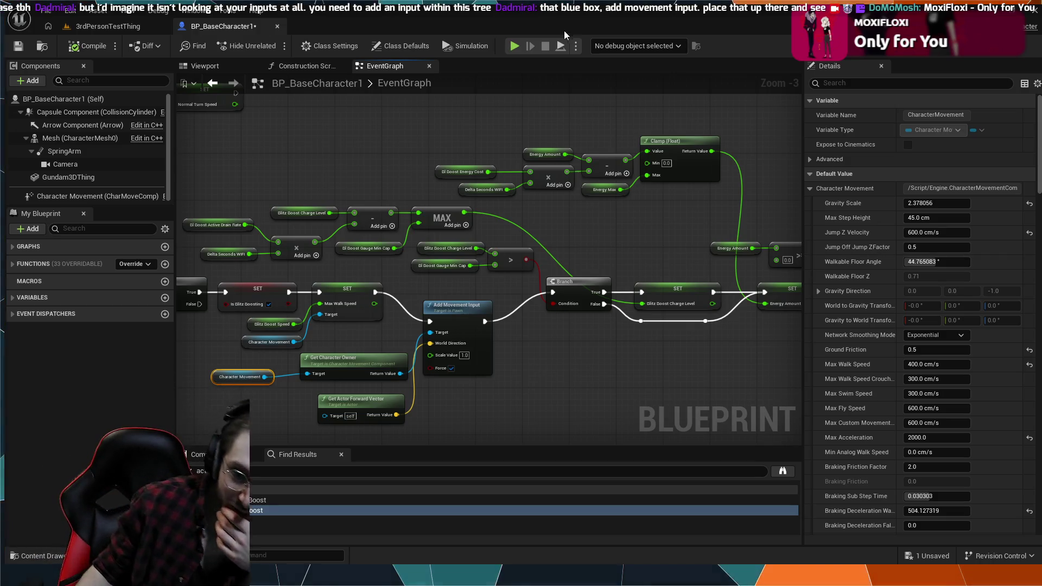
left_click(470, 315)
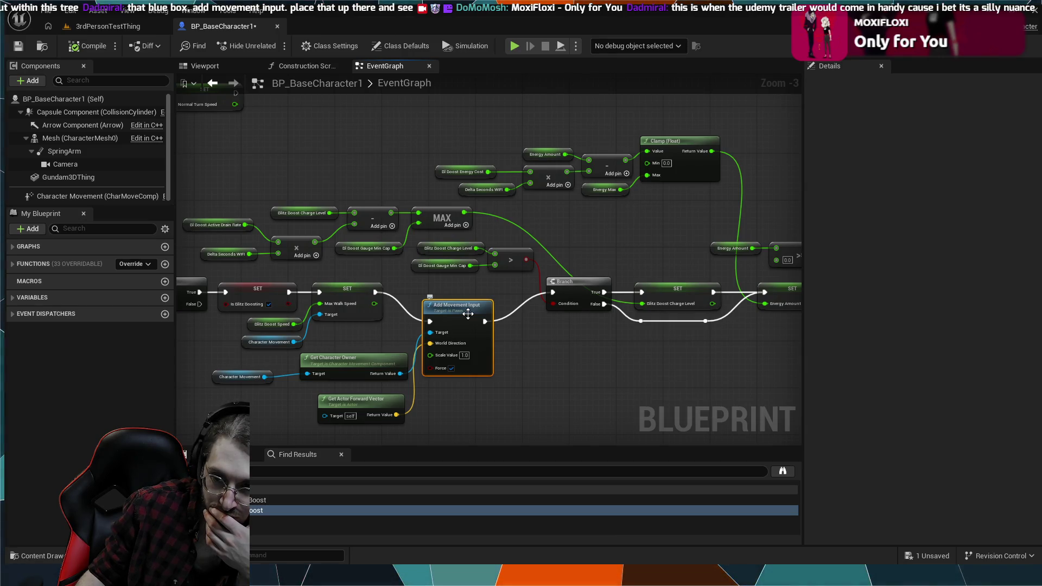
left_click(452, 369)
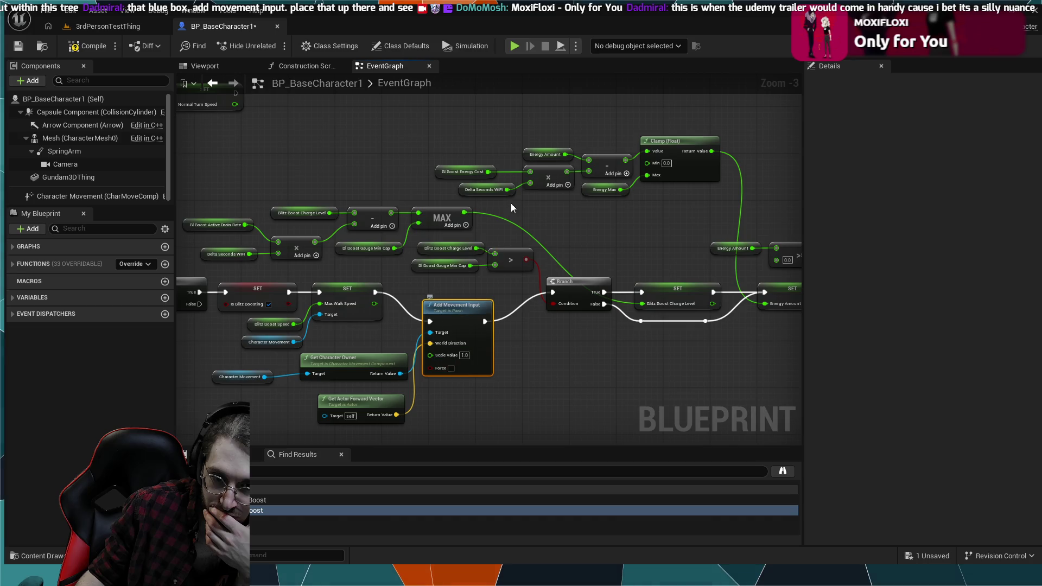
left_click(513, 45)
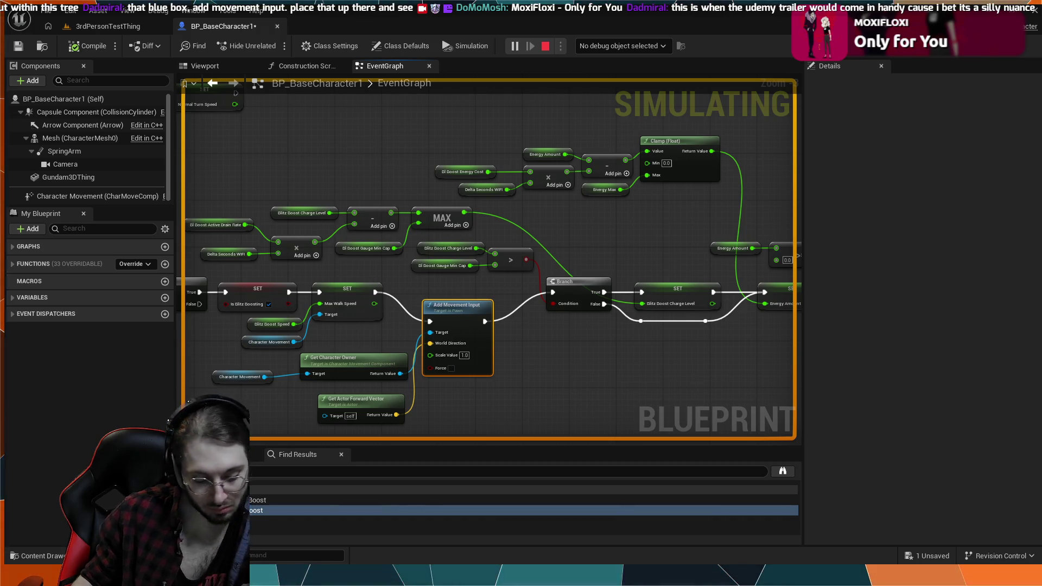
key("Escape")
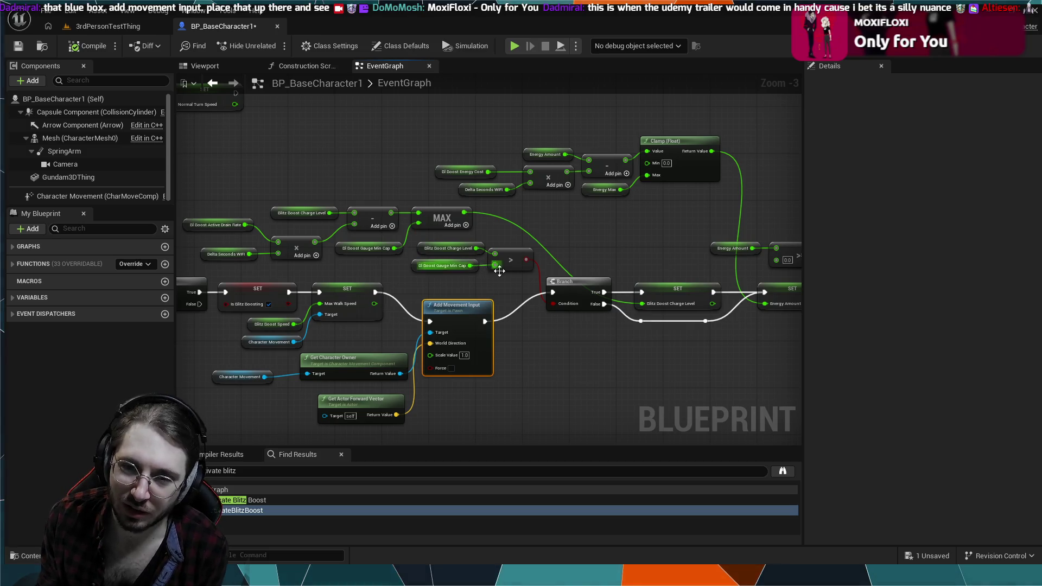
mouse_move(576, 354)
left_mouse_down()
mouse_move(673, 383)
mouse_move(454, 382)
mouse_move(358, 361)
left_mouse_up()
Break ActivateBlitzBoost's link to the charge-threshold Branch, then switch to the 3rdPersonTestThing level.
scroll(326, 155, "up", 3)
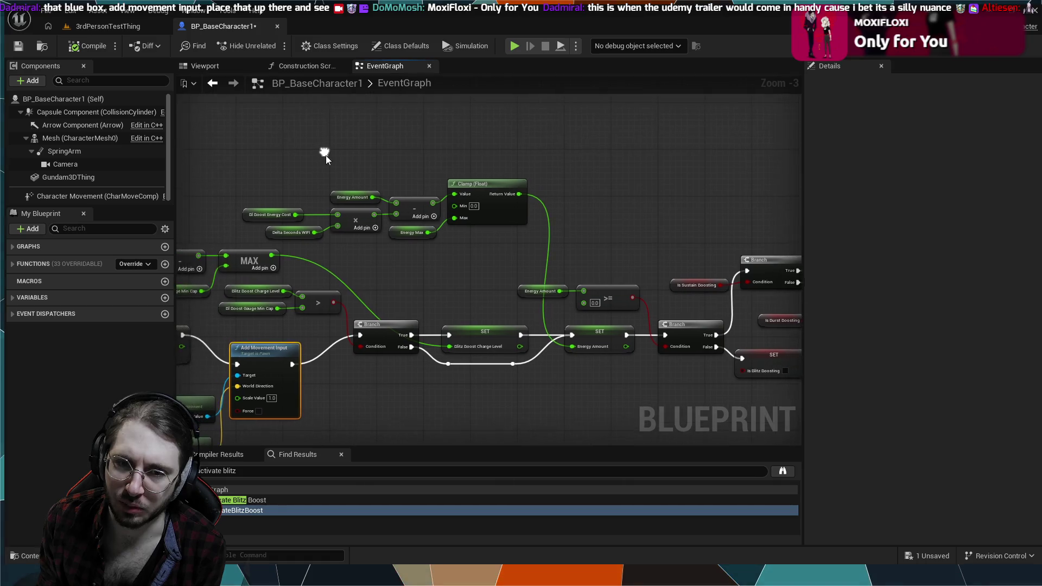
left_click_drag(510, 351, 466, 228)
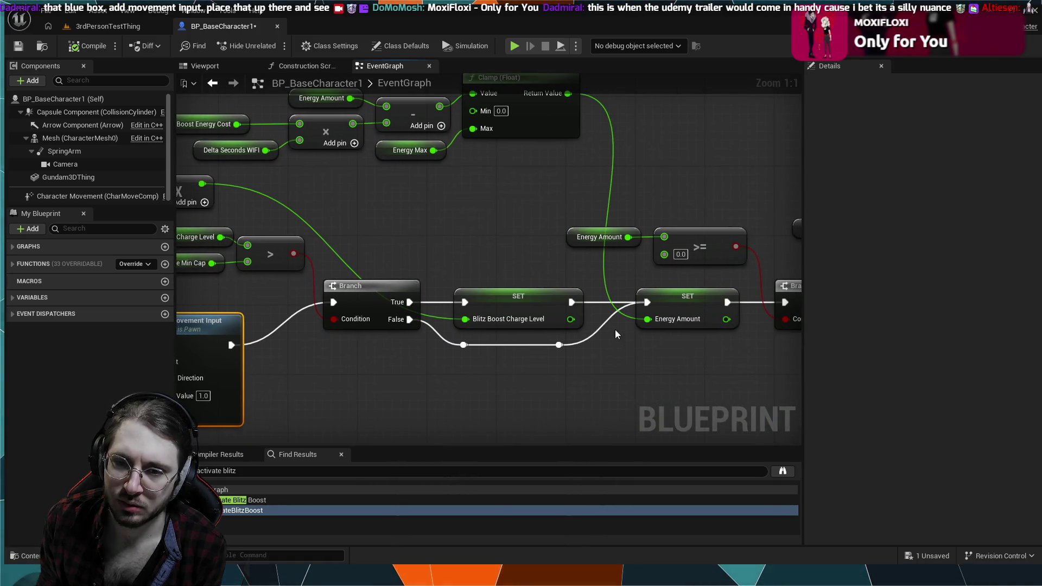
mouse_move(380, 383)
left_mouse_down()
mouse_move(578, 381)
mouse_move(468, 367)
left_mouse_up()
scroll(533, 371, "down", 1)
mouse_move(533, 371)
left_mouse_down()
mouse_move(400, 351)
mouse_move(537, 375)
mouse_move(600, 356)
mouse_move(831, 399)
mouse_move(461, 368)
mouse_move(399, 352)
mouse_move(572, 317)
mouse_move(740, 348)
left_mouse_up()
scroll(461, 368, "down", 4)
scroll(515, 330, "up", 3)
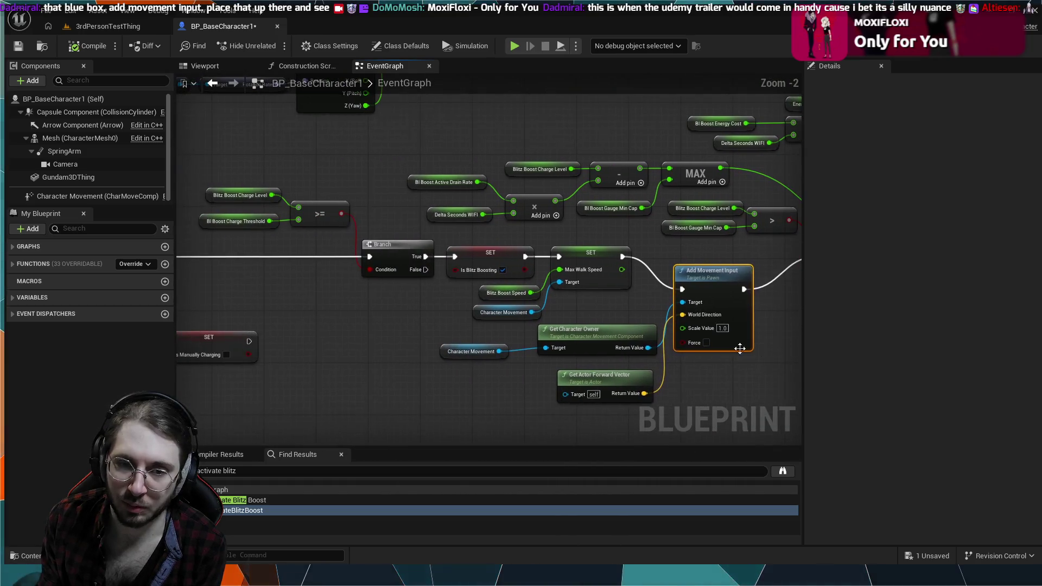
left_click_drag(410, 353, 620, 386)
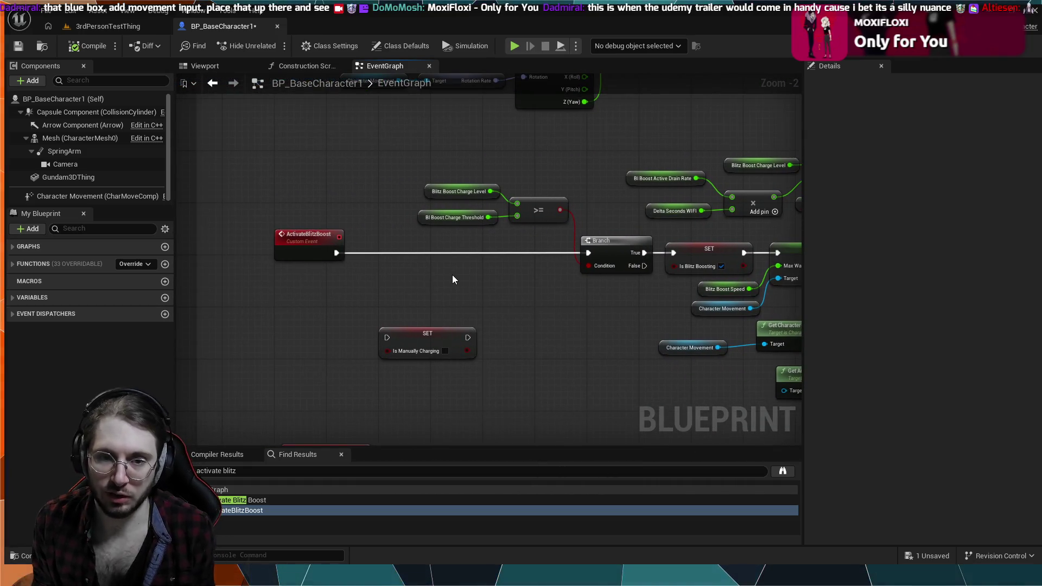
left_click(454, 253, "alt")
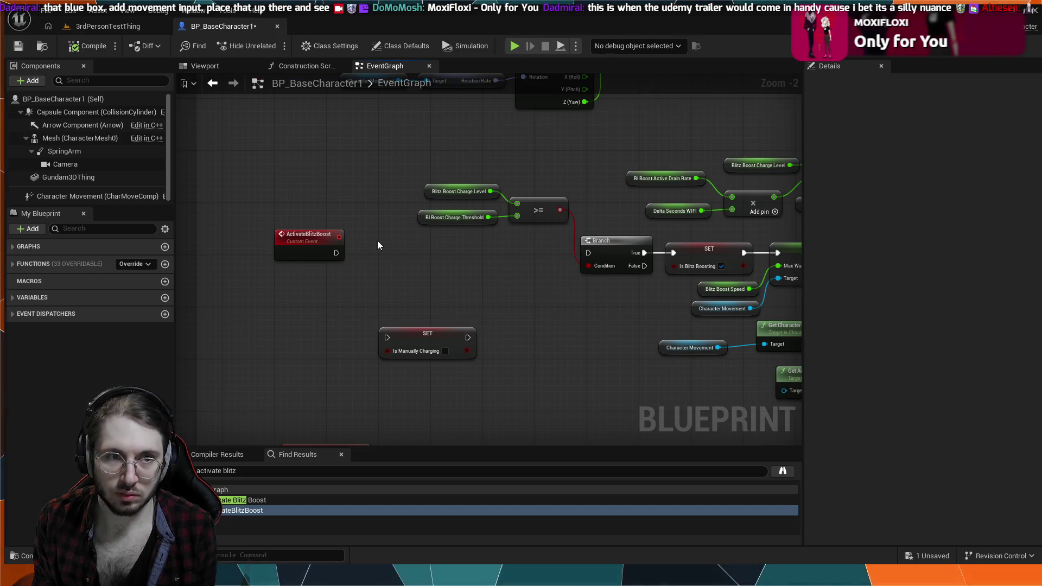
left_click(108, 26)
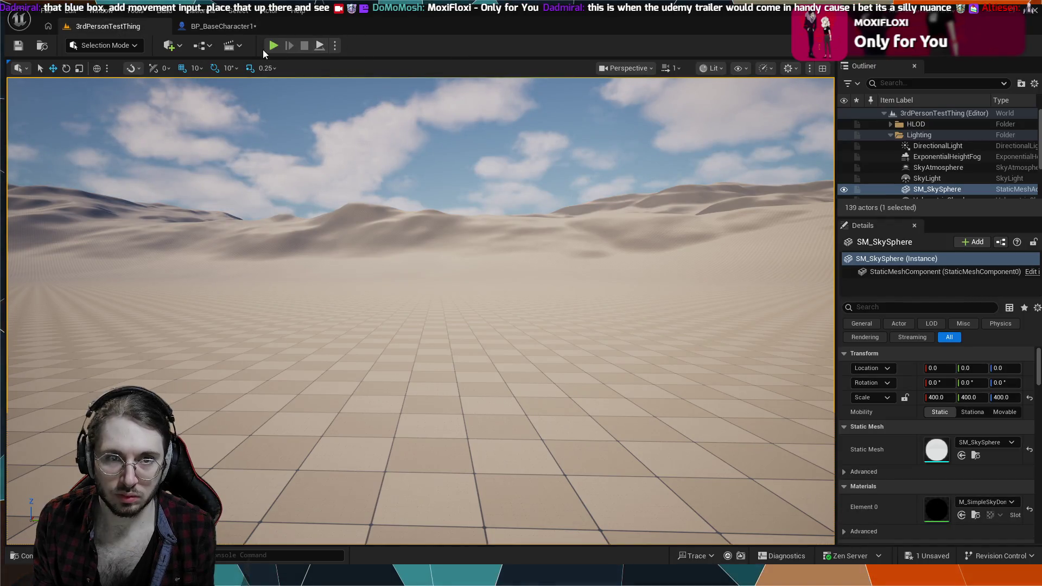
After a quick Play test, wire ActivateBlitzBoost's exec into the charge-threshold Branch.
key("alt+p")
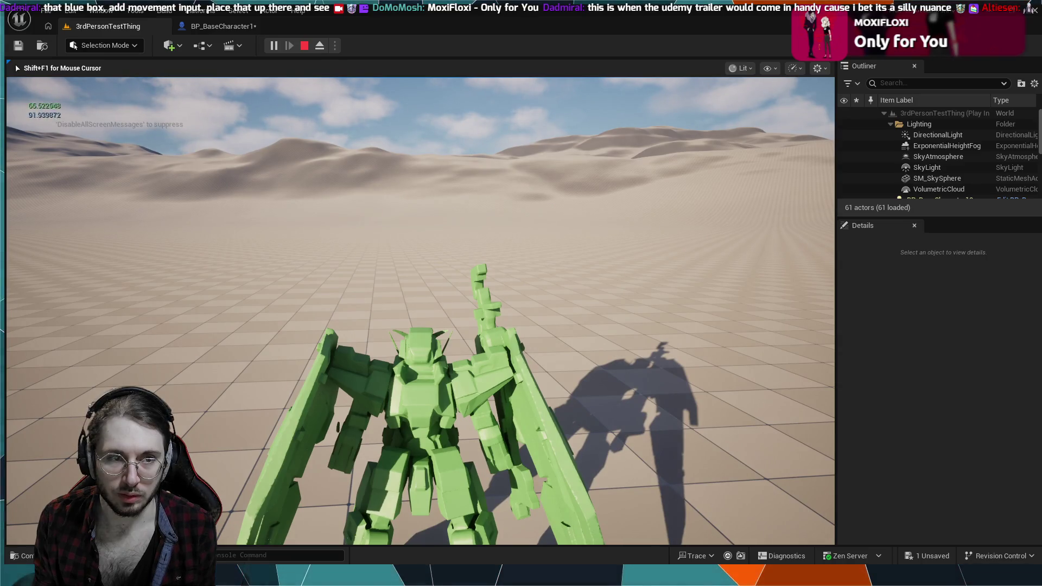
key("Escape")
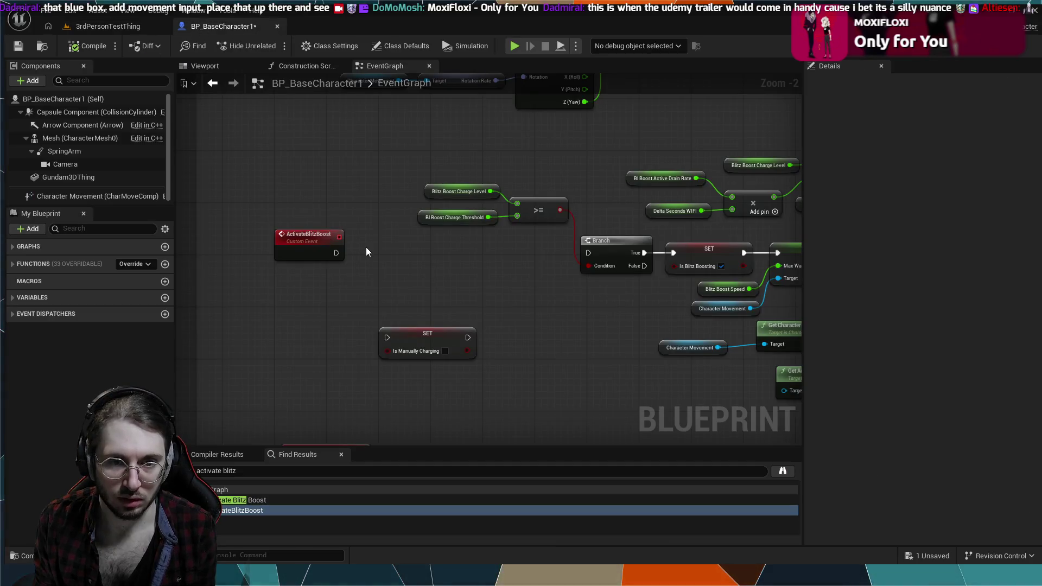
left_click_drag(336, 253, 589, 253)
Zoom out and pan to review Add Movement Input, the forward vector and the whole node network.
scroll(565, 353, "down", 1)
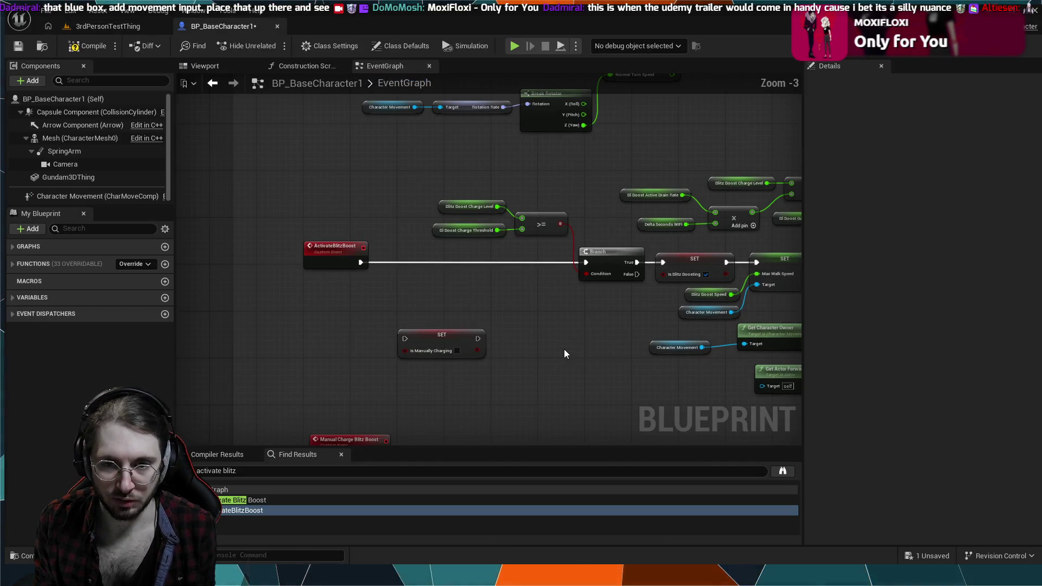
mouse_move(567, 360)
left_mouse_down()
mouse_move(492, 302)
mouse_move(417, 213)
left_mouse_up()
scroll(440, 294, "down", 3)
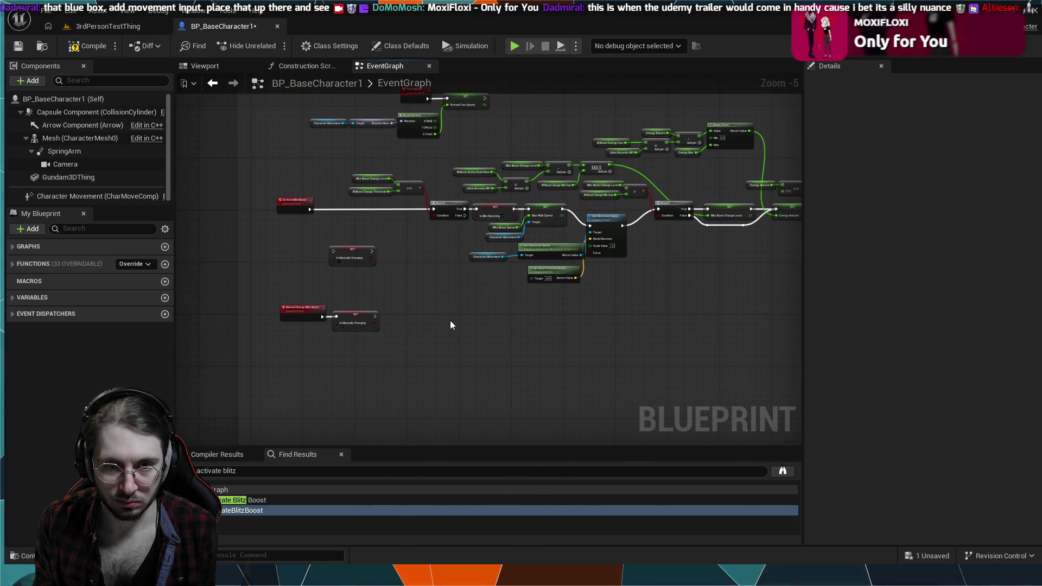
scroll(470, 363, "down", 1)
mouse_move(470, 362)
left_mouse_down()
mouse_move(445, 346)
mouse_move(507, 351)
left_mouse_up()
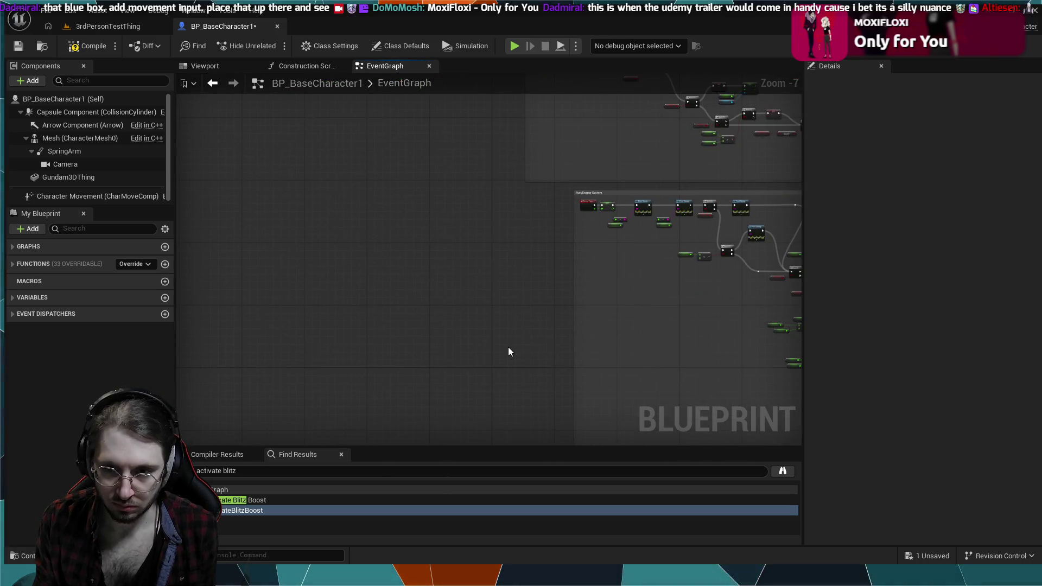
scroll(512, 334, "up", 4)
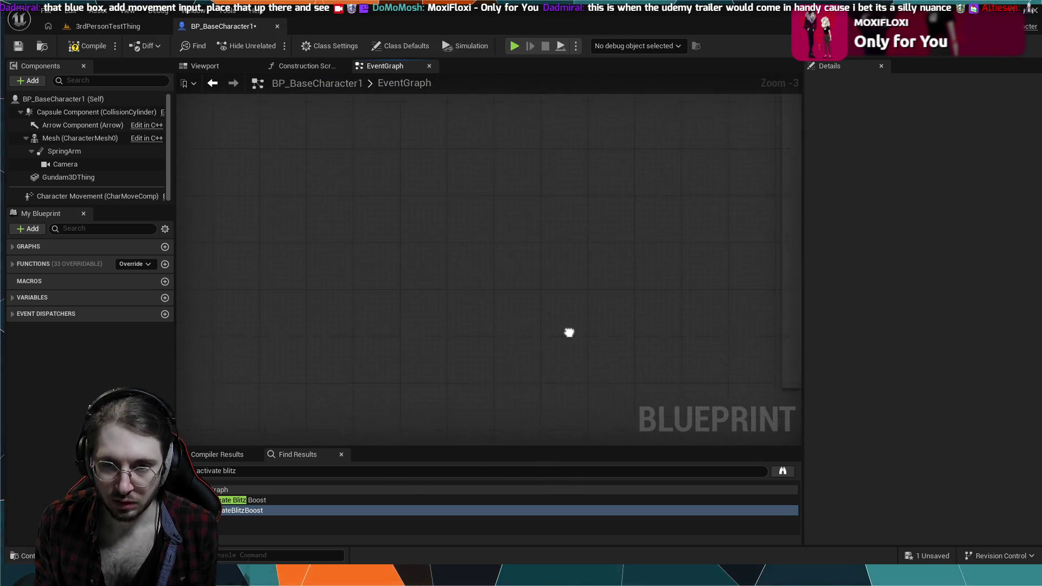
mouse_move(569, 332)
left_mouse_down()
mouse_move(313, 199)
mouse_move(333, 167)
mouse_move(379, 167)
left_mouse_up()
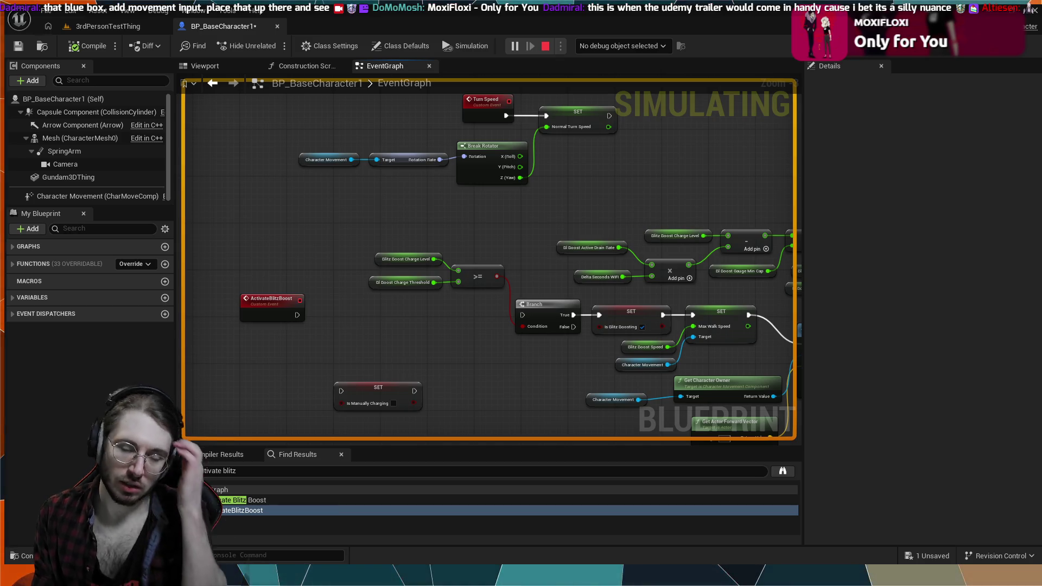
Stop the simulation and go back to the BP_BaseCharacter1 event graph.
key("Escape")
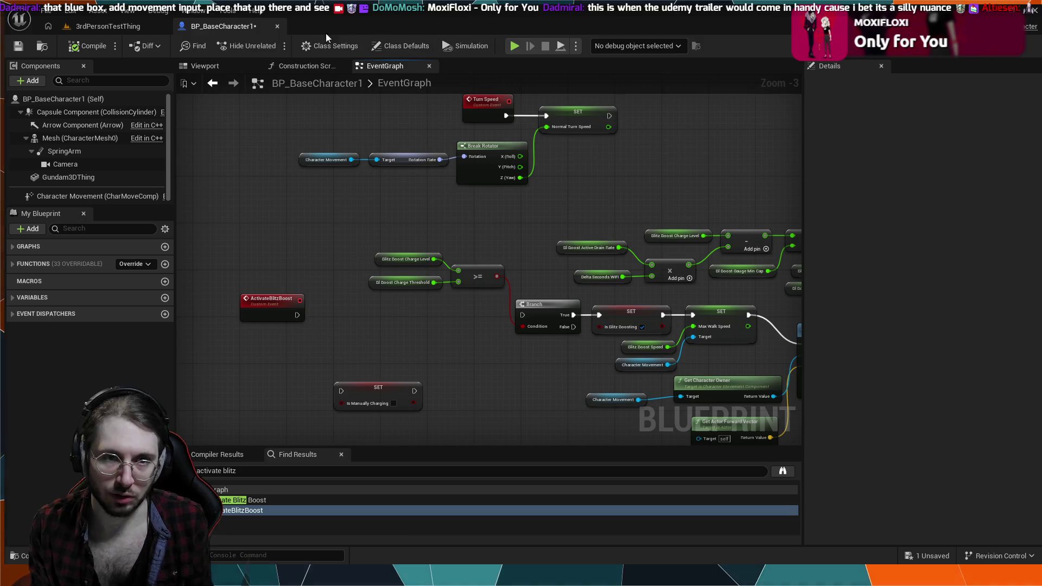
left_click(108, 26)
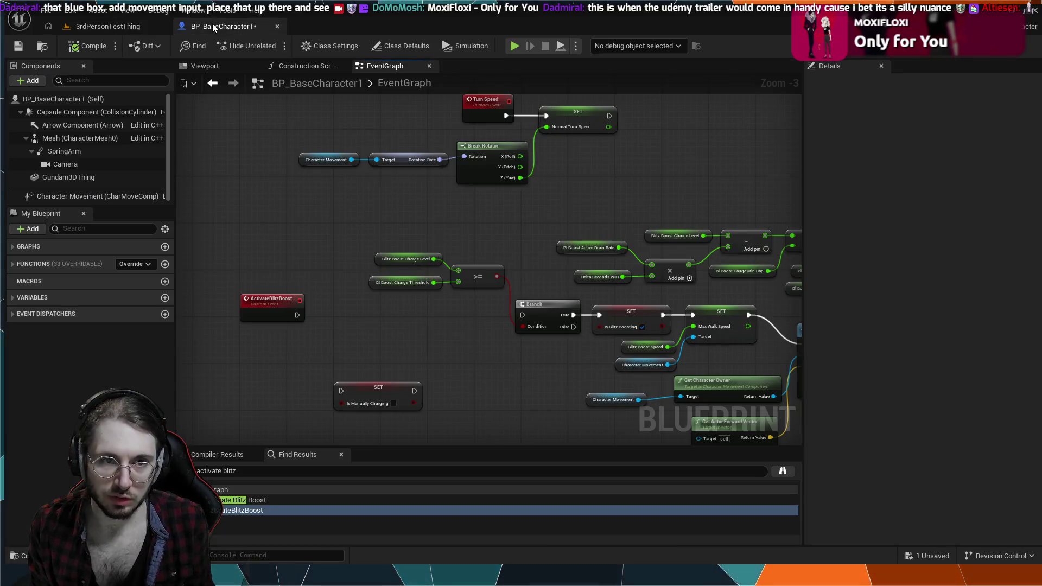
left_click(212, 24)
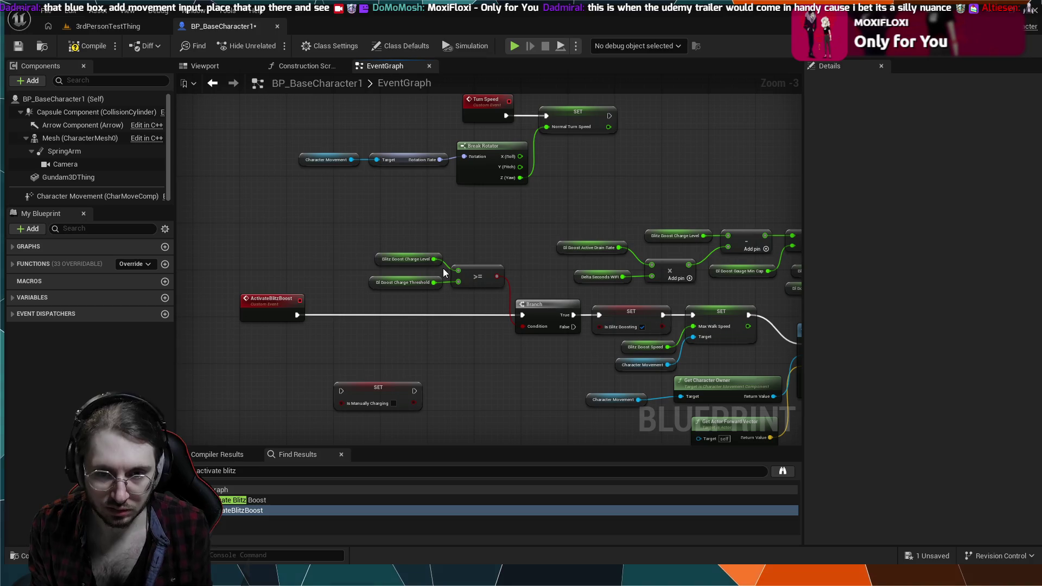
Delete the SET Max Walk Speed node from the ActivateBlitzBoost movement chain.
scroll(413, 218, "up", 2)
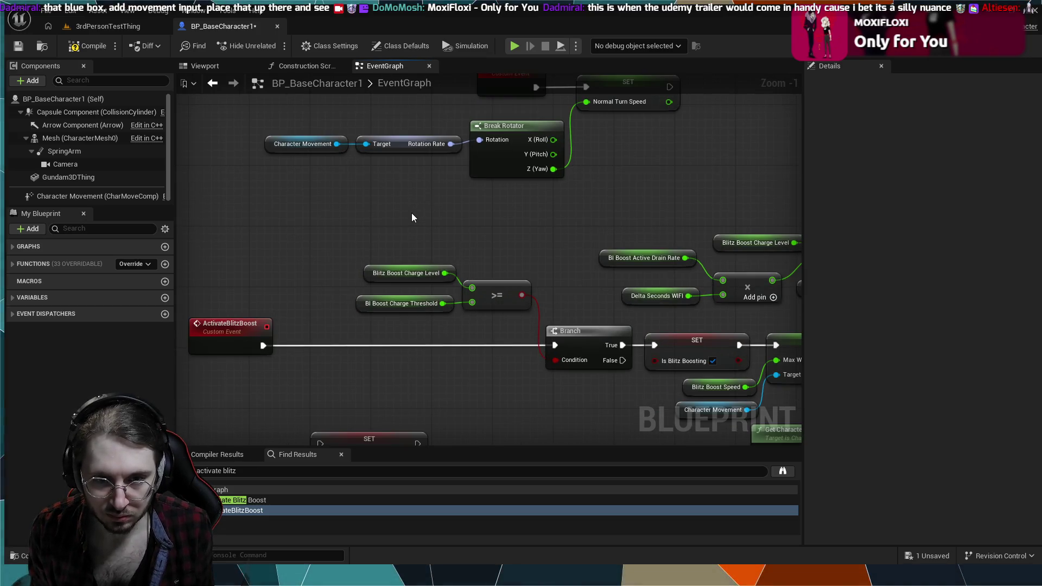
mouse_move(236, 293)
left_mouse_down()
mouse_move(282, 242)
mouse_move(384, 217)
mouse_move(427, 236)
left_mouse_up()
scroll(384, 217, "up", 1)
left_click_drag(614, 343, 495, 365)
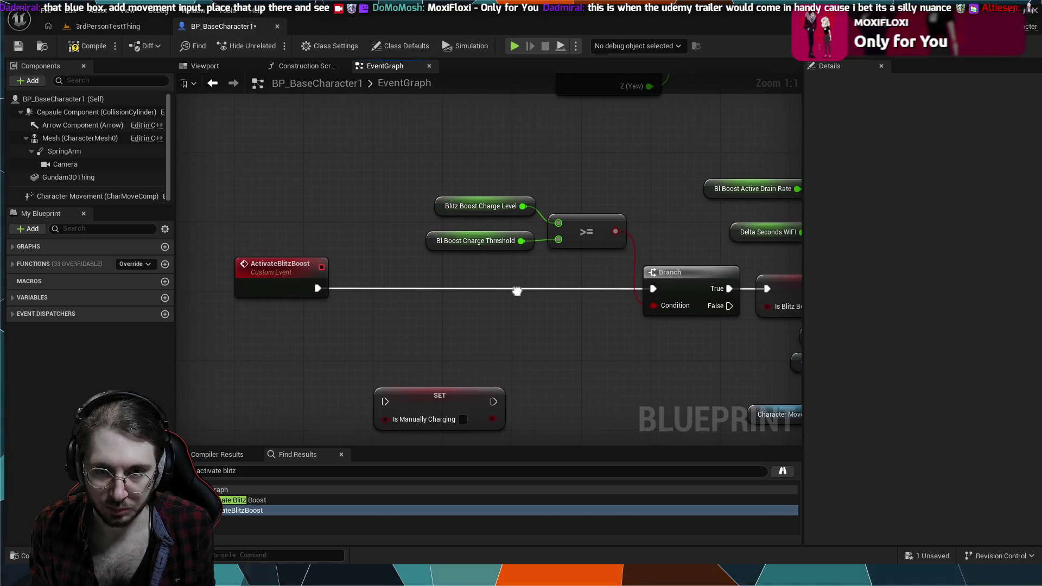
left_click_drag(501, 250, 369, 314)
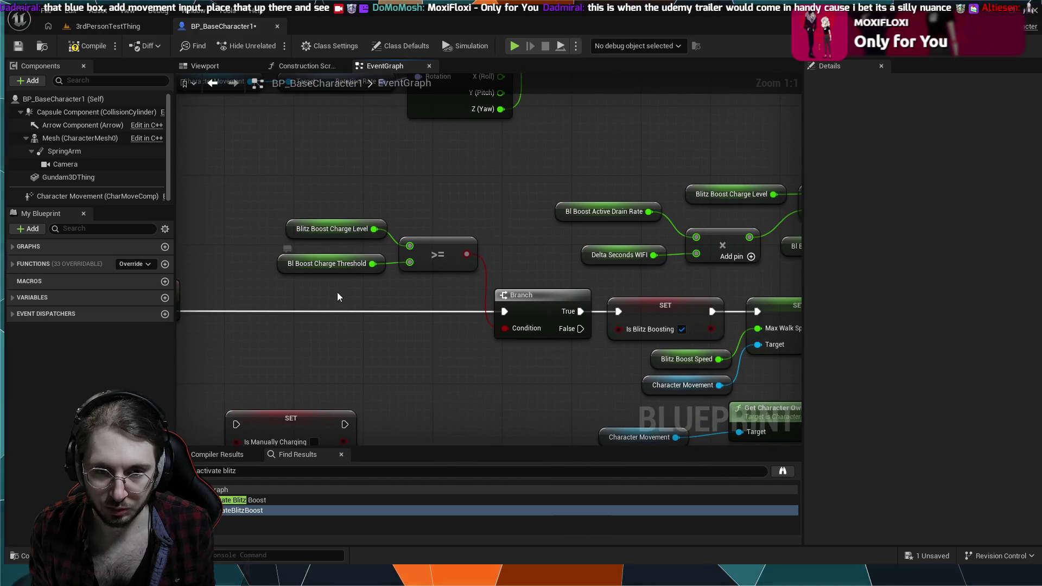
left_click_drag(306, 275, 333, 220)
mouse_move(460, 280)
left_mouse_down()
mouse_move(395, 278)
mouse_move(403, 275)
left_mouse_up()
left_click_drag(500, 324, 381, 336)
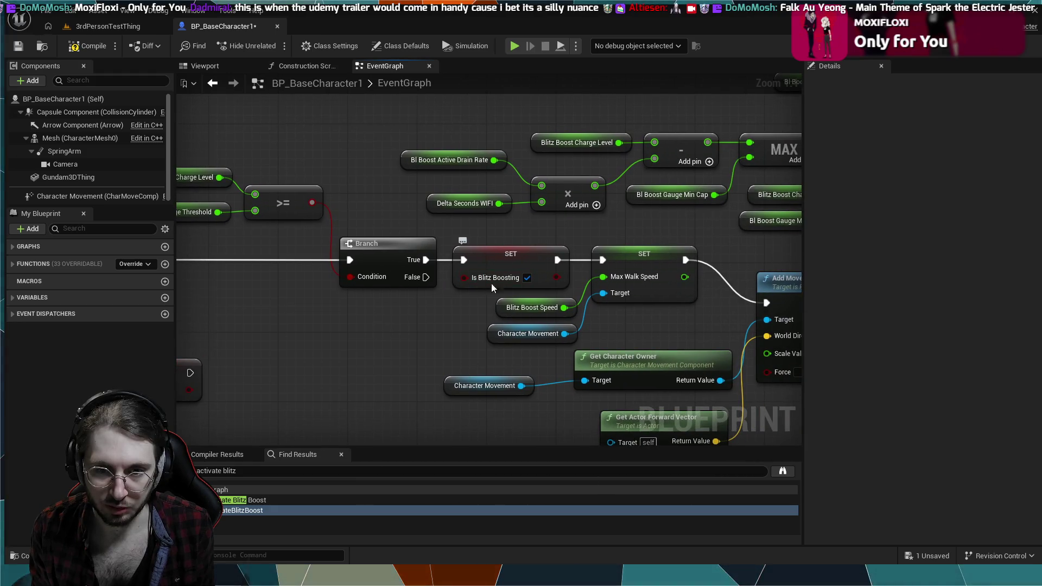
left_click_drag(193, 365, 342, 325)
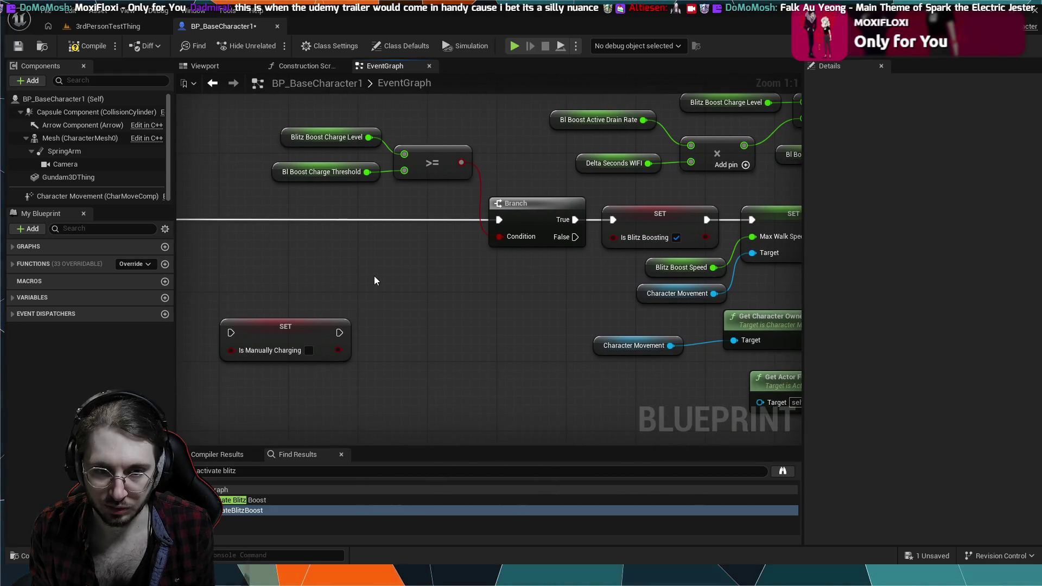
mouse_move(374, 280)
left_mouse_down()
mouse_move(246, 304)
mouse_move(226, 320)
left_mouse_up()
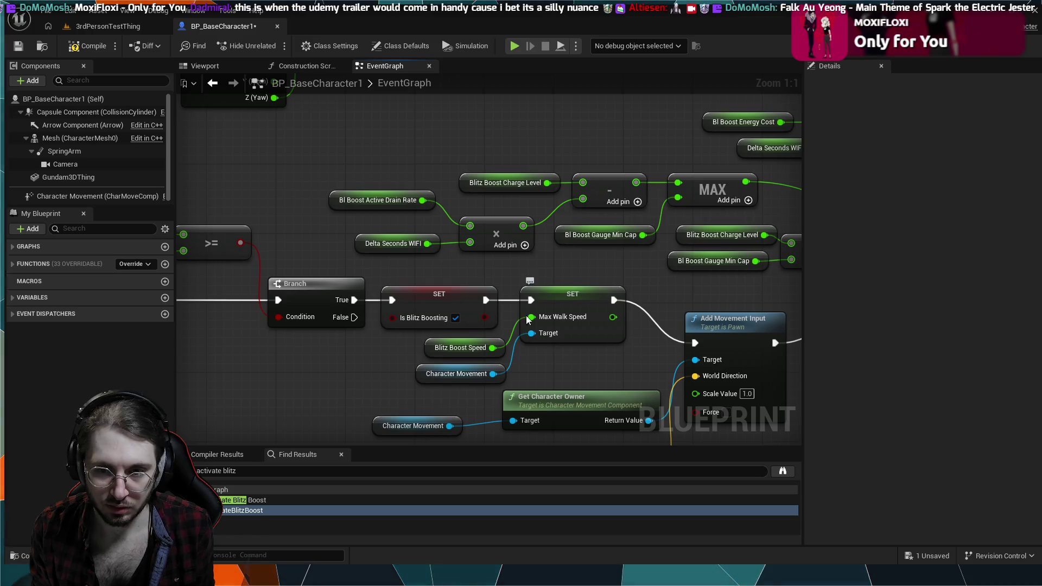
left_click(585, 297)
key("Delete")
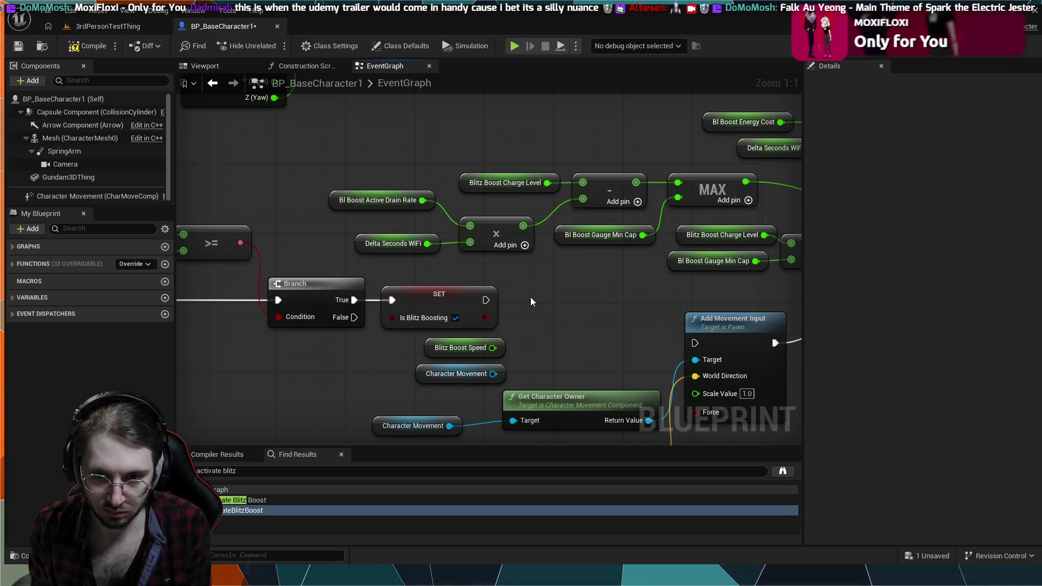
Wire SET Is Blitz Boosting's exec output directly into Add Movement Input.
mouse_move(486, 300)
left_mouse_down()
mouse_move(655, 311)
mouse_move(695, 343)
left_mouse_up()
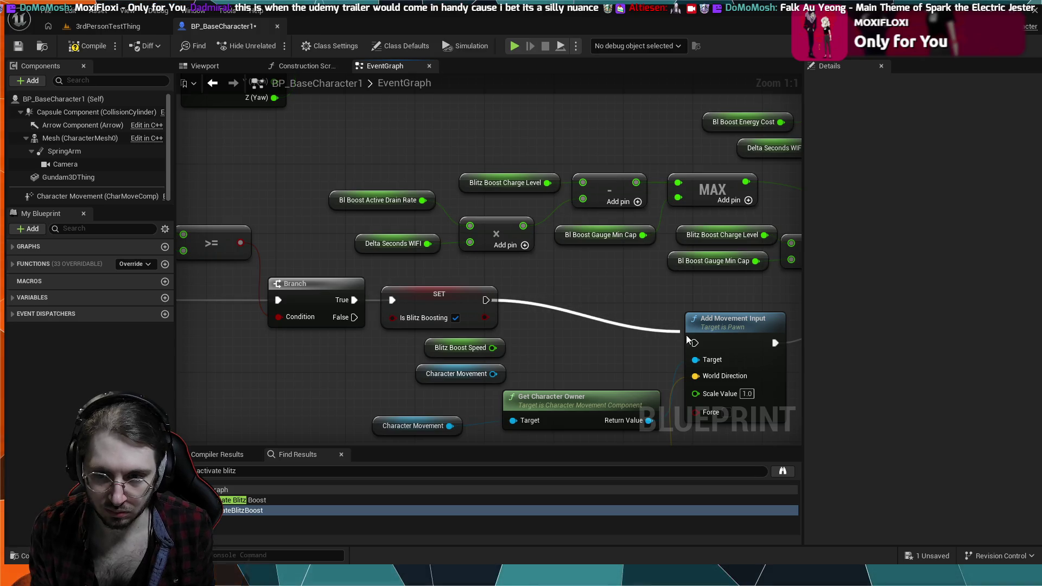
left_click_drag(598, 311, 607, 226)
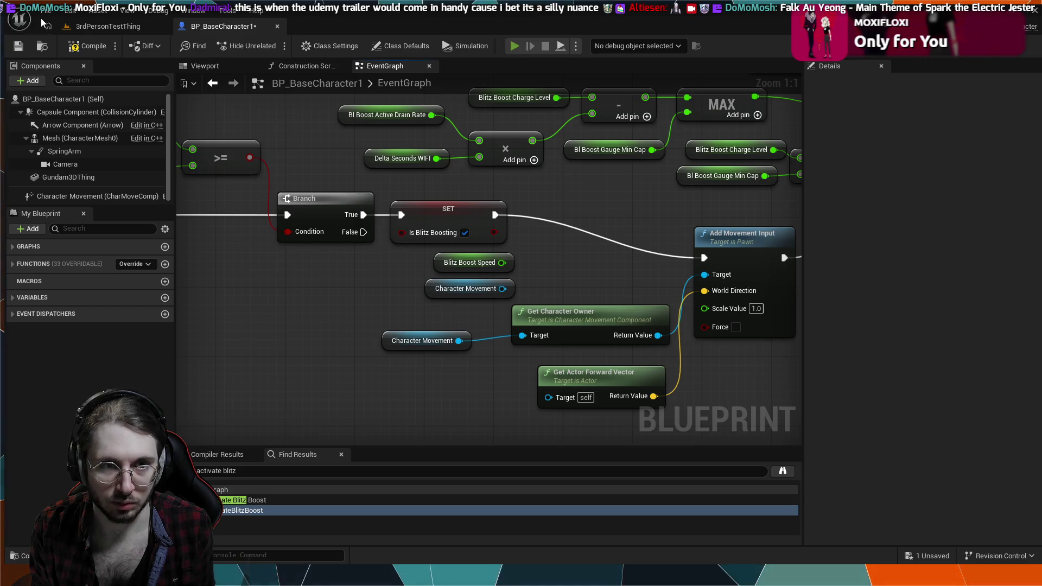
left_click(108, 26)
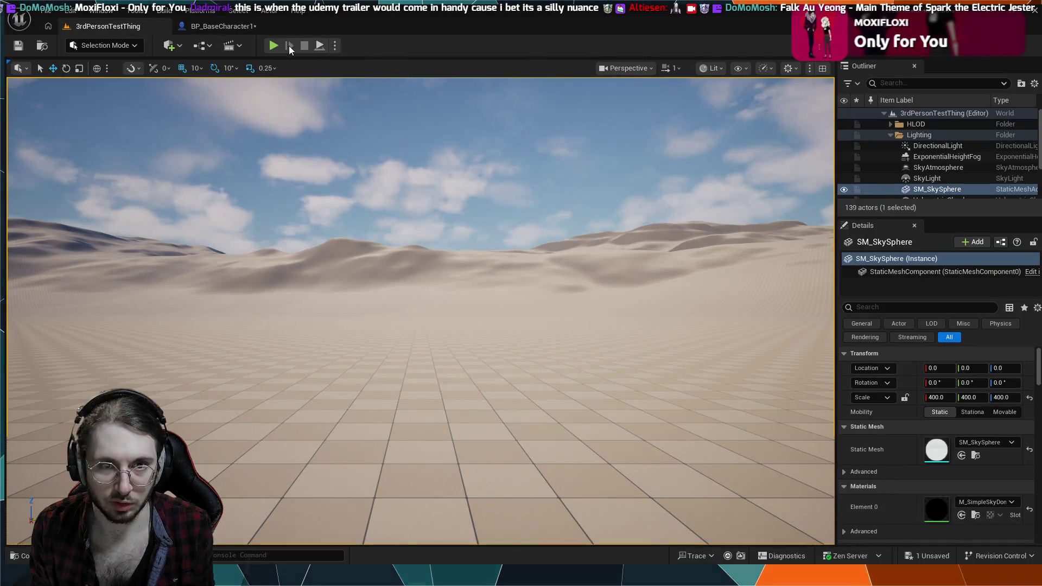
Play-test the blitz boost in the level, then stop and return to BP_BaseCharacter1.
key("alt+p")
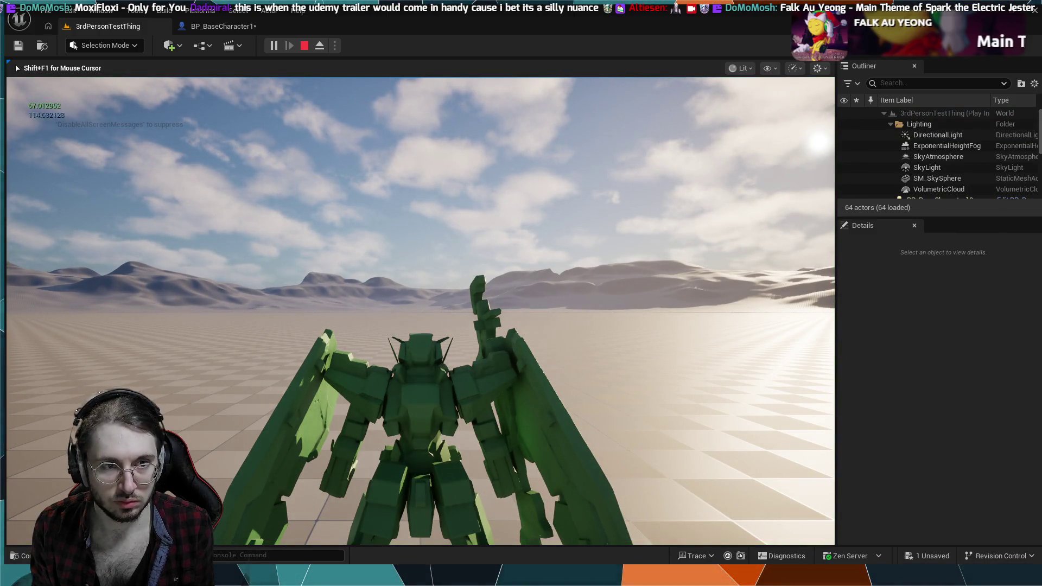
key("Escape")
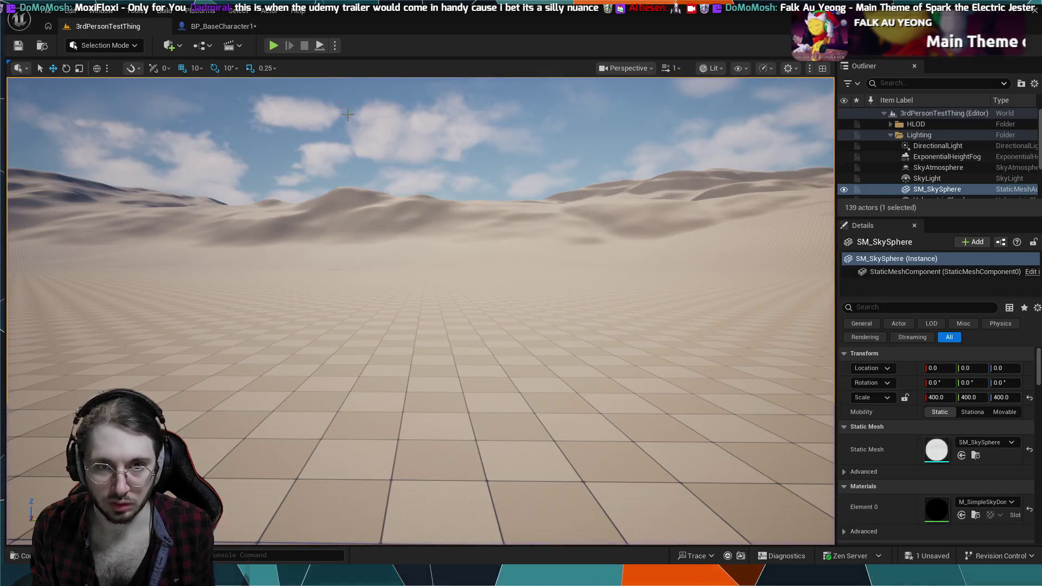
left_click(220, 28)
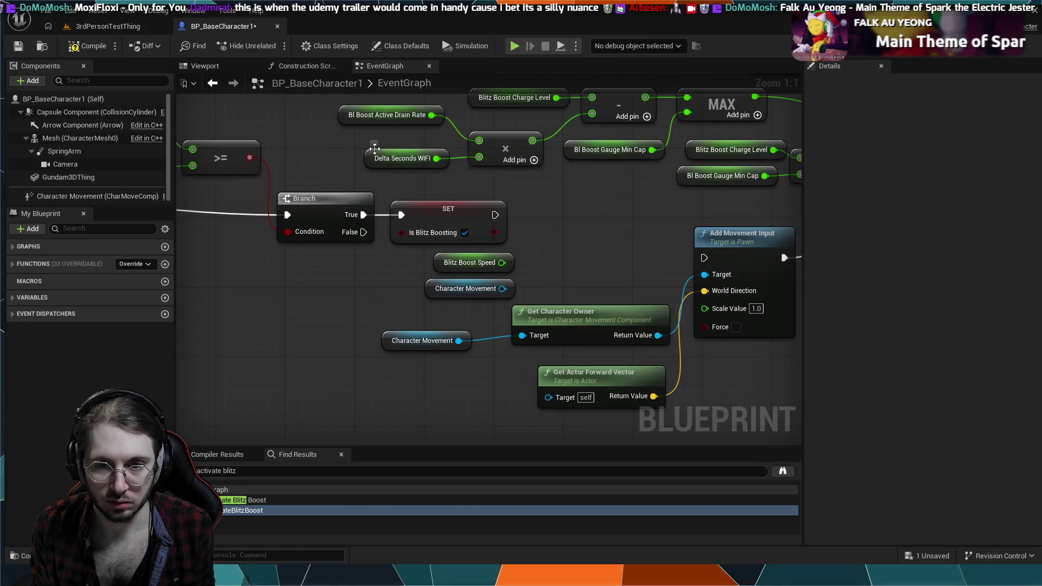
Break the exec link between the two SET nodes and delete Add Movement Input.
left_click_drag(588, 276, 422, 281)
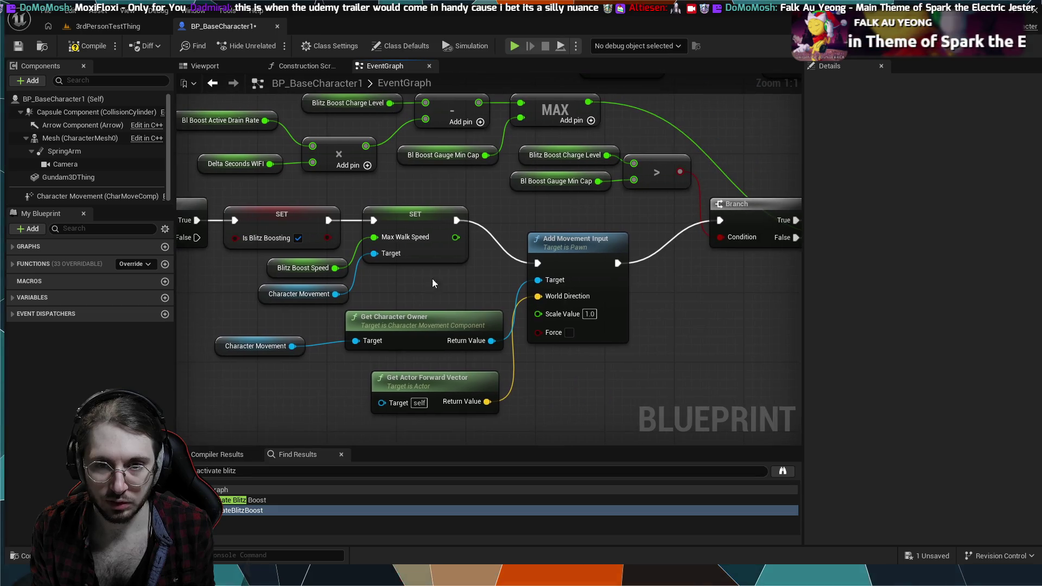
mouse_move(669, 307)
left_mouse_down()
mouse_move(569, 307)
mouse_move(572, 335)
mouse_move(712, 357)
mouse_move(554, 392)
mouse_move(782, 323)
mouse_move(703, 332)
left_mouse_up()
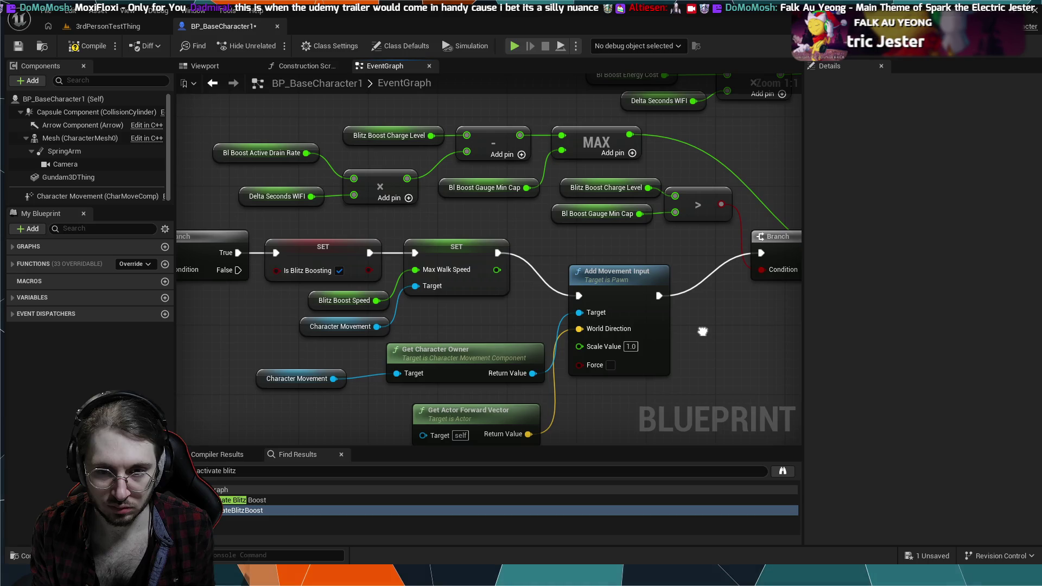
left_click(388, 252, "alt")
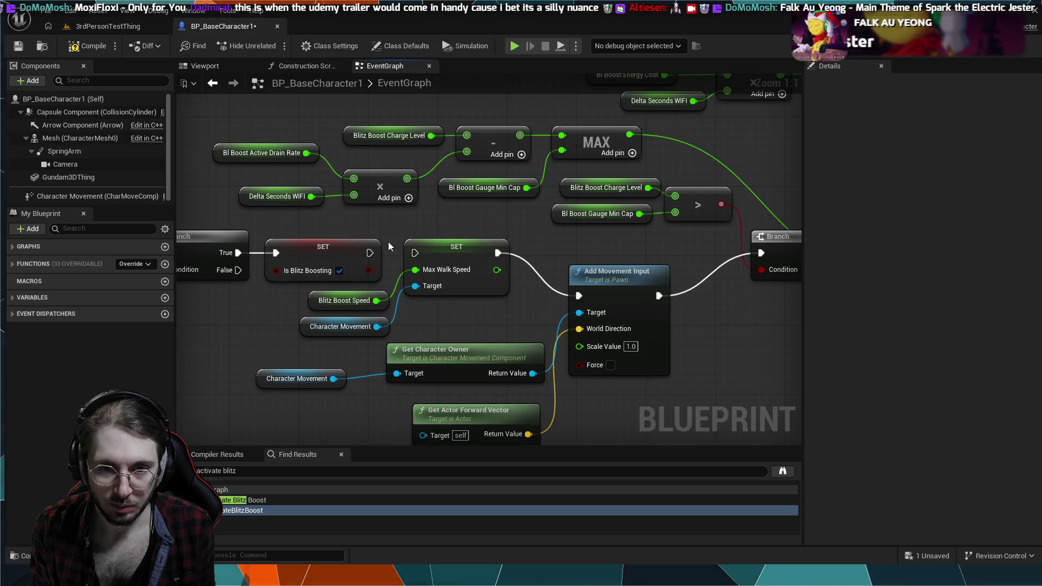
scroll(398, 334, "down", 1)
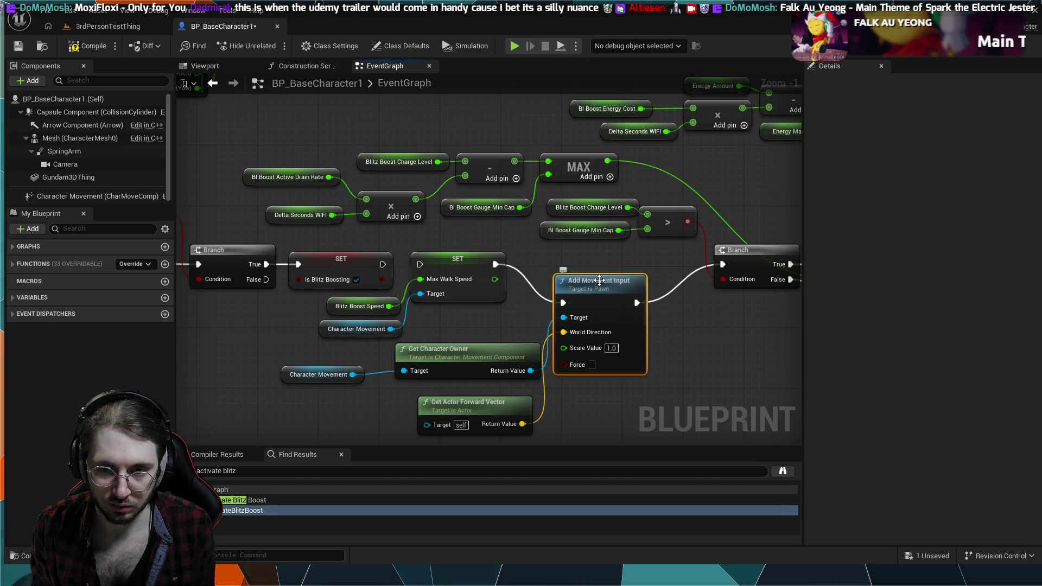
key("Delete")
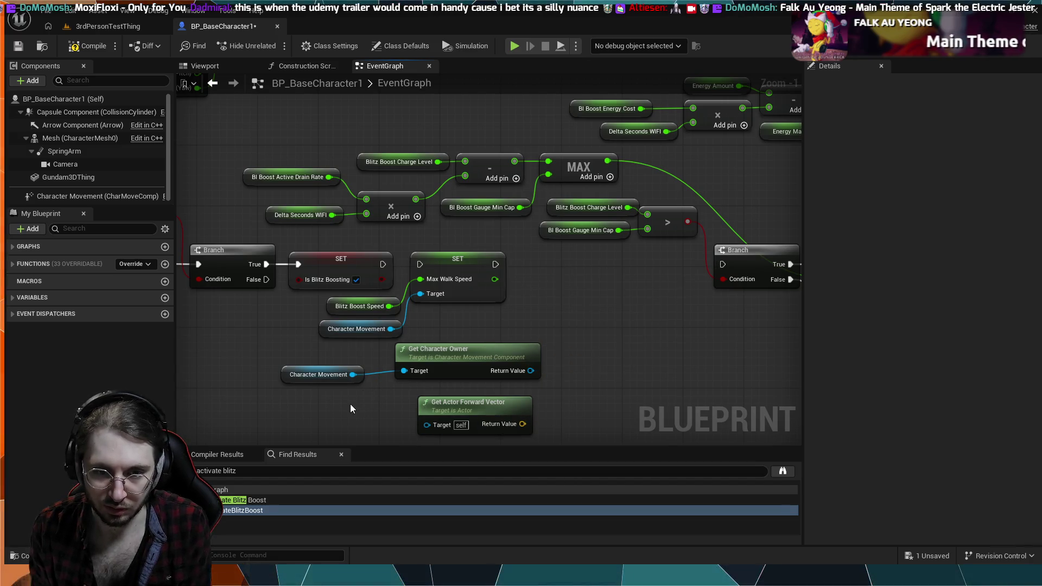
Delete the Max Walk Speed nodes and unlink the exec wires into SET Energy Amount.
left_click_drag(349, 407, 435, 298)
key("Delete")
scroll(512, 344, "down", 1)
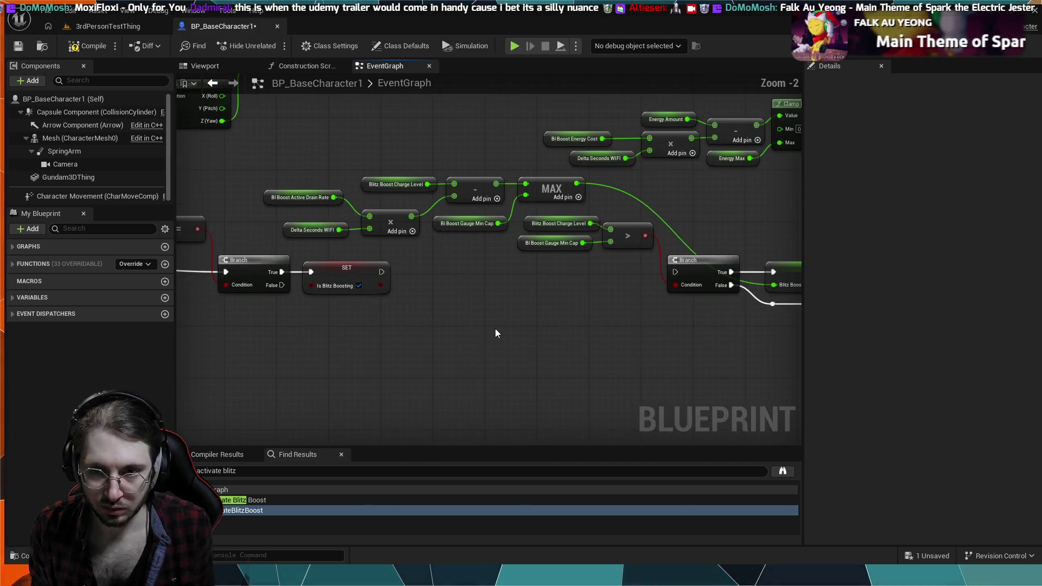
left_click_drag(685, 316, 679, 310)
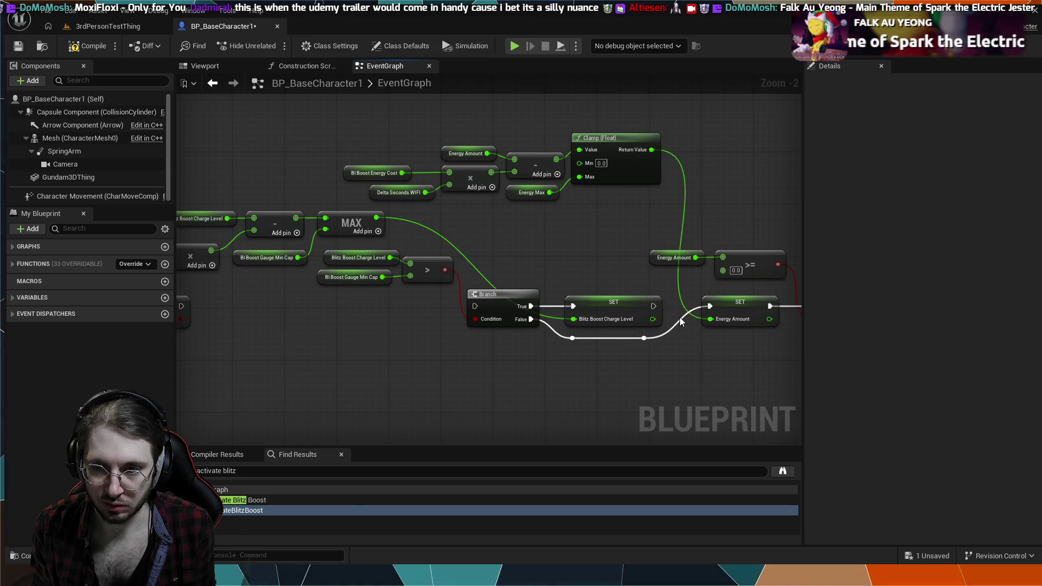
mouse_move(682, 318)
left_mouse_down()
mouse_move(646, 326)
mouse_move(657, 324)
mouse_move(617, 315)
left_mouse_up()
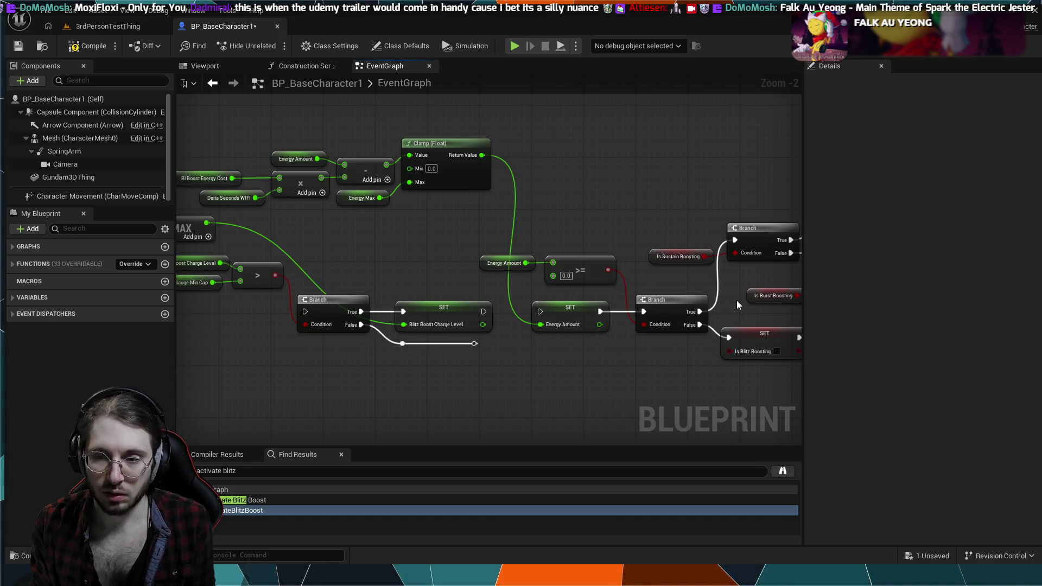
Break the Branch node's True and False output links beside the Clamp and Energy Amount nodes.
scroll(738, 301, "down", 2)
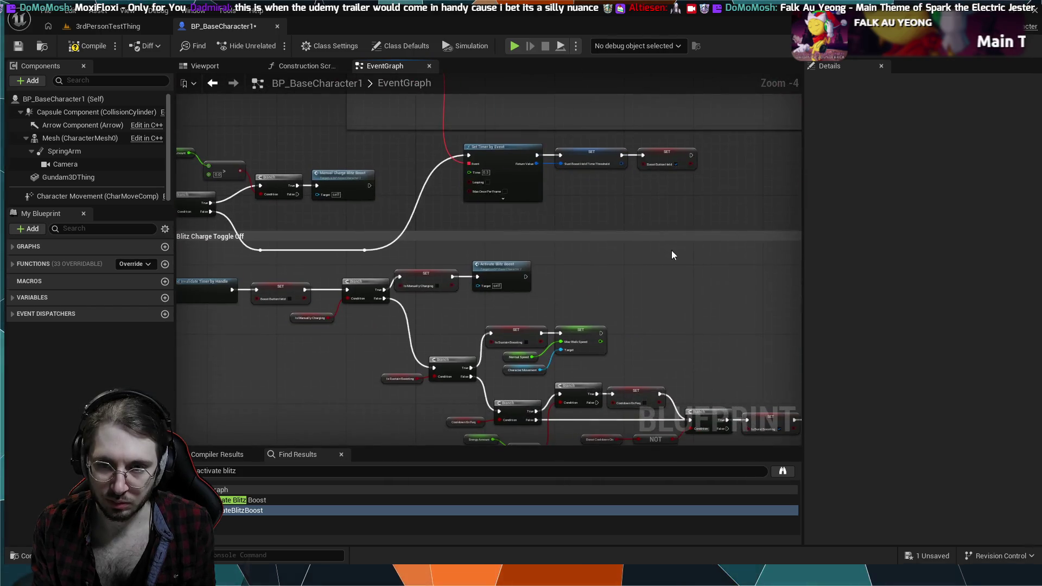
scroll(529, 265, "down", 2)
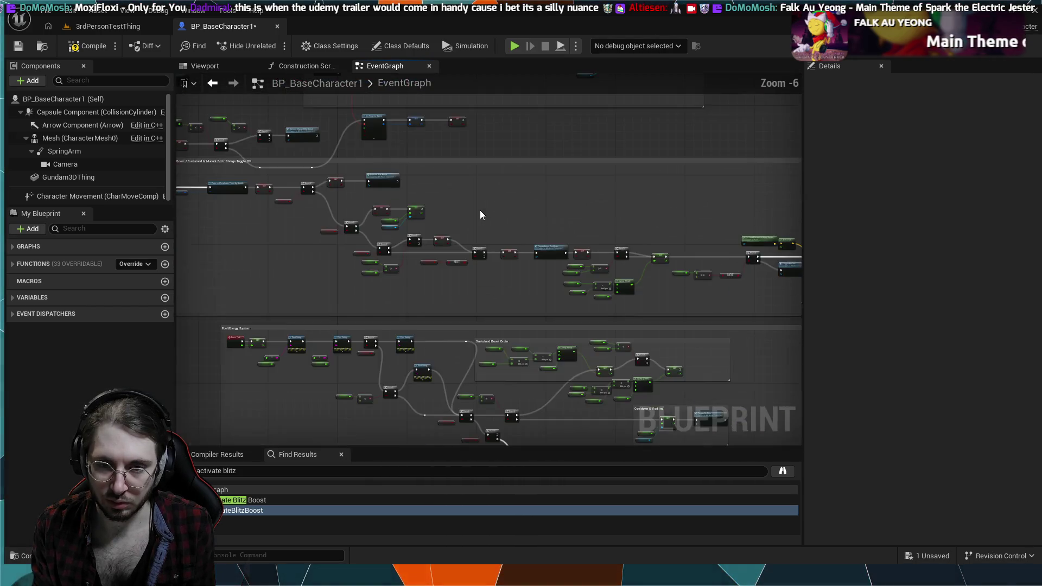
scroll(551, 344, "up", 3)
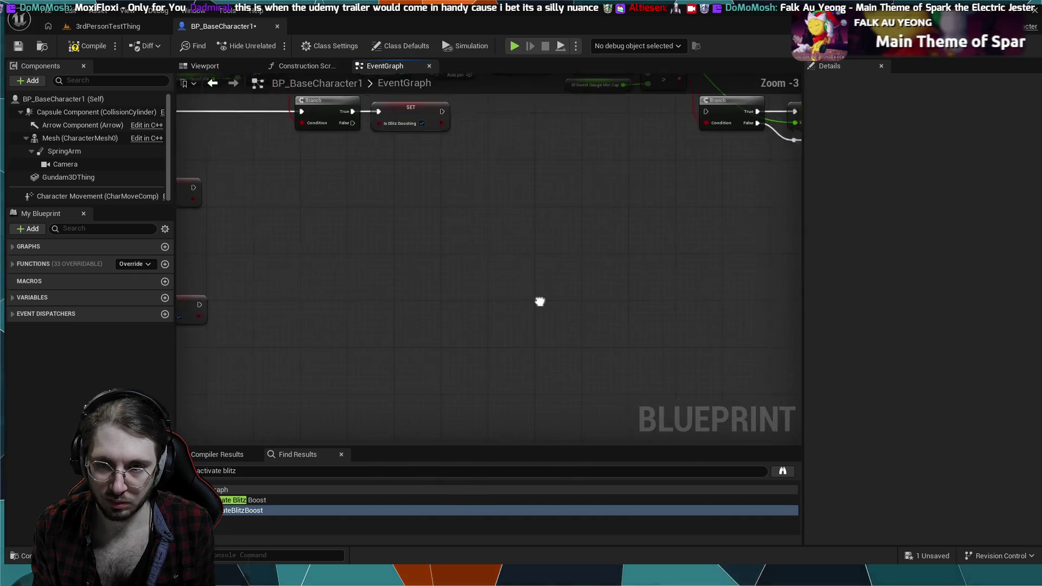
mouse_move(539, 302)
left_mouse_down()
mouse_move(521, 347)
mouse_move(505, 326)
left_mouse_up()
scroll(500, 310, "down", 2)
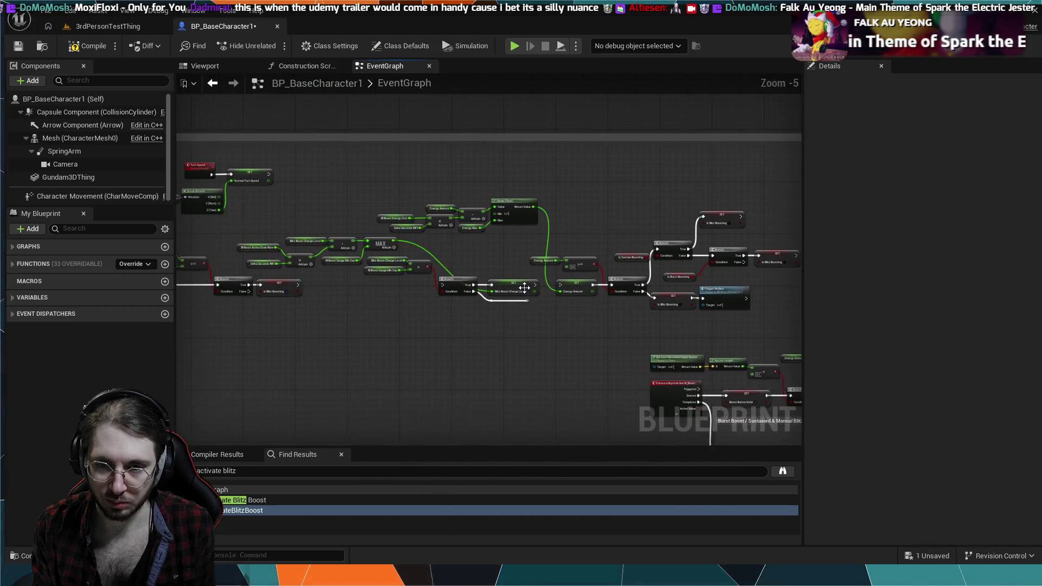
scroll(524, 288, "up", 2)
left_click_drag(326, 304, 585, 298)
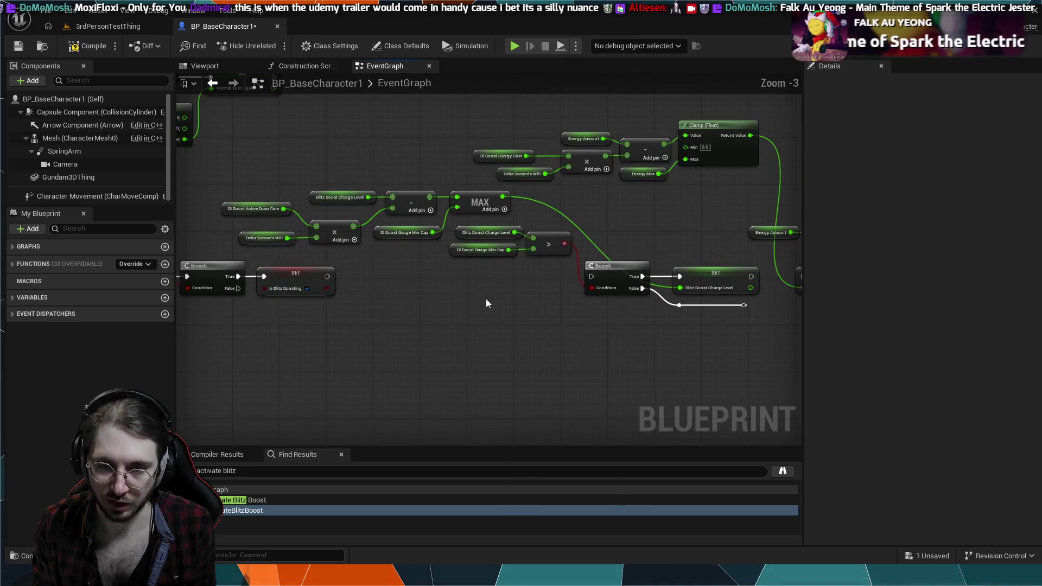
mouse_move(486, 303)
left_mouse_down()
mouse_move(609, 319)
mouse_move(565, 291)
mouse_move(532, 347)
mouse_move(500, 296)
left_mouse_up()
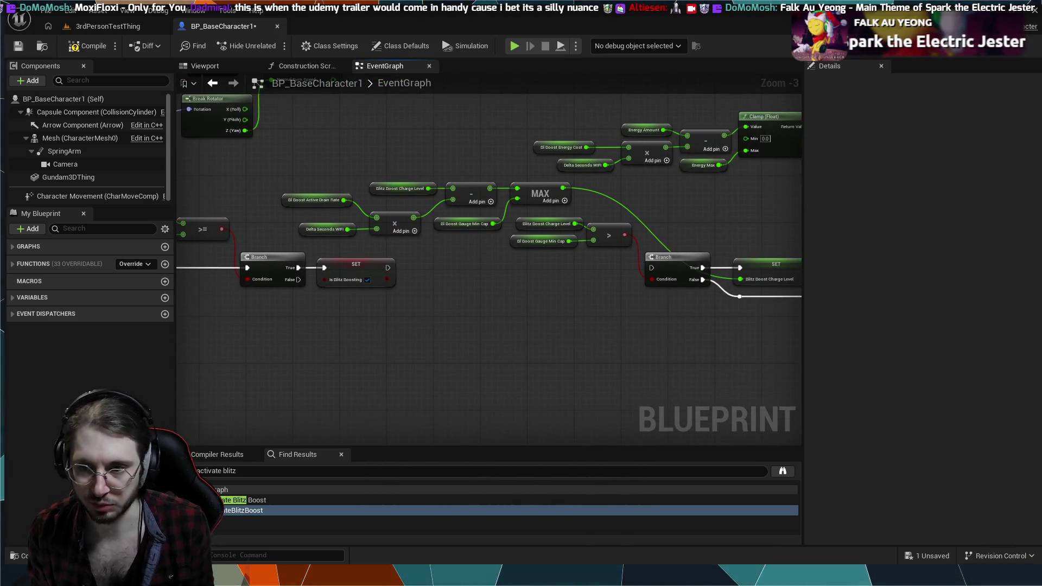
left_click_drag(783, 343, 522, 338)
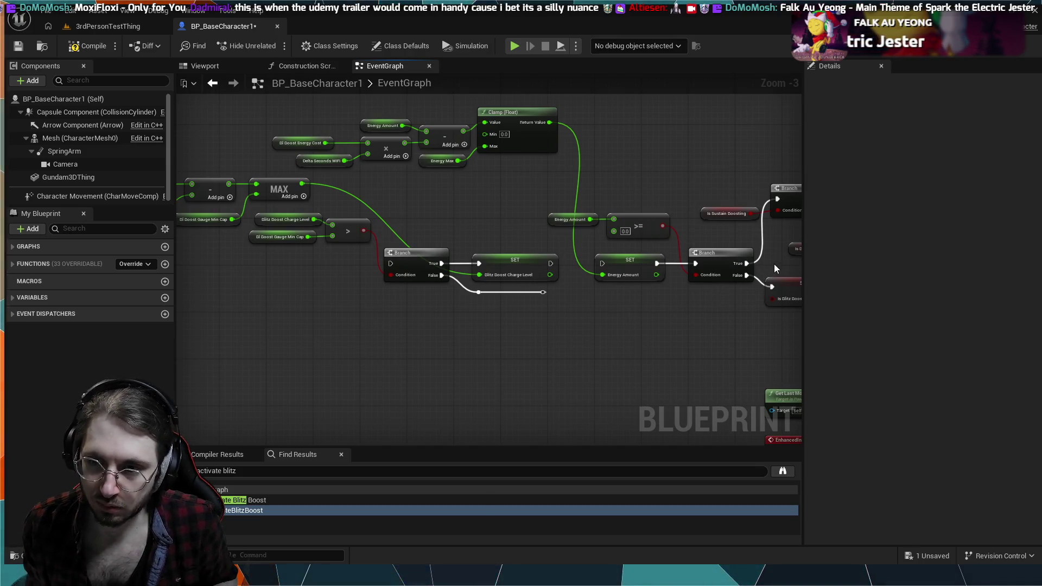
left_click(763, 255, "alt")
left_click(758, 277, "alt")
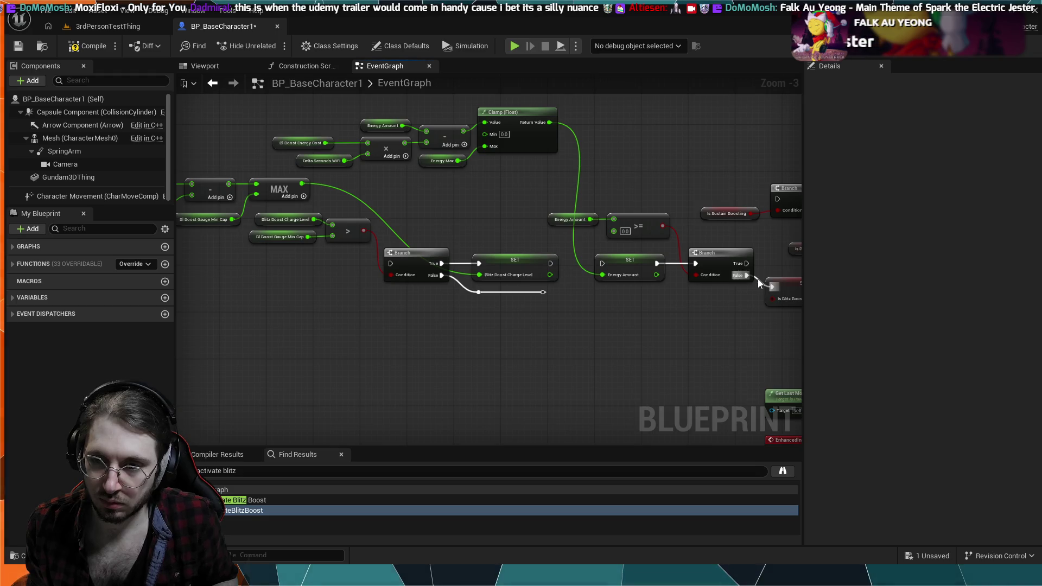
left_click_drag(426, 180, 529, 176)
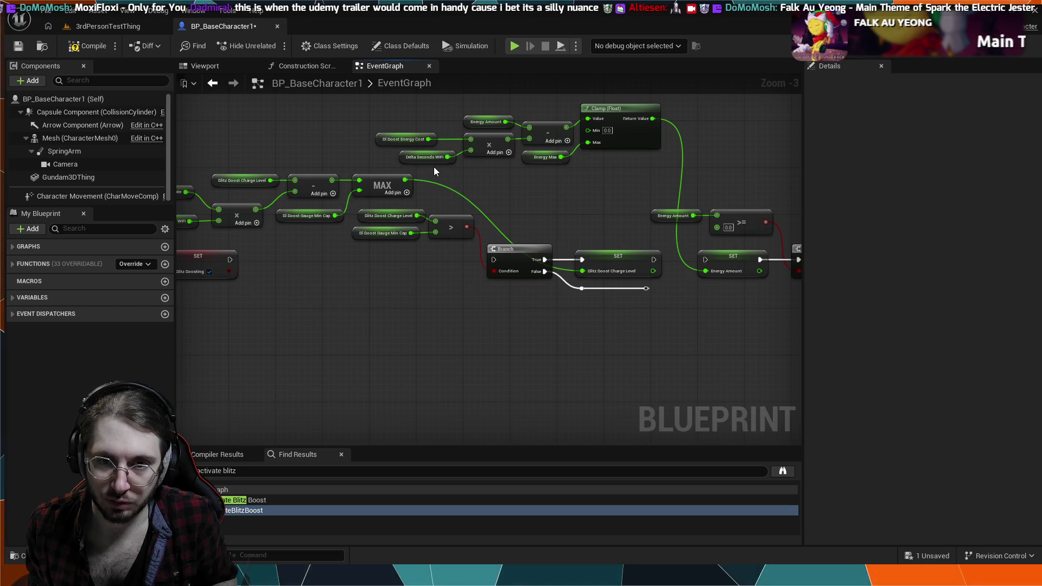
Move the Clamp energy drain group below the main chain.
left_click_drag(434, 166, 461, 122)
mouse_move(539, 120)
left_mouse_down()
mouse_move(628, 114)
mouse_move(602, 249)
mouse_move(535, 323)
mouse_move(483, 349)
mouse_move(420, 332)
mouse_move(507, 186)
mouse_move(490, 303)
mouse_move(741, 283)
left_mouse_up()
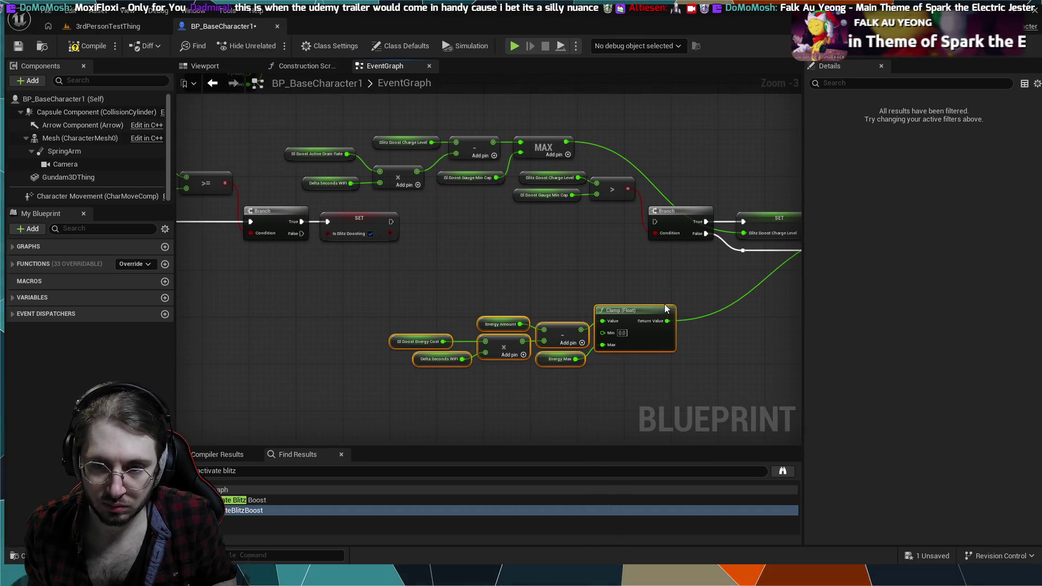
mouse_move(612, 310)
left_mouse_down()
mouse_move(277, 260)
mouse_move(348, 284)
mouse_move(372, 311)
left_mouse_up()
Move the Energy Amount >= check, its Branch and SET Energy Amount beside SET Is Blitz Boosting.
mouse_move(526, 301)
left_mouse_down()
mouse_move(577, 309)
mouse_move(450, 299)
left_mouse_up()
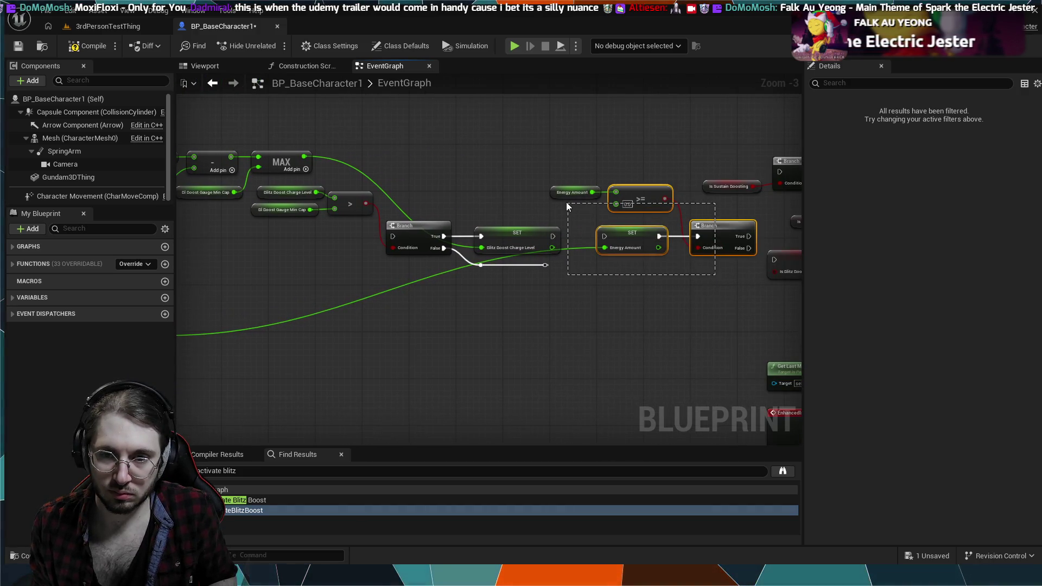
left_click_drag(569, 195, 565, 189)
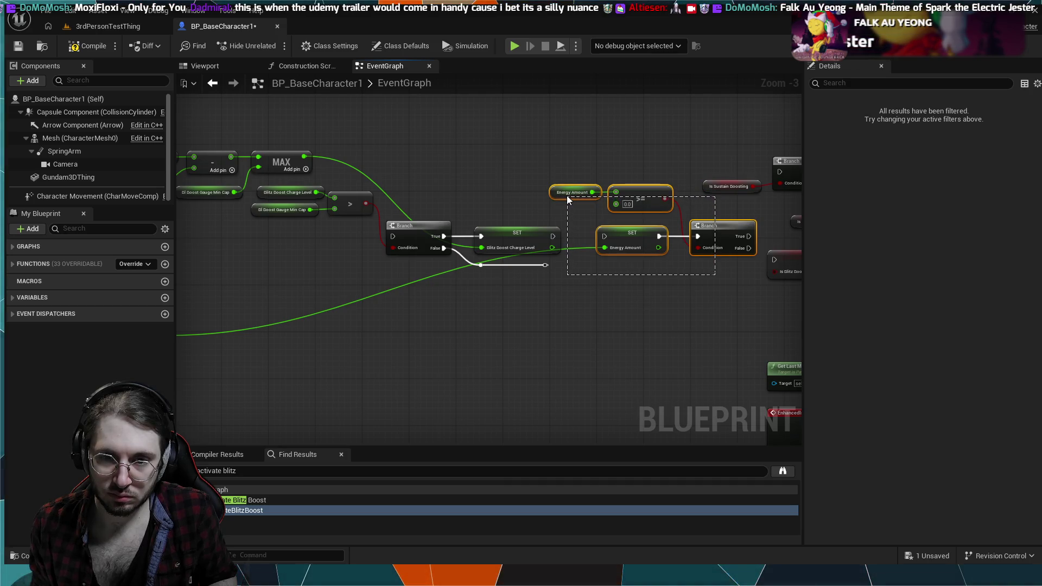
mouse_move(631, 194)
left_mouse_down()
mouse_move(489, 239)
mouse_move(255, 266)
mouse_move(217, 256)
mouse_move(320, 257)
mouse_move(354, 231)
mouse_move(352, 242)
mouse_move(347, 234)
left_mouse_up()
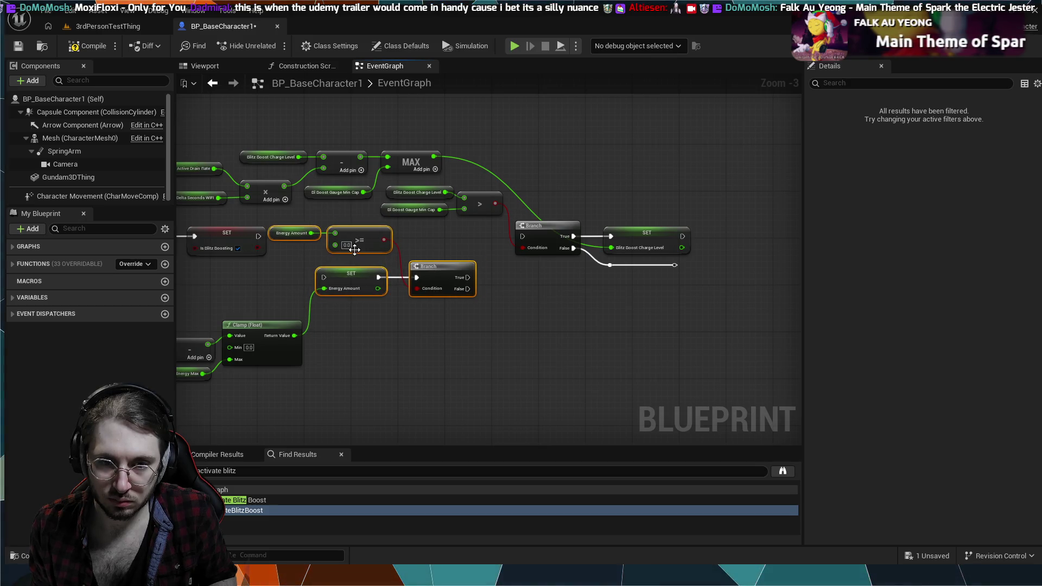
left_click(354, 259)
mouse_move(308, 246)
left_mouse_down()
mouse_move(308, 236)
mouse_move(347, 232)
left_mouse_up()
left_click_drag(402, 327, 414, 330)
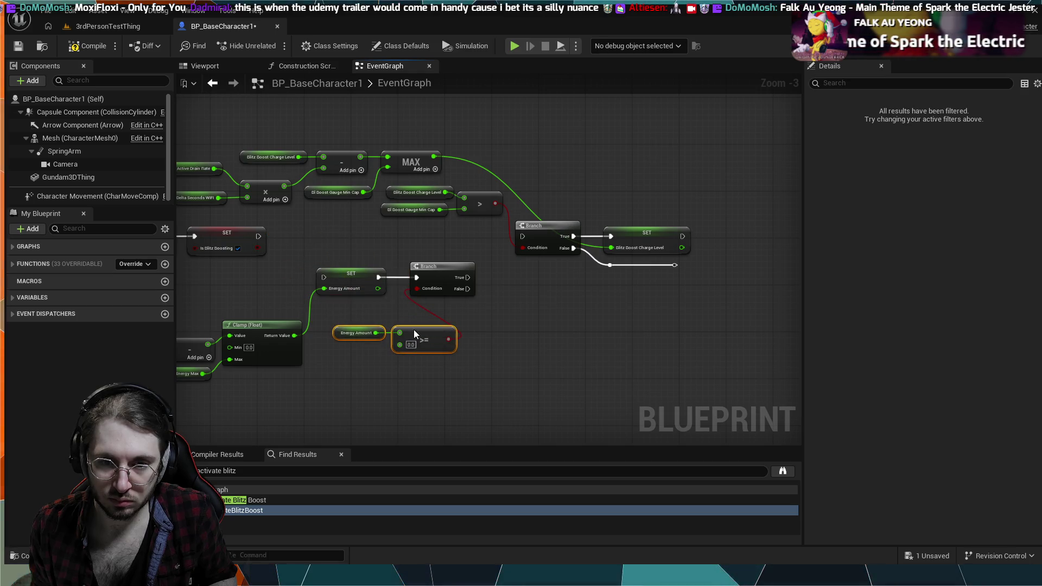
left_click(351, 274)
left_click(358, 262)
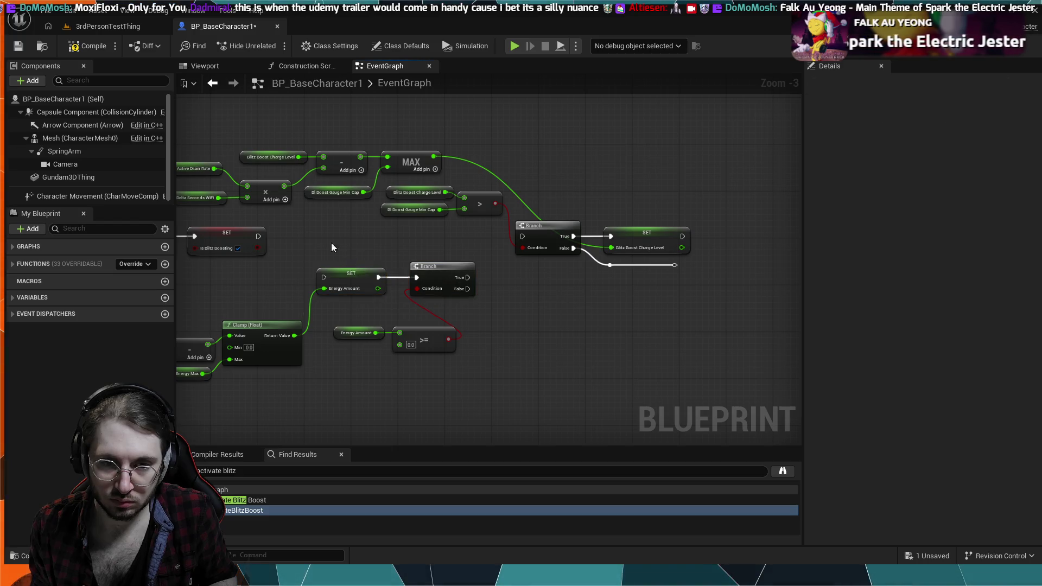
left_click_drag(369, 271, 340, 230)
Shift the energy drain group slightly left and select the stray Is Manually Charging setter.
left_click_drag(320, 278, 515, 278)
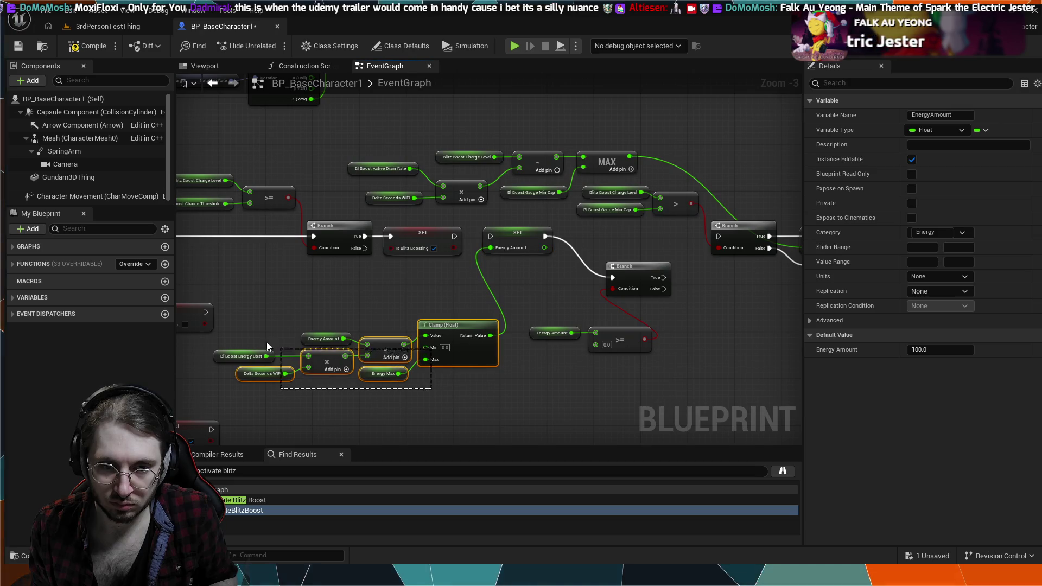
left_click_drag(266, 342, 265, 339)
left_click_drag(440, 327, 432, 324)
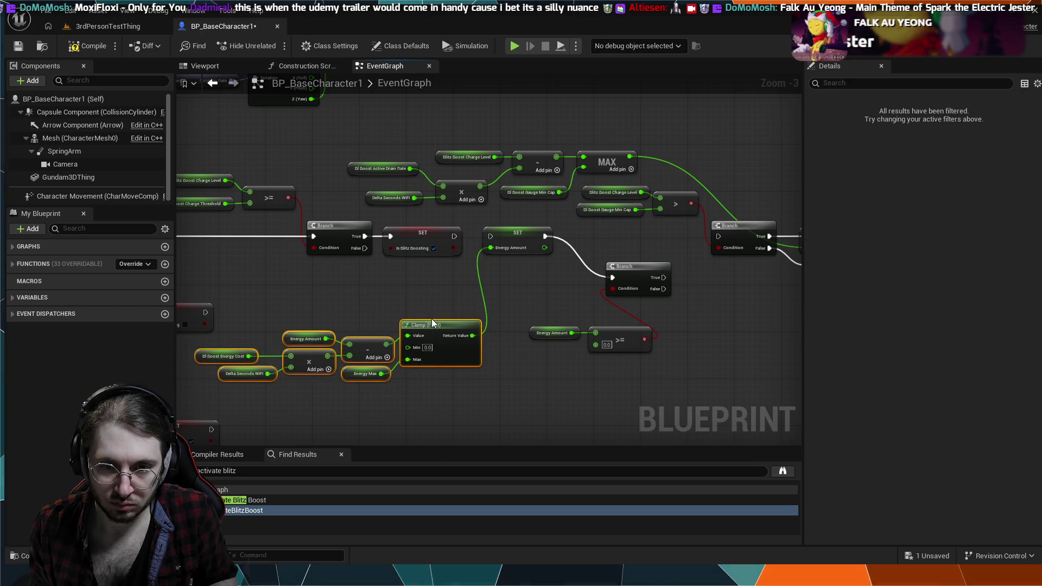
left_click_drag(327, 325, 496, 304)
left_click(336, 292)
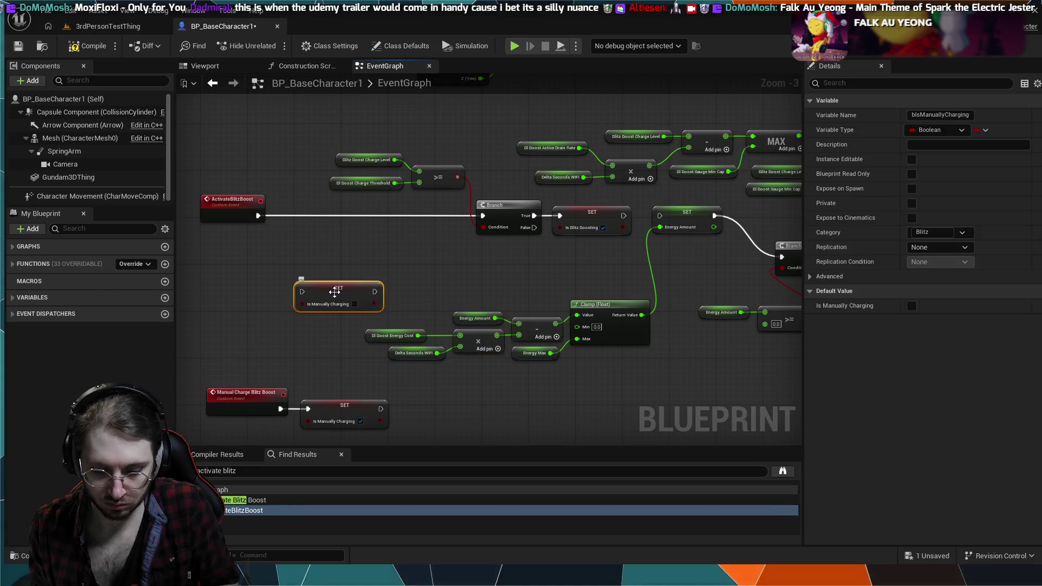
Delete the stray Is Manually Charging setter and tuck the drain group under SET Energy Amount.
key("Delete")
left_click_drag(607, 360, 340, 334)
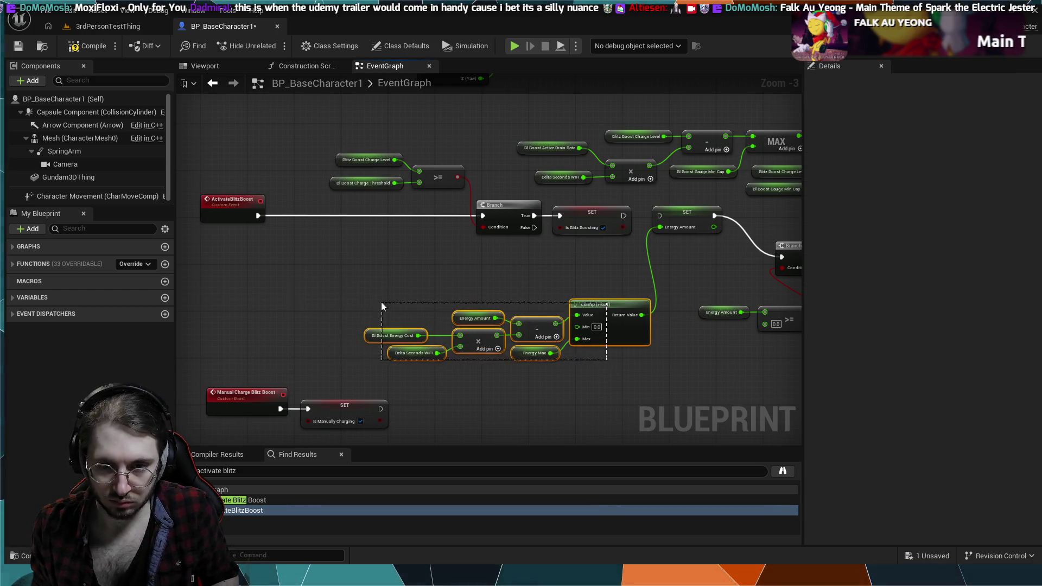
left_click_drag(382, 307, 381, 307)
left_click_drag(586, 307, 551, 296)
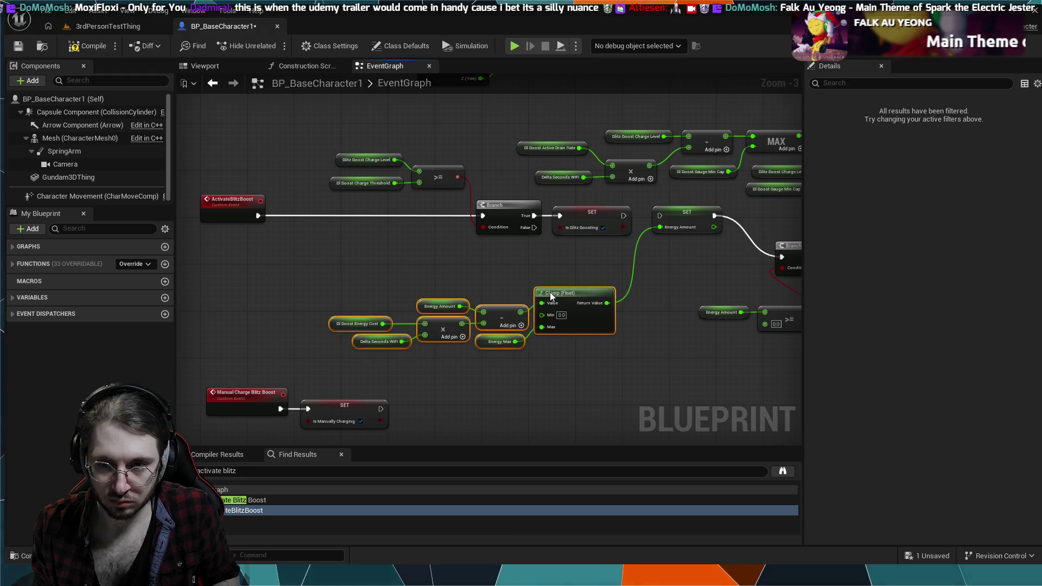
left_click(650, 292)
mouse_move(651, 292)
left_mouse_down()
mouse_move(507, 305)
mouse_move(472, 249)
mouse_move(515, 250)
left_mouse_up()
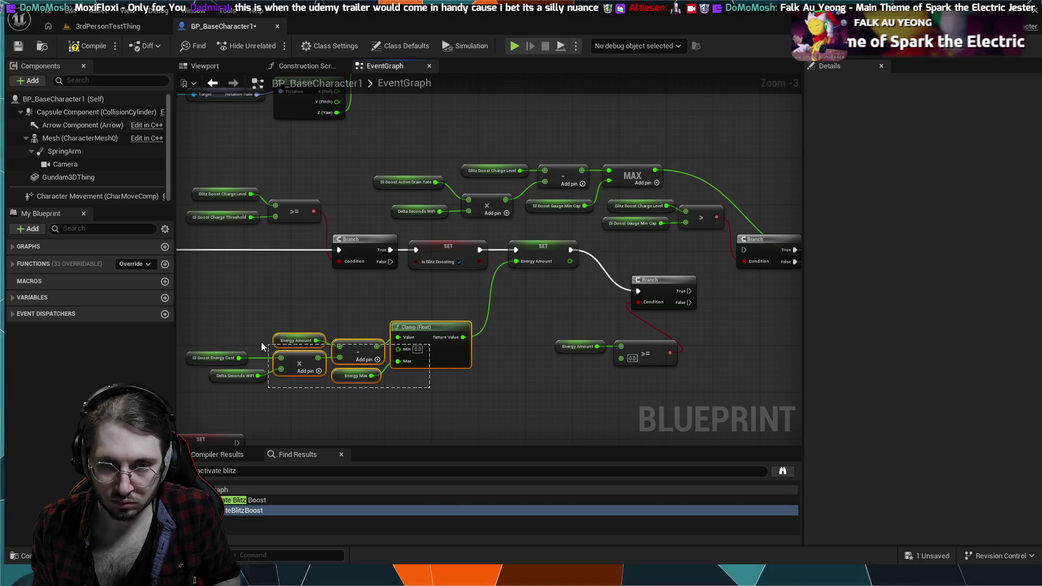
left_click_drag(408, 327, 415, 310)
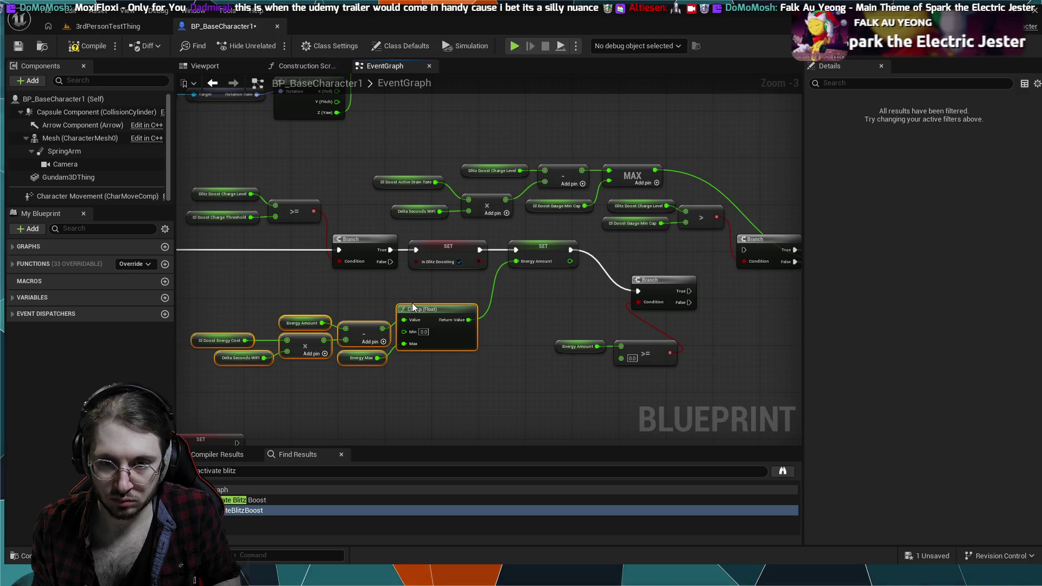
left_click(644, 281)
Align the energy-check Branch on the execution line with its comparison just below.
left_click_drag(645, 280, 610, 239)
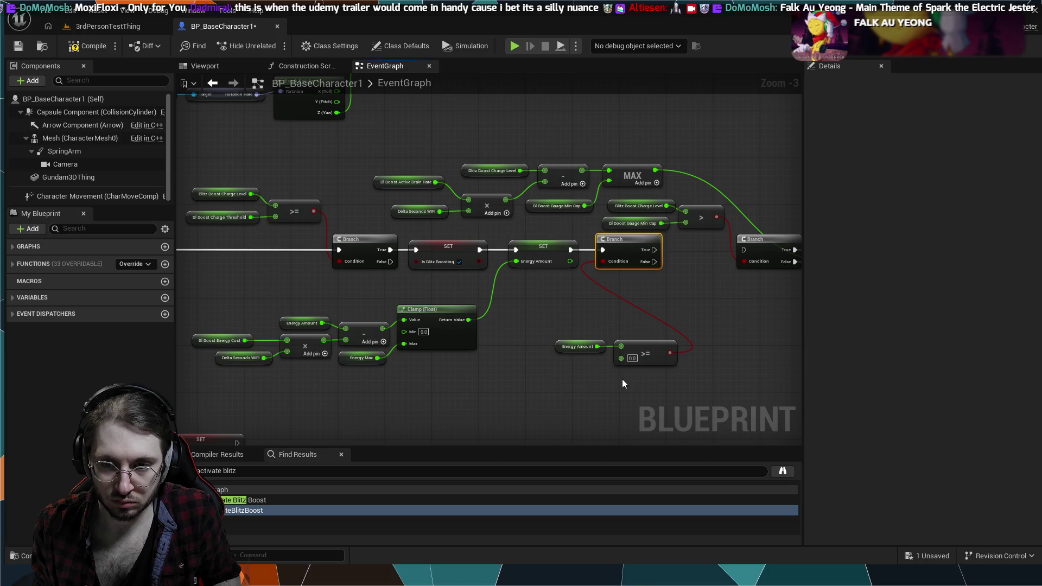
mouse_move(622, 379)
left_mouse_down()
mouse_move(614, 346)
mouse_move(575, 299)
left_mouse_up()
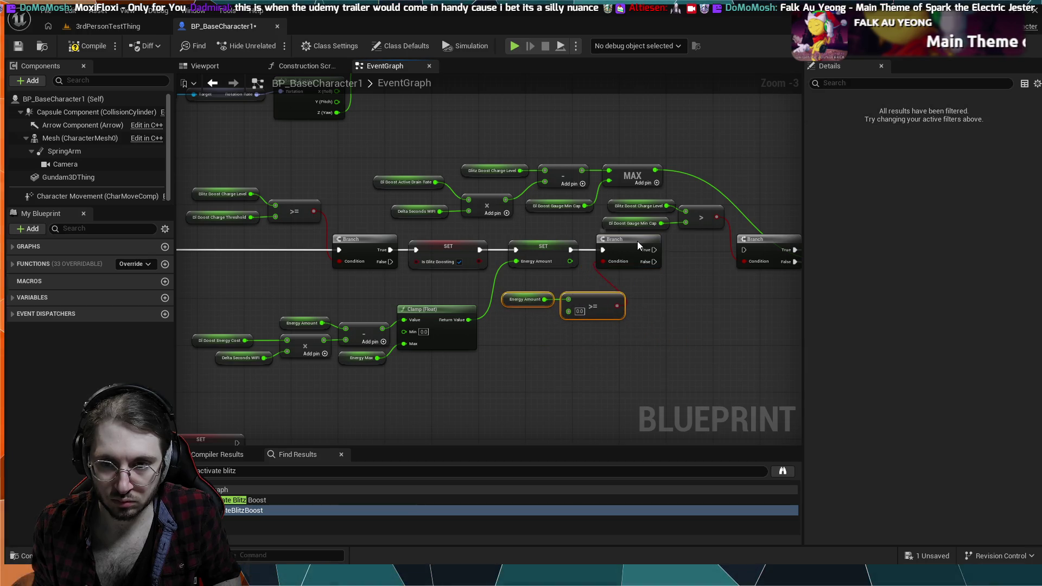
mouse_move(639, 241)
left_mouse_down()
mouse_move(680, 240)
mouse_move(506, 240)
mouse_move(506, 291)
left_mouse_up()
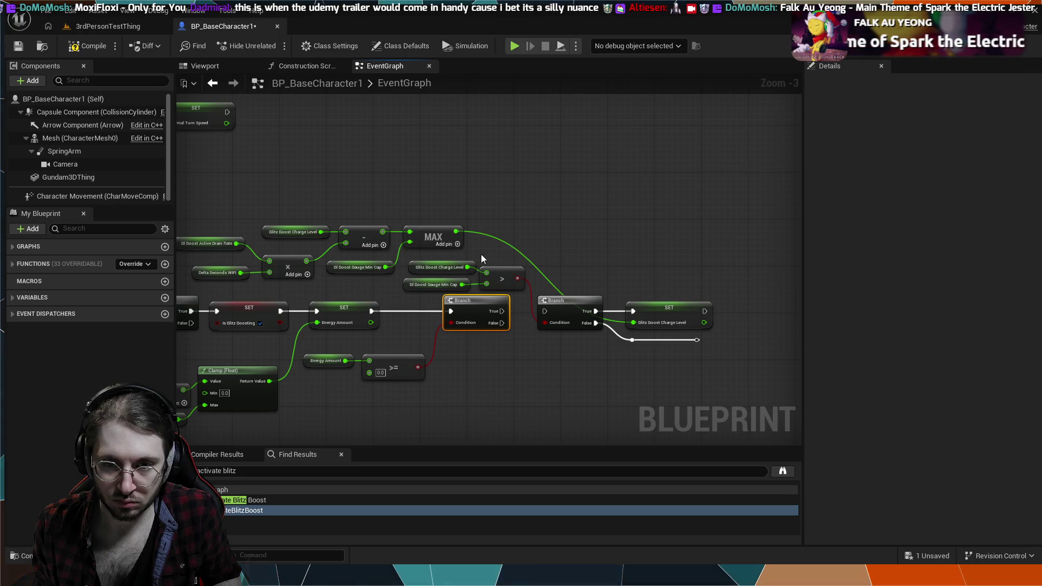
Move the charge-level > comparison nodes above their Branch.
left_click_drag(494, 256, 464, 276)
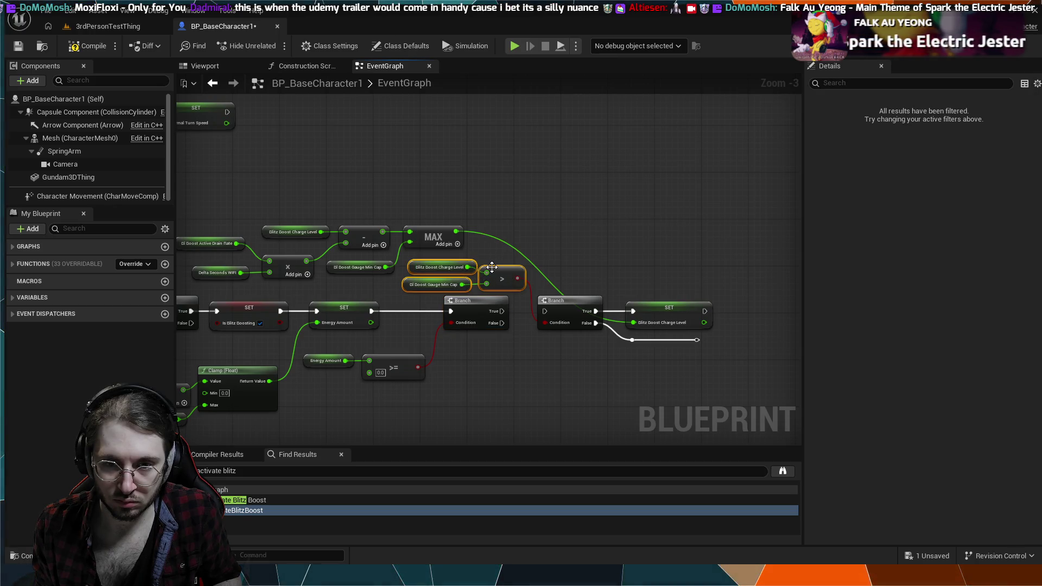
mouse_move(497, 321)
left_mouse_down()
mouse_move(503, 383)
mouse_move(505, 272)
mouse_move(491, 277)
mouse_move(490, 265)
mouse_move(498, 279)
left_mouse_up()
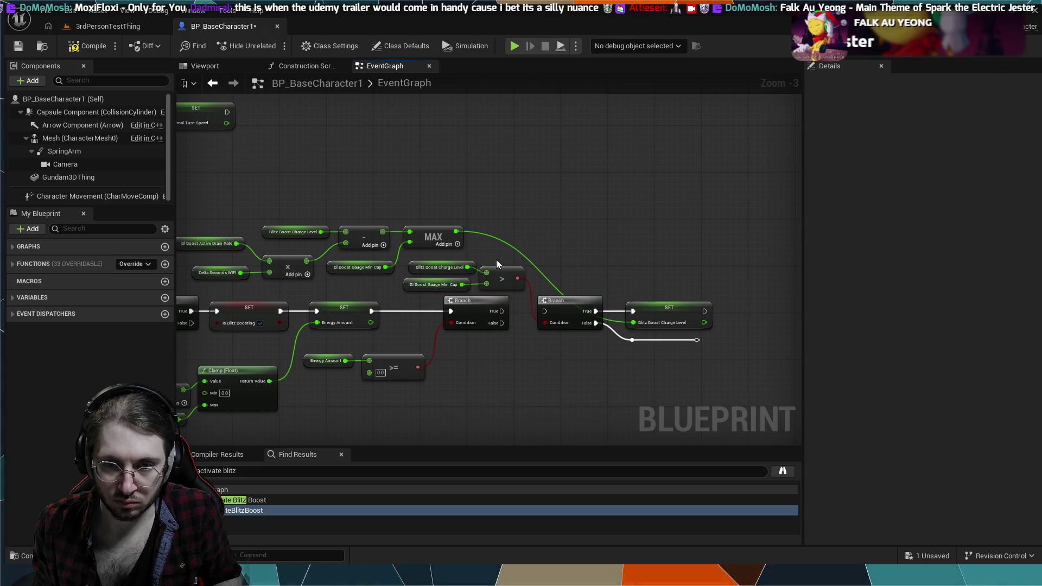
mouse_move(700, 353)
left_mouse_down()
mouse_move(608, 337)
mouse_move(536, 291)
mouse_move(442, 291)
left_mouse_up()
left_click(466, 249)
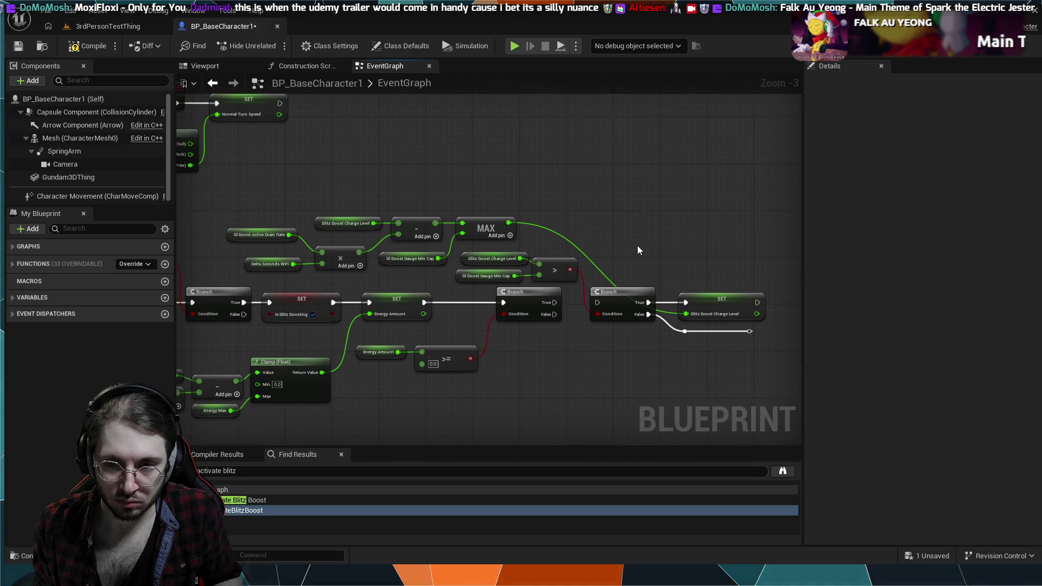
Move the MAX/subtract/multiply drain group below the SET row and nudge the energy-check Branch right.
left_click_drag(523, 236, 303, 221)
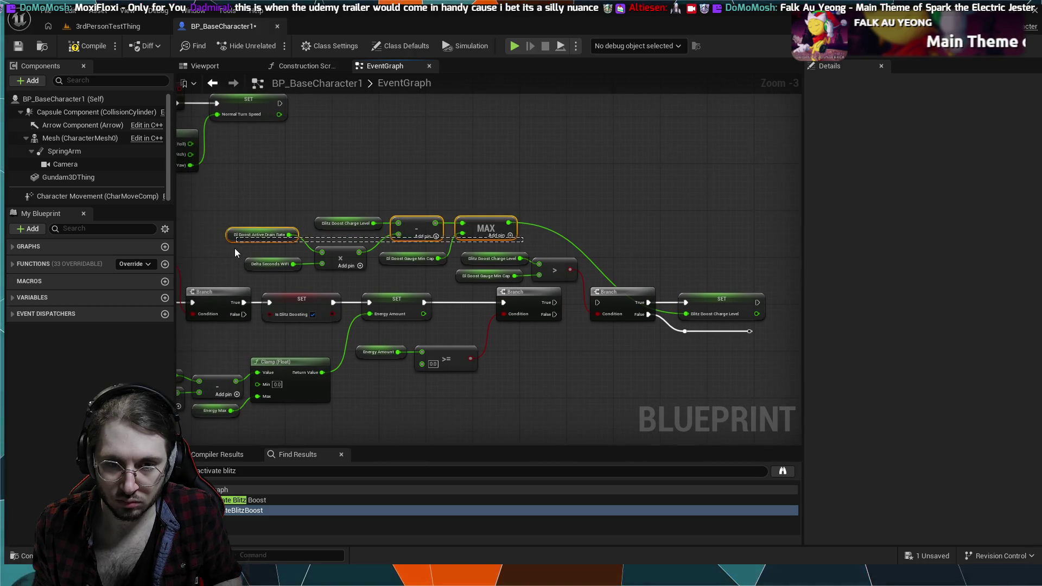
mouse_move(253, 265)
left_mouse_down()
mouse_move(294, 174)
mouse_move(272, 194)
mouse_move(465, 256)
mouse_move(440, 270)
mouse_move(459, 266)
left_mouse_up()
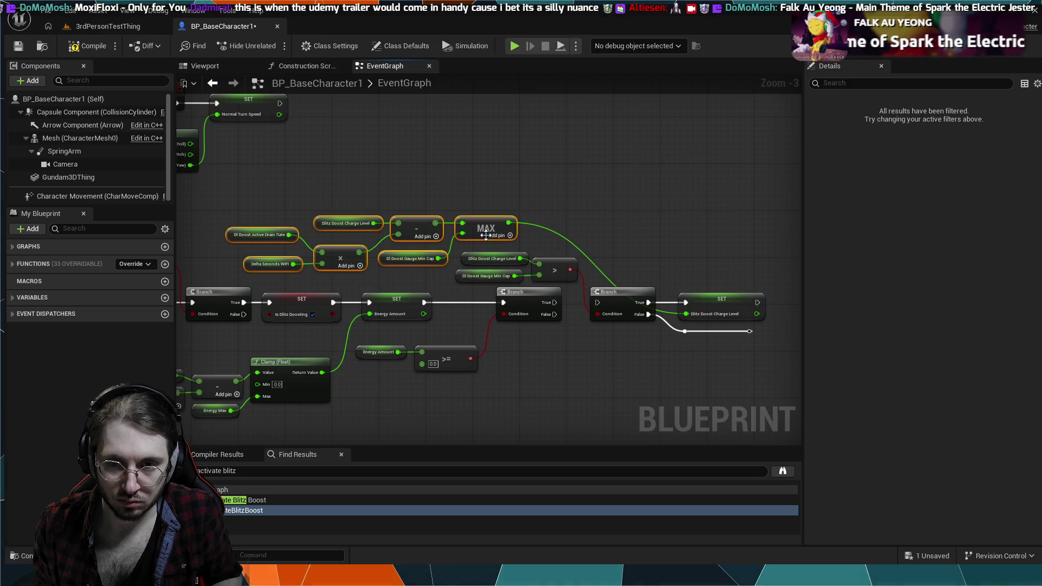
mouse_move(474, 218)
left_mouse_down()
mouse_move(516, 296)
mouse_move(630, 349)
mouse_move(653, 393)
mouse_move(602, 389)
left_mouse_up()
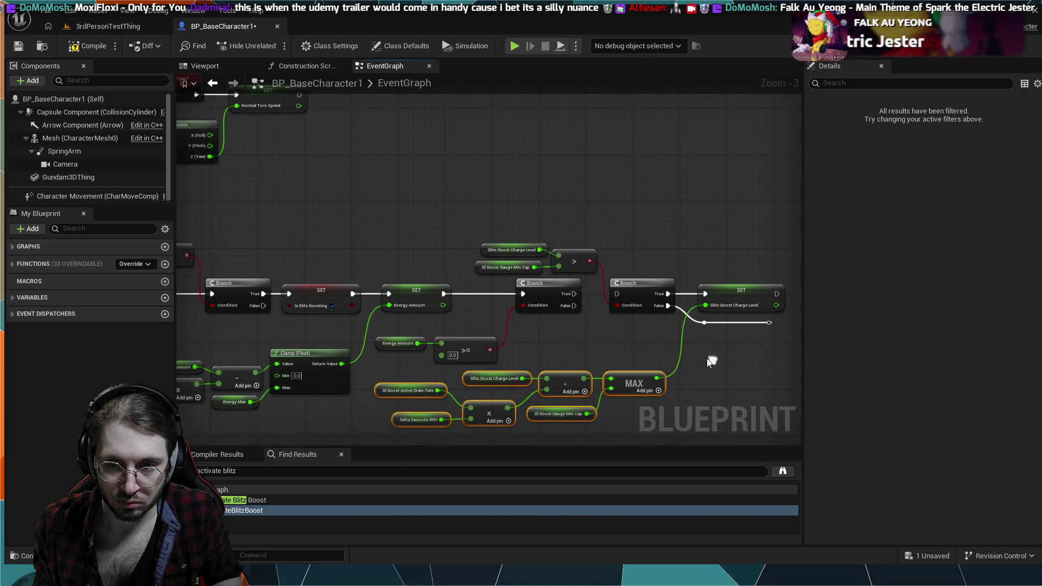
left_click(648, 344)
left_click_drag(648, 345, 505, 344)
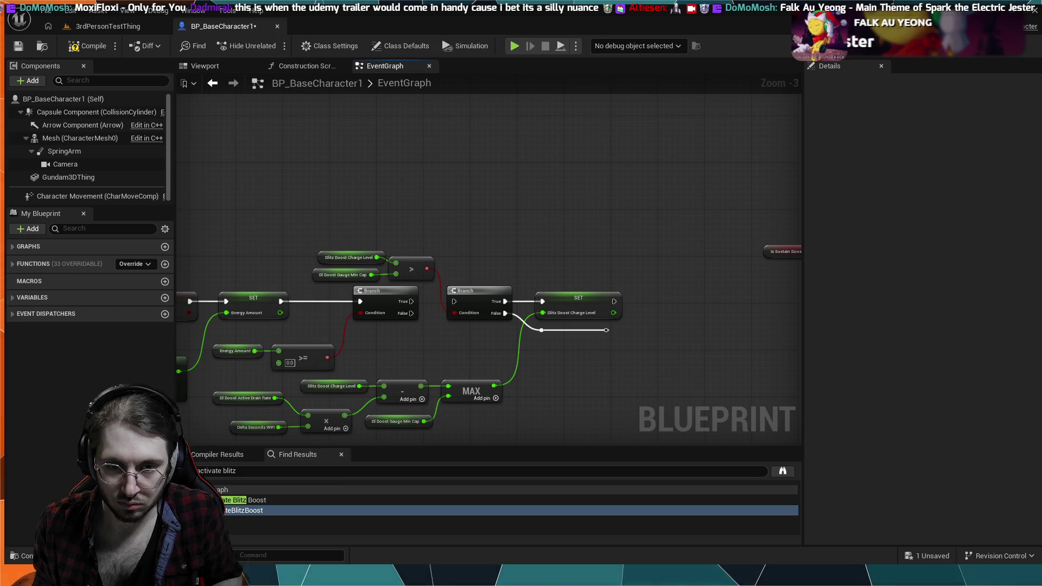
left_click_drag(396, 350, 483, 322)
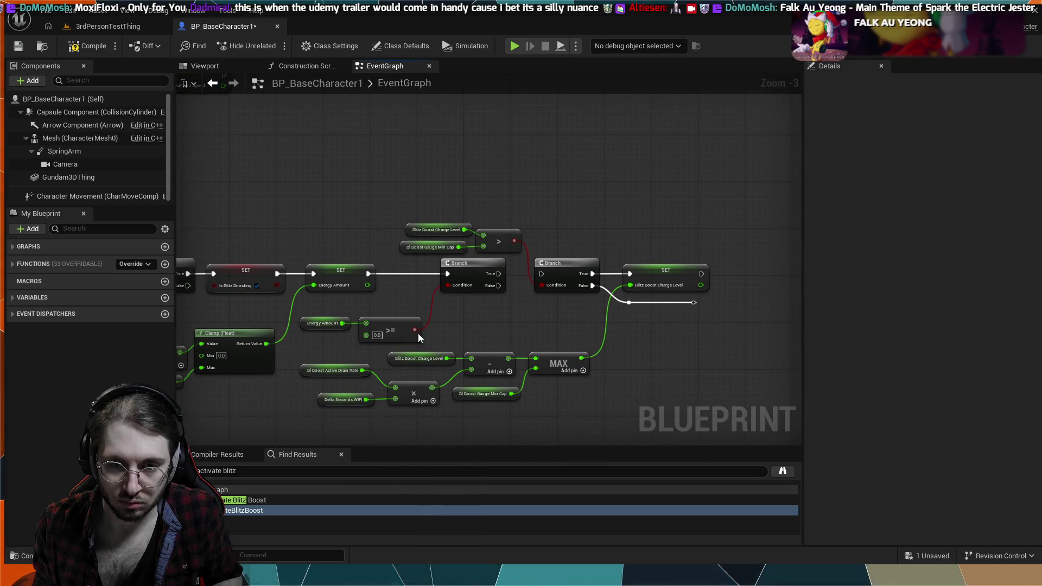
left_click_drag(356, 305, 384, 282)
left_click_drag(481, 284, 581, 285)
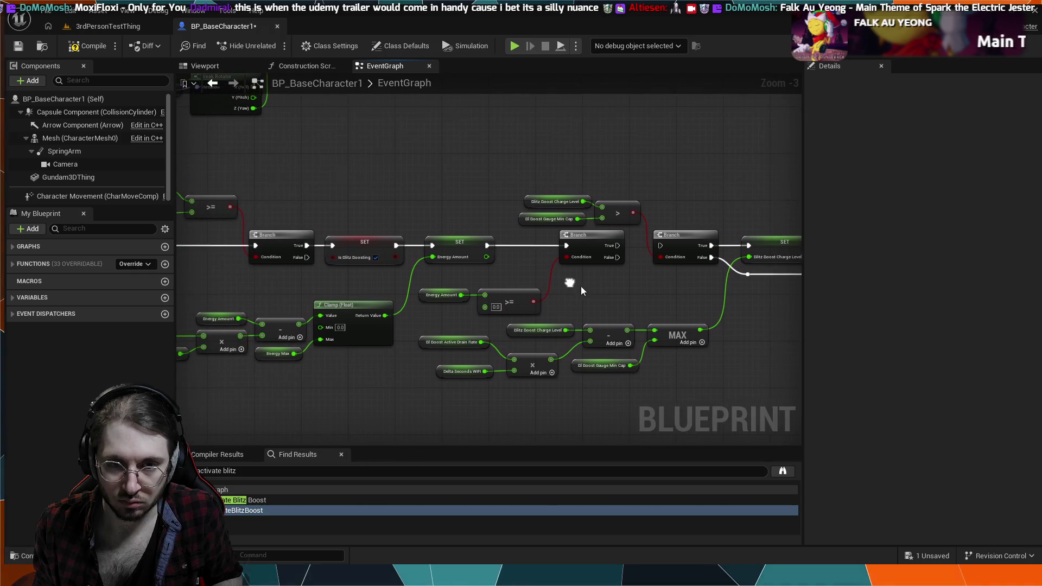
left_click_drag(557, 197, 310, 208)
left_click_drag(379, 191, 249, 200)
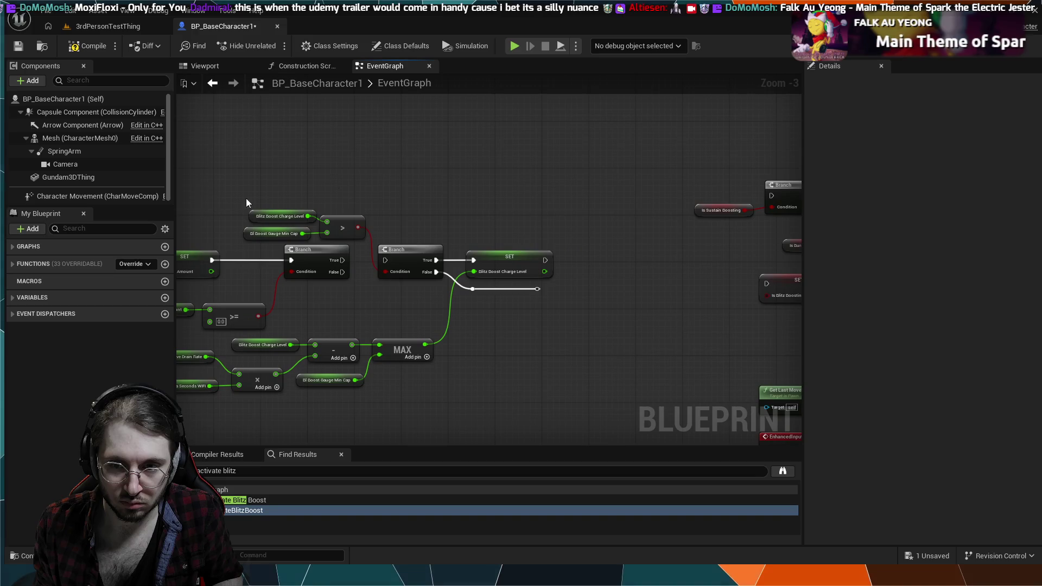
mouse_move(379, 159)
left_mouse_down()
mouse_move(192, 160)
mouse_move(568, 137)
left_mouse_up()
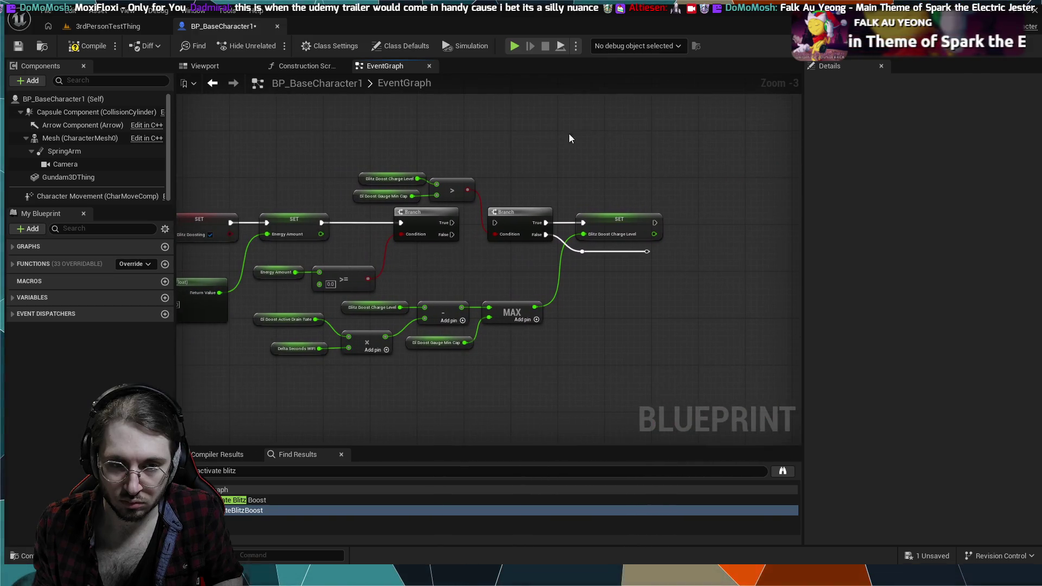
left_click_drag(421, 249, 558, 233)
mouse_move(400, 133)
left_mouse_down()
mouse_move(458, 177)
mouse_move(563, 181)
mouse_move(404, 181)
left_mouse_up()
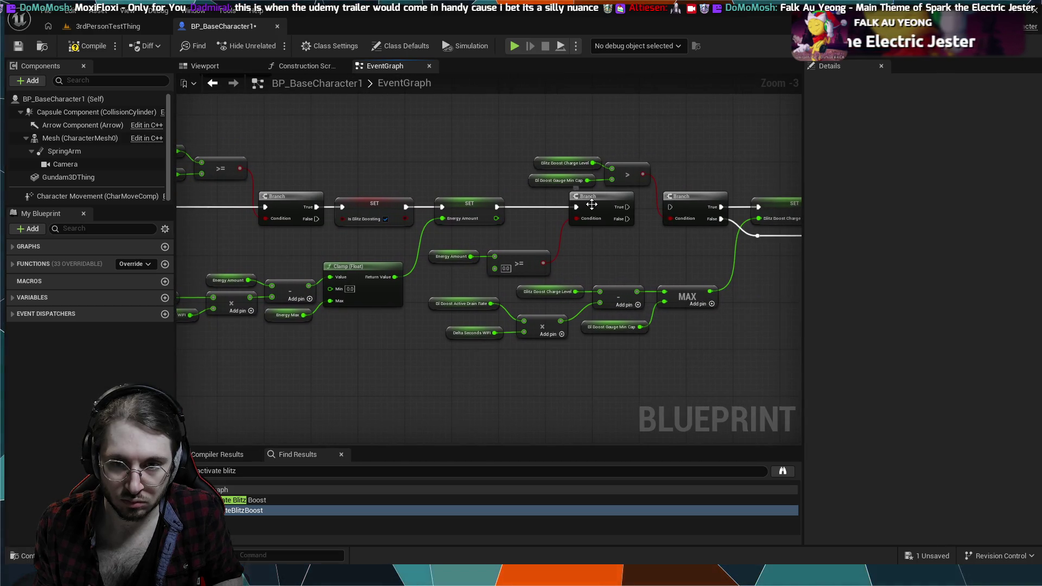
mouse_move(558, 207)
left_mouse_down()
mouse_move(584, 203)
mouse_move(548, 254)
mouse_move(444, 281)
mouse_move(495, 279)
left_mouse_up()
Drag the Is Sustain / Is Burst Boosting branch and SET nodes down-left beside the charge-level SET.
scroll(568, 302, "down", 1)
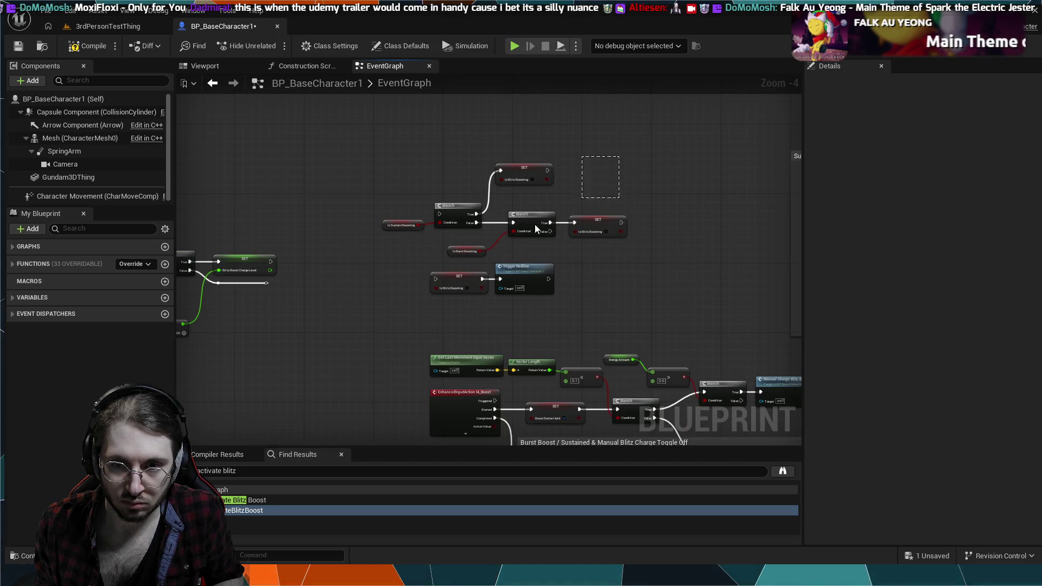
left_click_drag(399, 255, 402, 254)
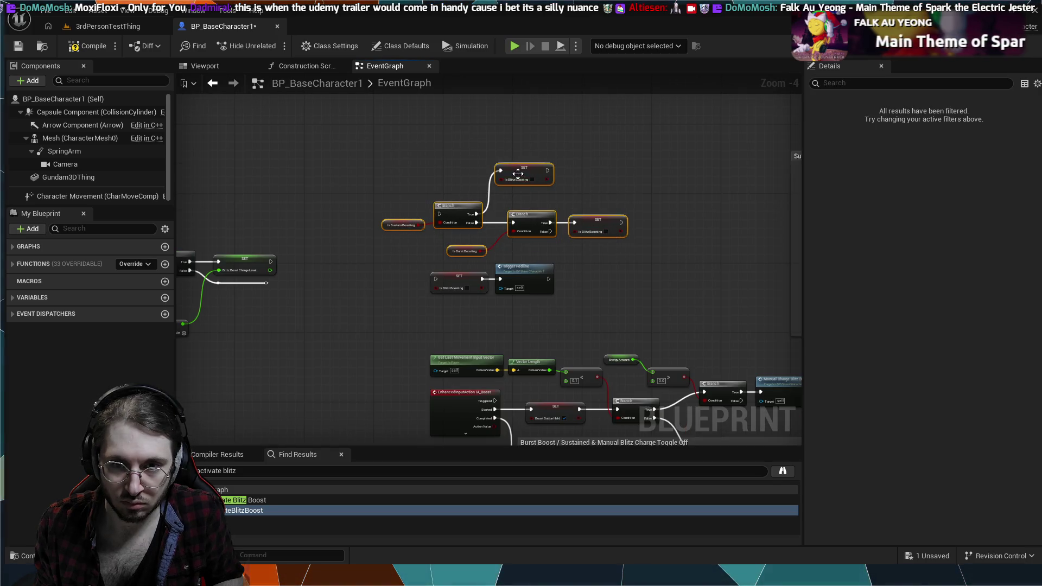
mouse_move(500, 179)
left_mouse_down()
mouse_move(468, 193)
mouse_move(357, 293)
mouse_move(138, 306)
mouse_move(405, 319)
mouse_move(606, 305)
mouse_move(653, 296)
mouse_move(666, 275)
mouse_move(582, 242)
left_mouse_up()
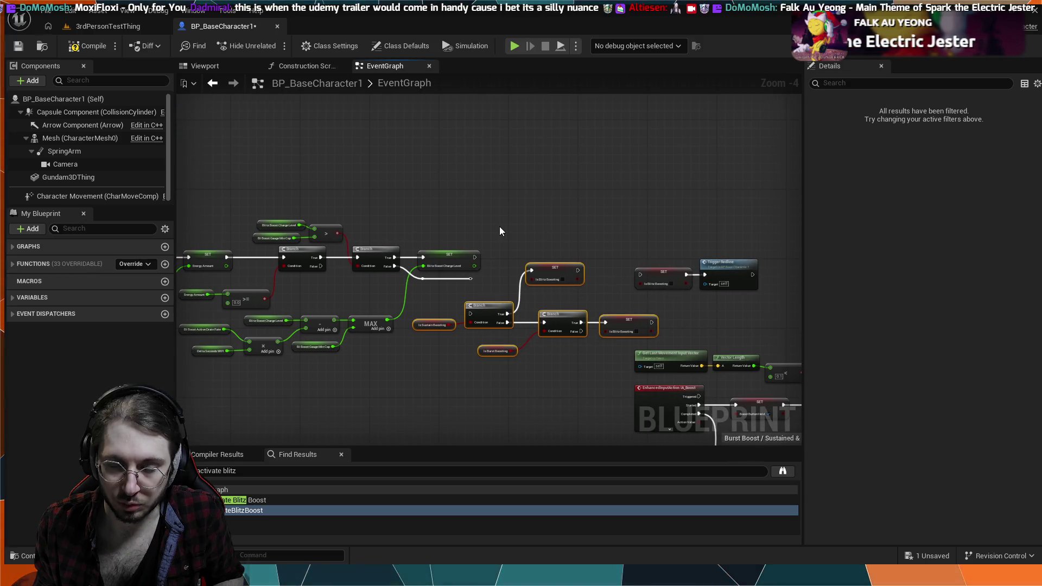
scroll(500, 226, "up", 3)
mouse_move(557, 219)
left_mouse_down()
mouse_move(649, 210)
mouse_move(624, 161)
mouse_move(605, 158)
left_mouse_up()
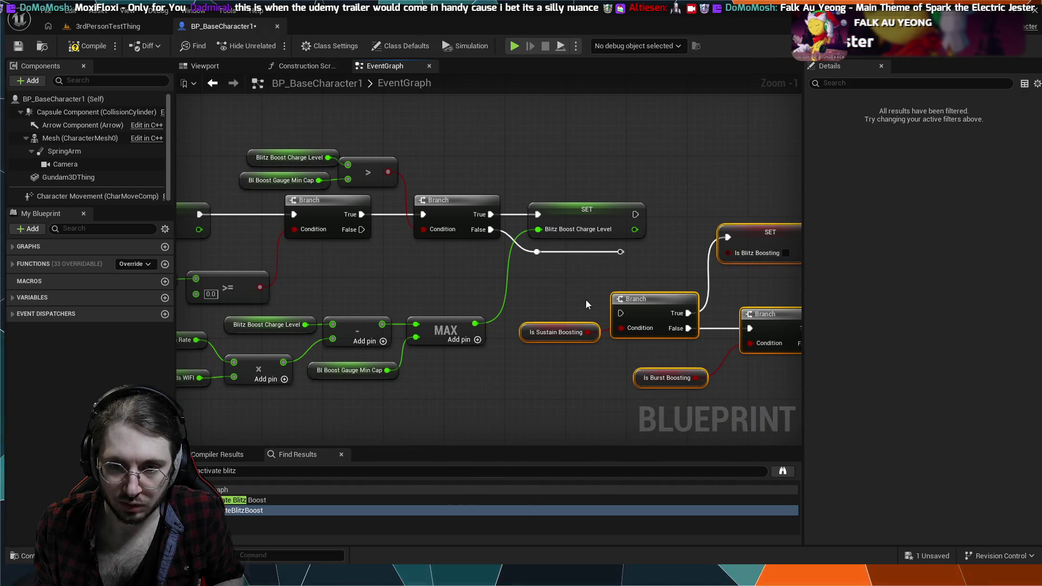
mouse_move(439, 286)
left_mouse_down()
mouse_move(584, 300)
mouse_move(588, 316)
left_mouse_up()
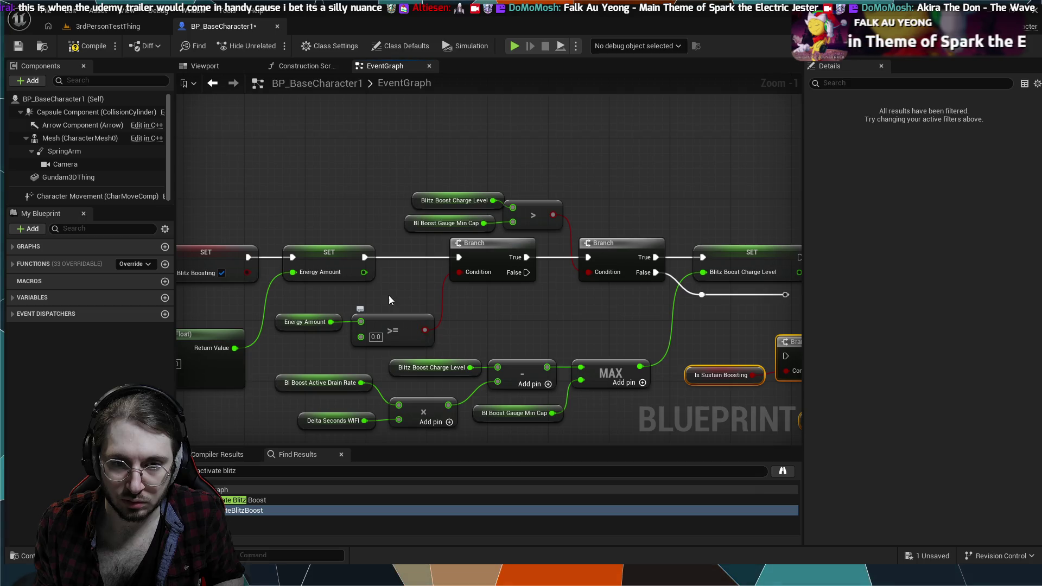
left_click_drag(388, 295, 441, 287)
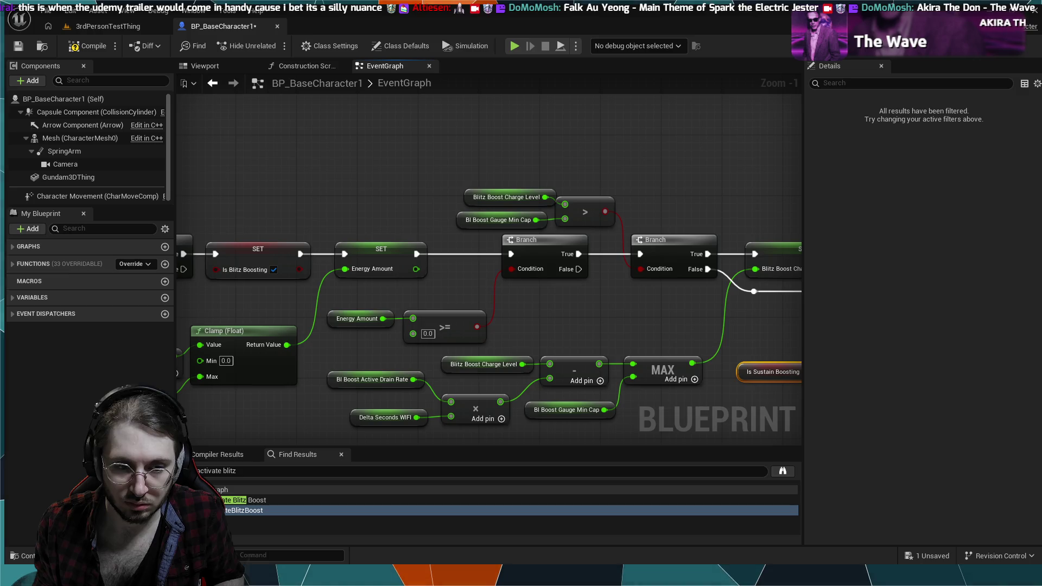
left_click_drag(304, 187, 505, 173)
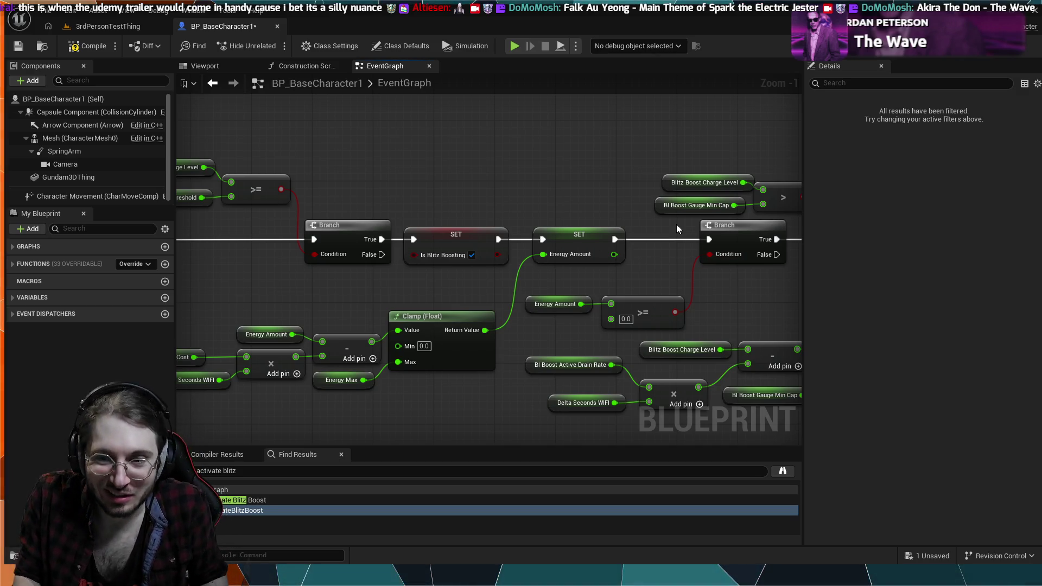
mouse_move(663, 259)
left_mouse_down()
mouse_move(585, 306)
mouse_move(510, 314)
mouse_move(399, 217)
mouse_move(468, 237)
mouse_move(504, 217)
mouse_move(494, 204)
mouse_move(673, 203)
mouse_move(646, 199)
left_mouse_up()
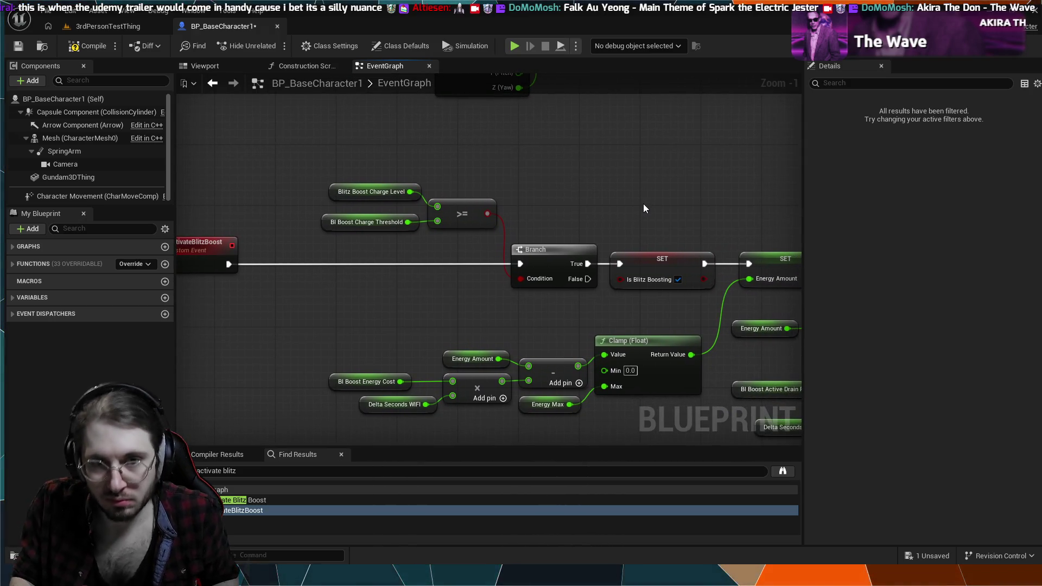
left_click_drag(644, 204, 563, 193)
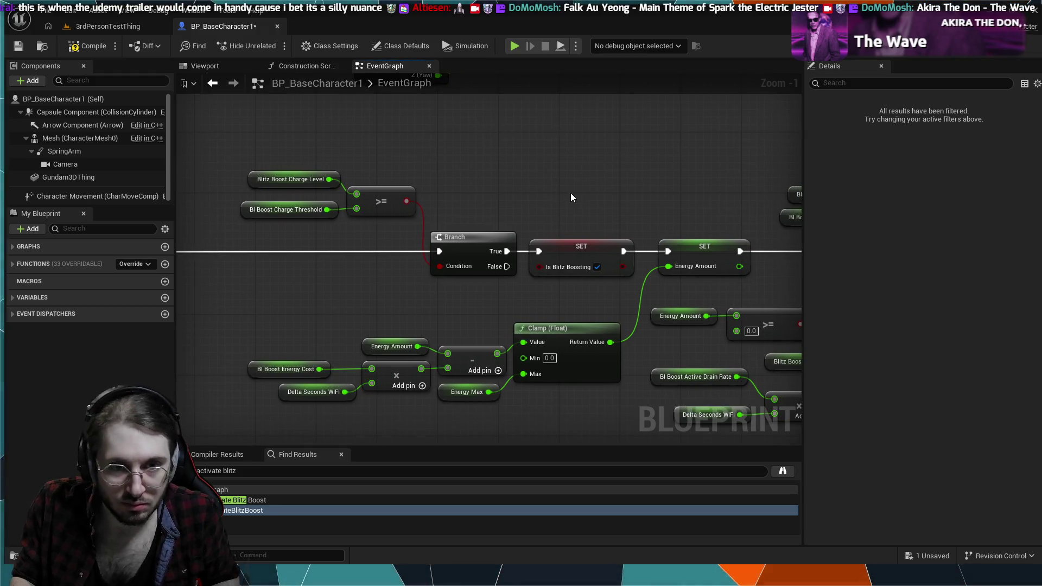
left_click(527, 261)
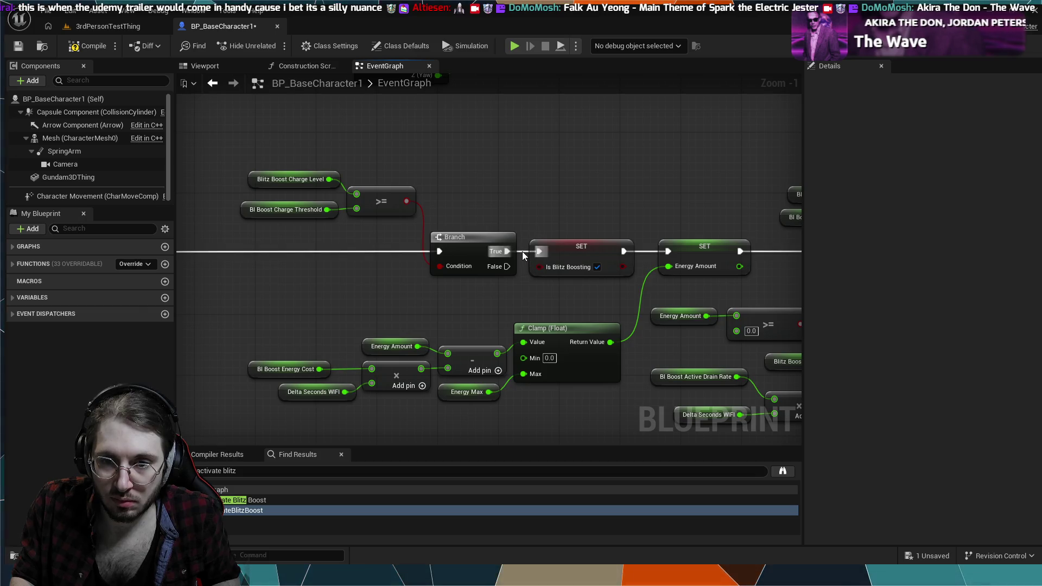
Unlink SET Is Blitz Boosting from the chain and move it up out of the way.
left_click(522, 252, "alt")
left_click(641, 252, "alt")
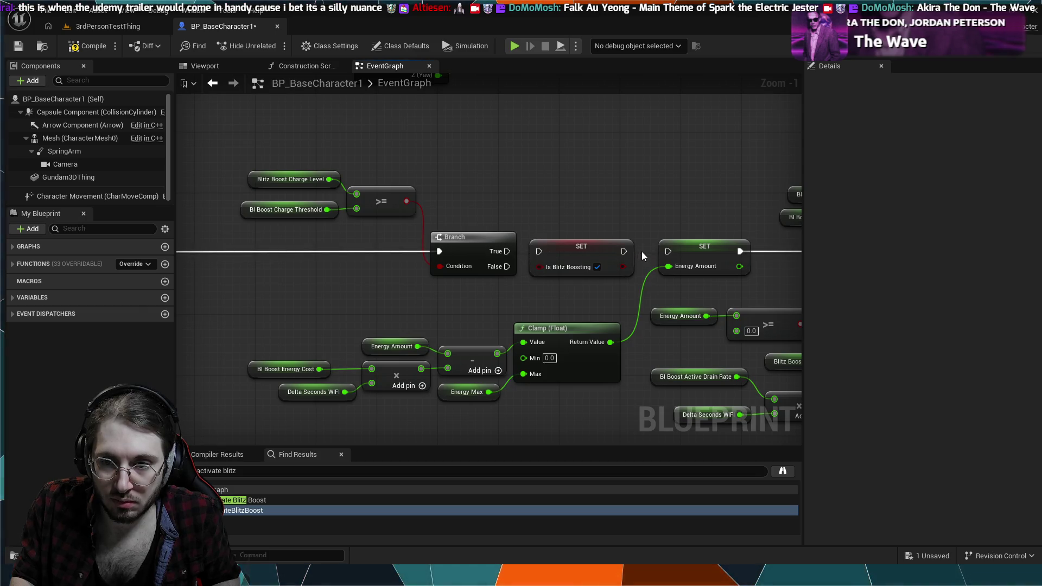
left_click_drag(578, 248, 597, 173)
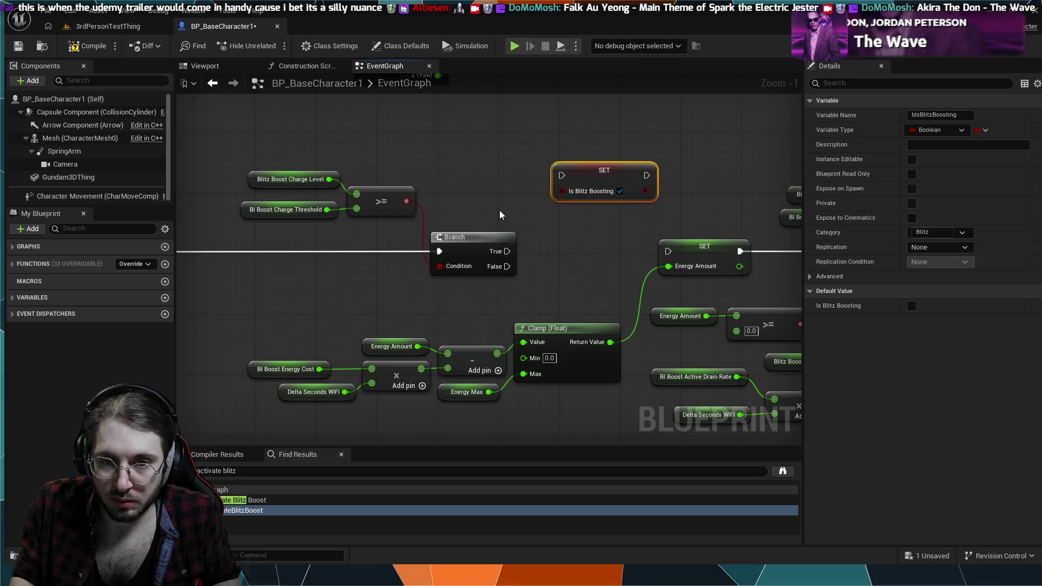
scroll(594, 239, "down", 1)
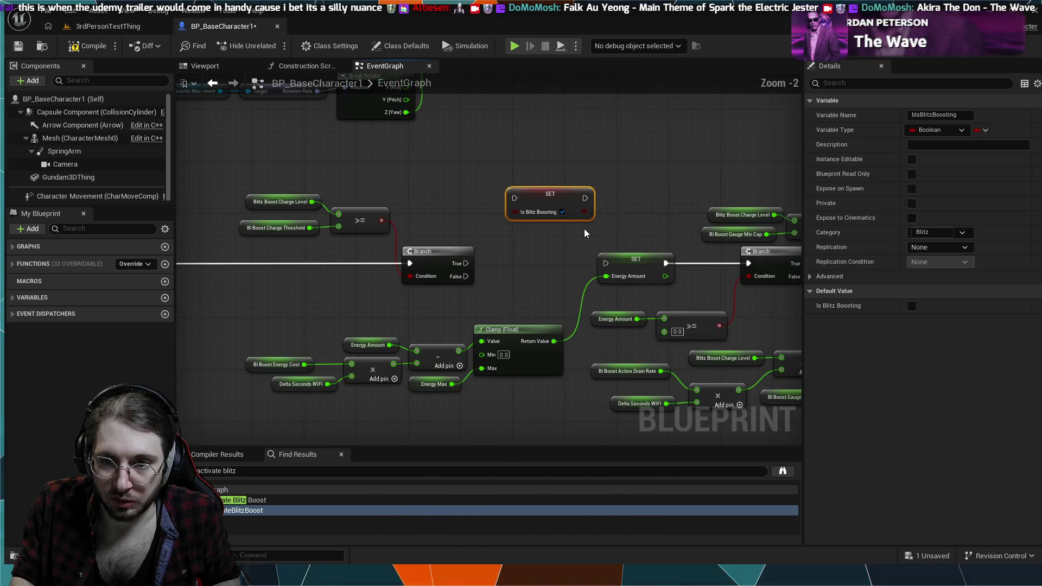
scroll(585, 234, "down", 1)
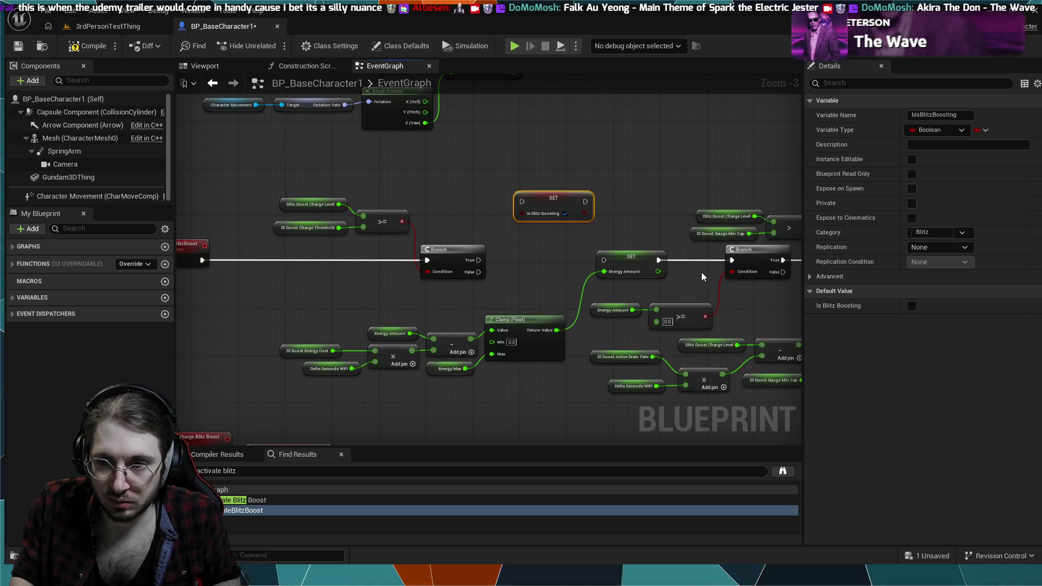
left_click_drag(702, 277, 646, 274)
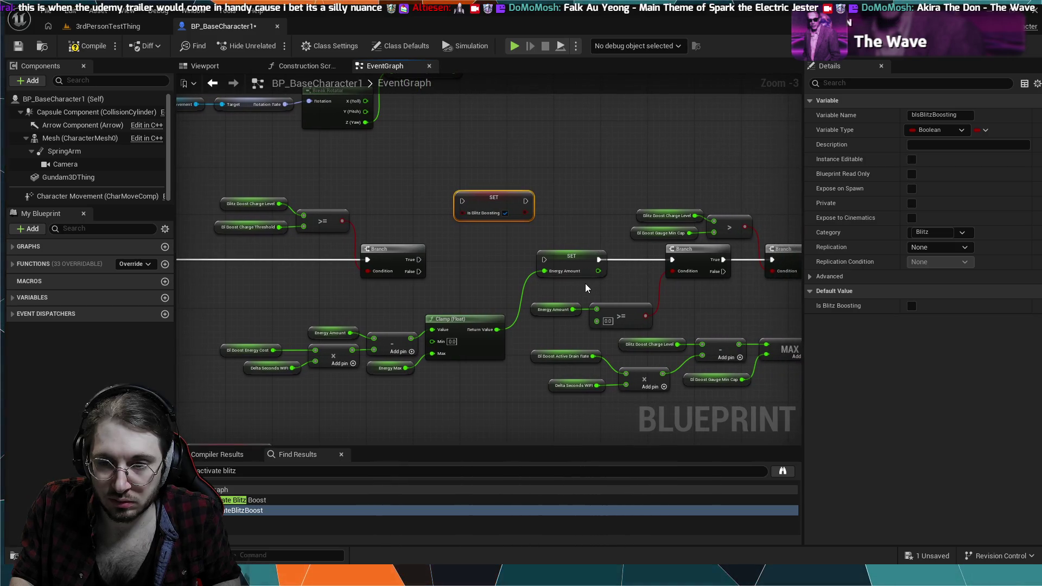
left_click(640, 263)
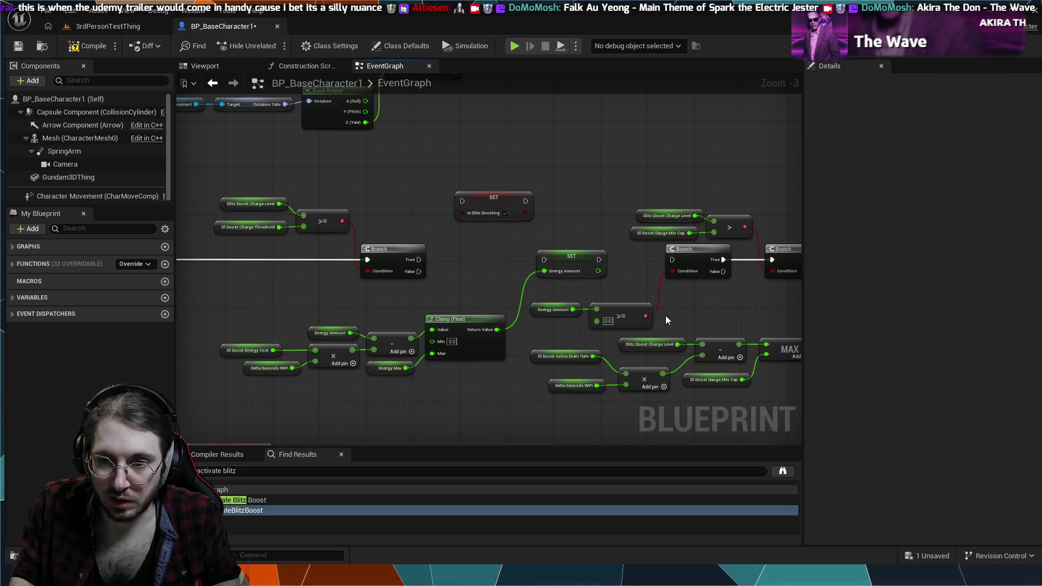
Place the Energy Amount >= 0 Branch after the threshold Branch, with its comparison above it.
left_click_drag(666, 315, 560, 305)
mouse_move(684, 258)
left_mouse_down()
mouse_move(467, 257)
mouse_move(532, 263)
left_mouse_up()
left_click_drag(679, 318, 548, 303)
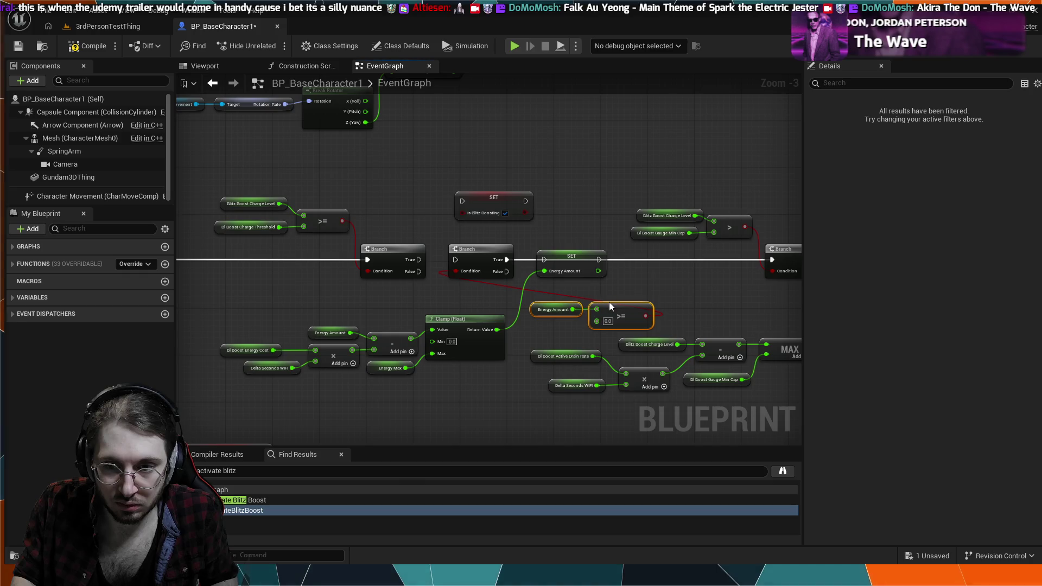
left_click_drag(609, 302, 457, 225)
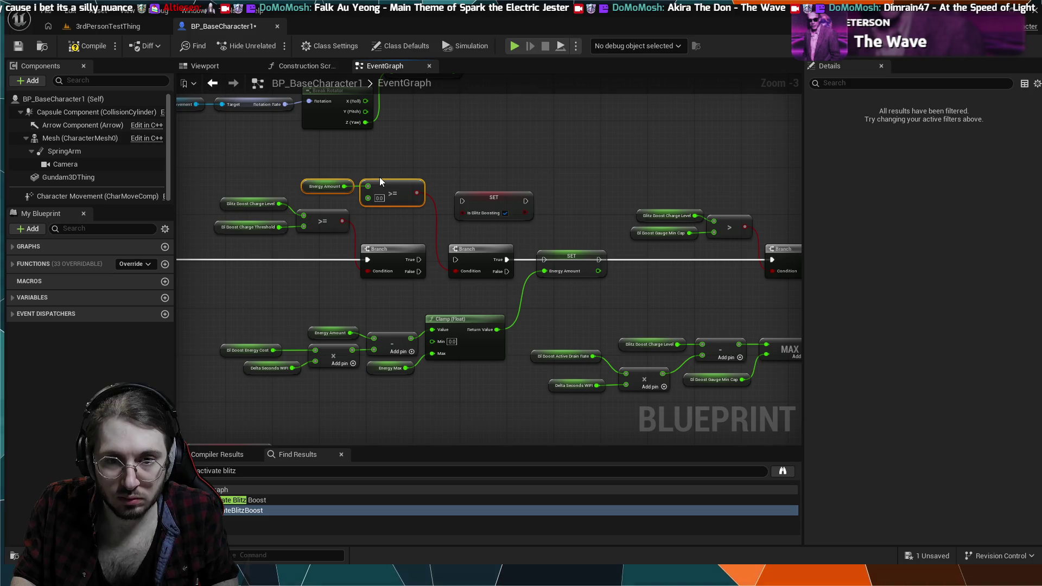
scroll(408, 235, "up", 2)
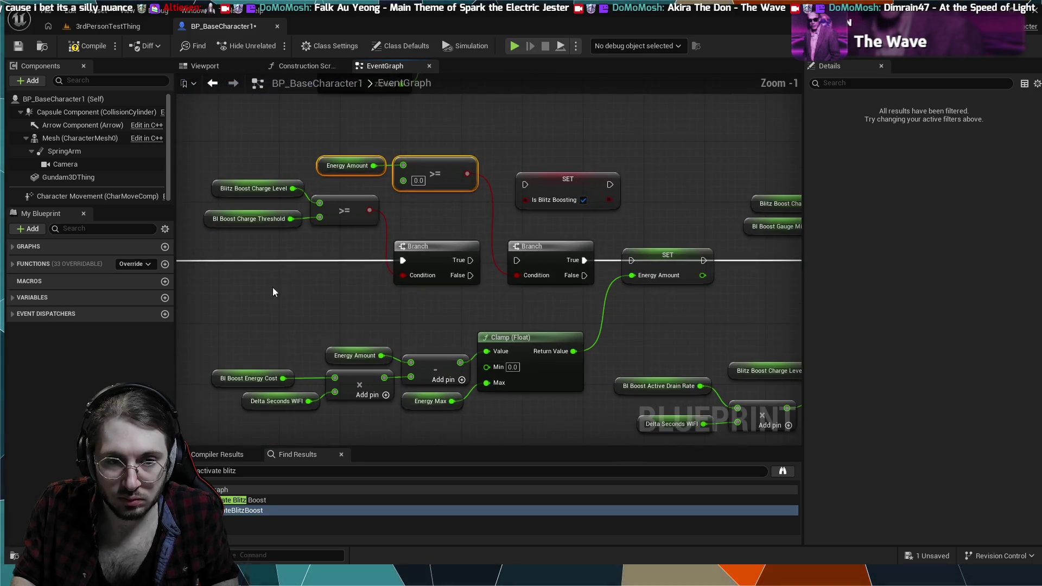
mouse_move(273, 288)
left_mouse_down()
mouse_move(333, 331)
mouse_move(283, 321)
left_mouse_up()
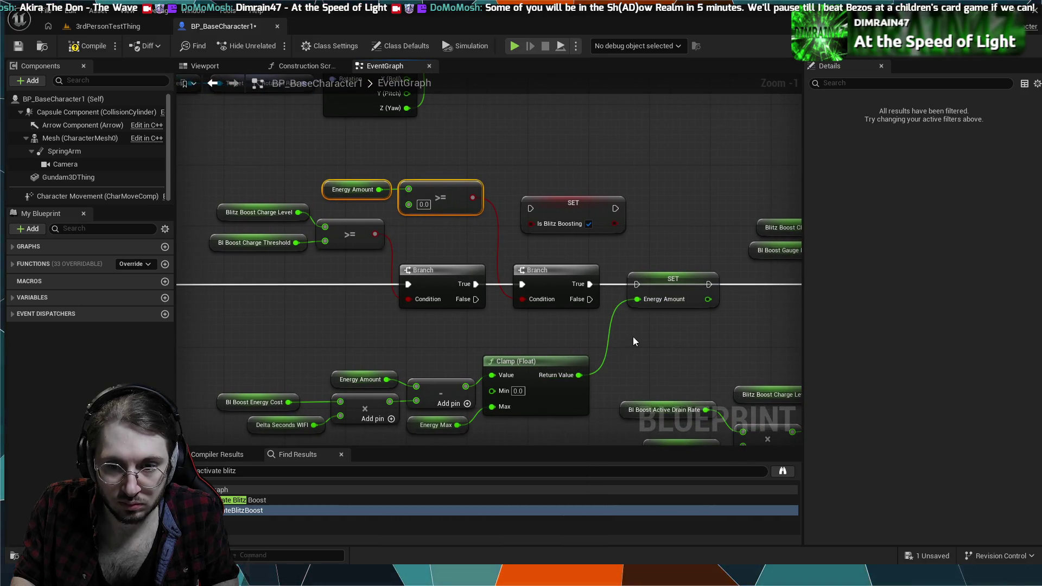
left_click_drag(652, 343, 498, 324)
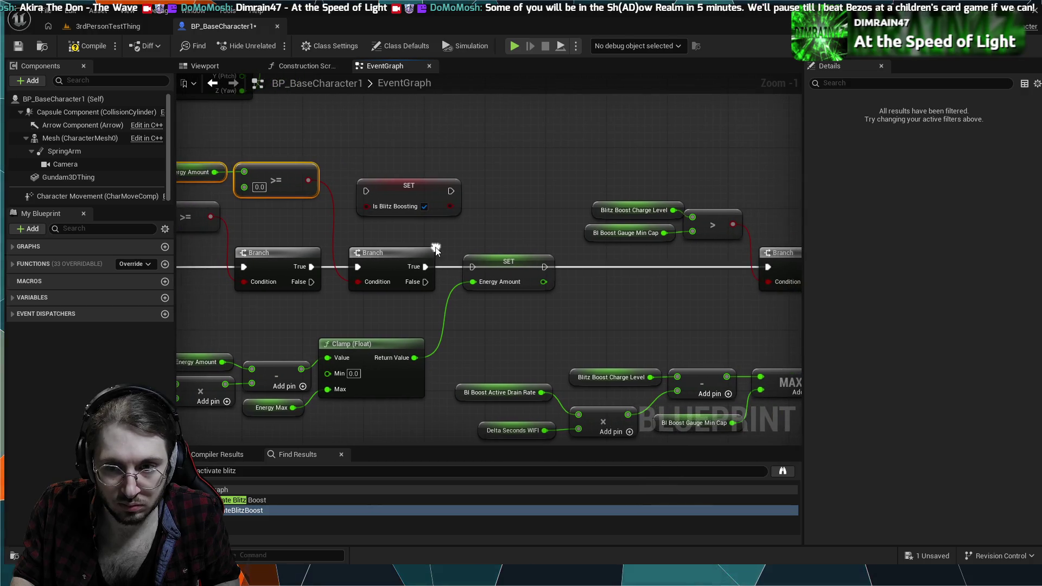
left_click(447, 266)
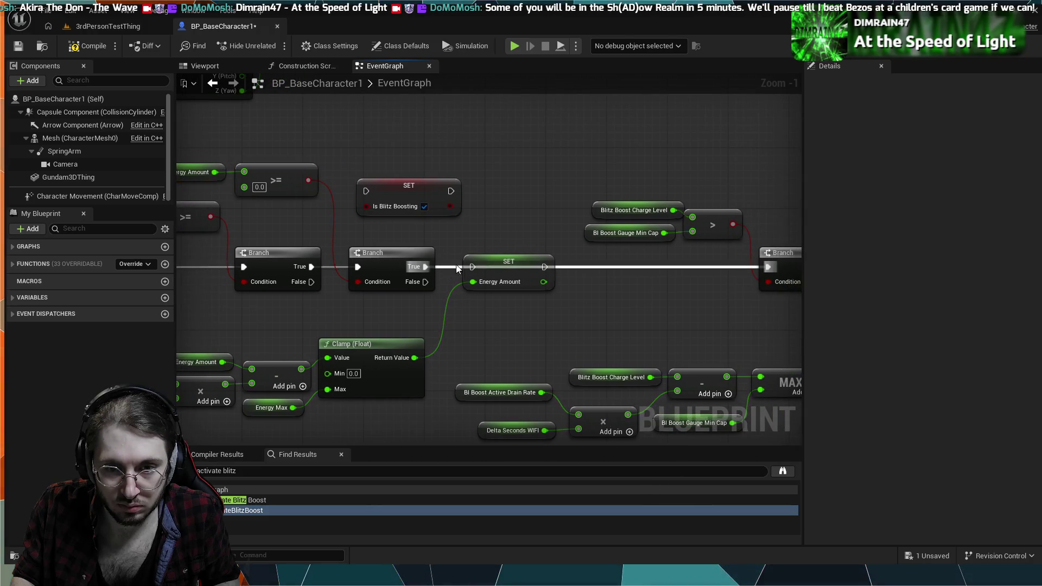
scroll(457, 268, "down", 4)
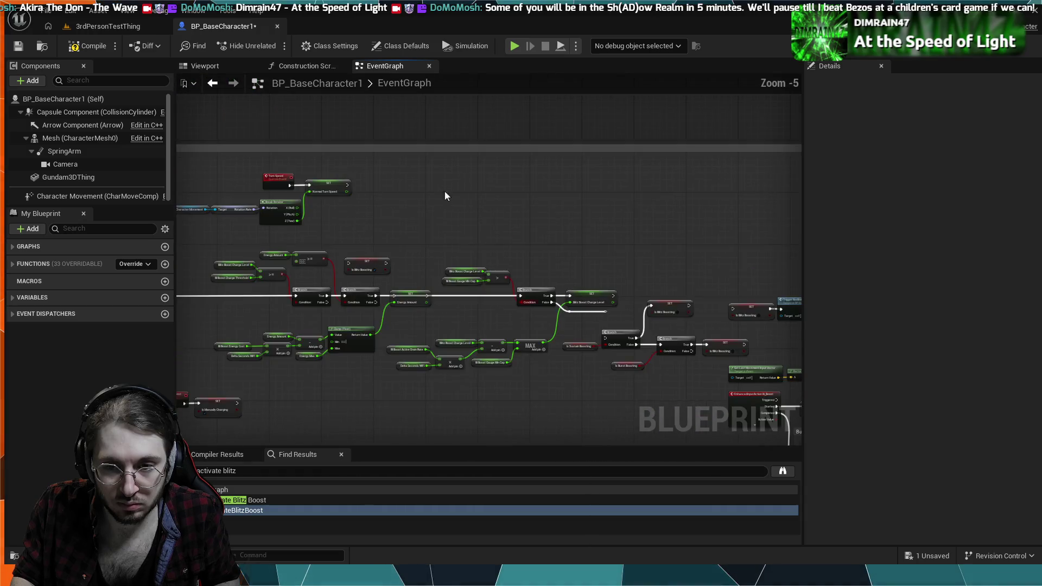
scroll(446, 196, "down", 2)
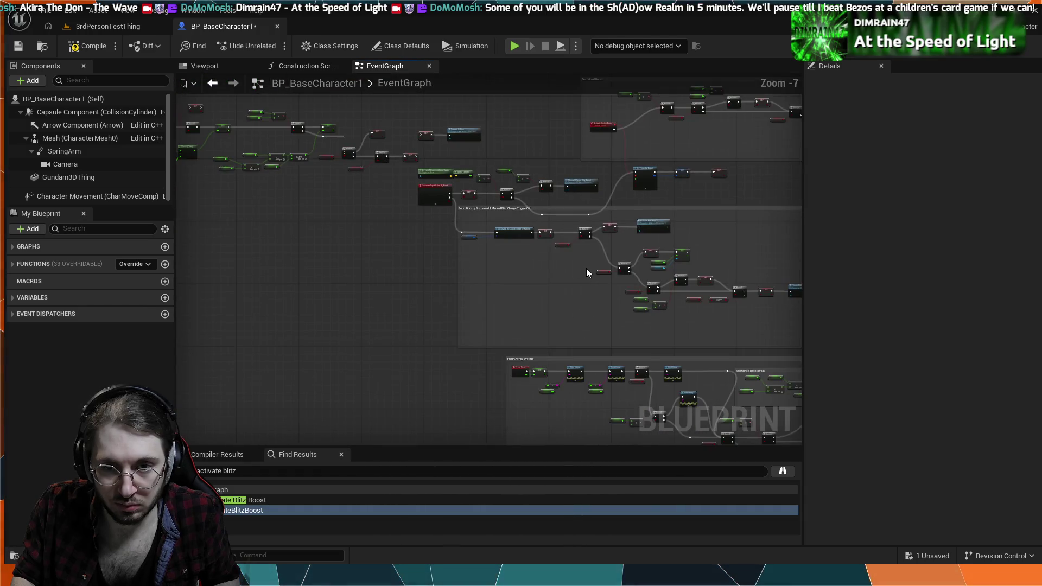
scroll(586, 269, "up", 4)
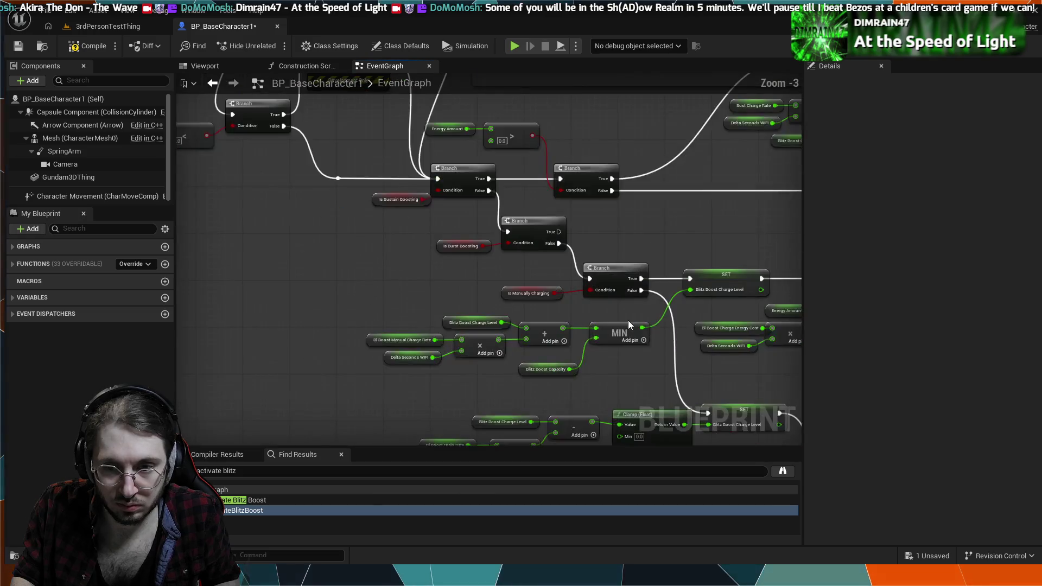
left_click_drag(629, 324, 579, 358)
mouse_move(577, 294)
left_mouse_down()
mouse_move(477, 338)
mouse_move(338, 354)
mouse_move(489, 356)
mouse_move(441, 373)
mouse_move(300, 382)
left_mouse_up()
scroll(516, 318, "up", 2)
scroll(356, 296, "down", 4)
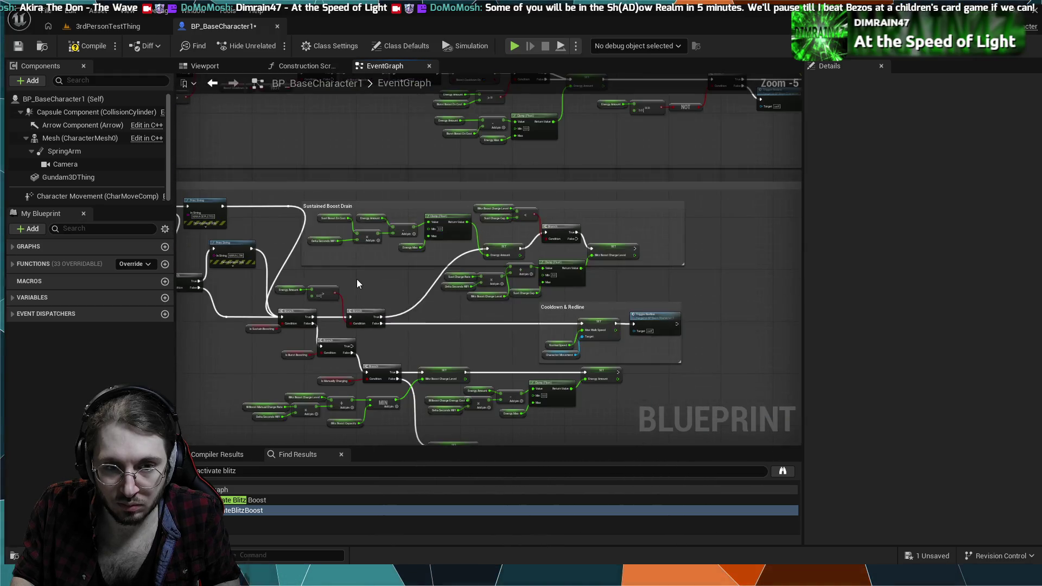
left_click_drag(357, 279, 381, 262)
scroll(381, 259, "up", 2)
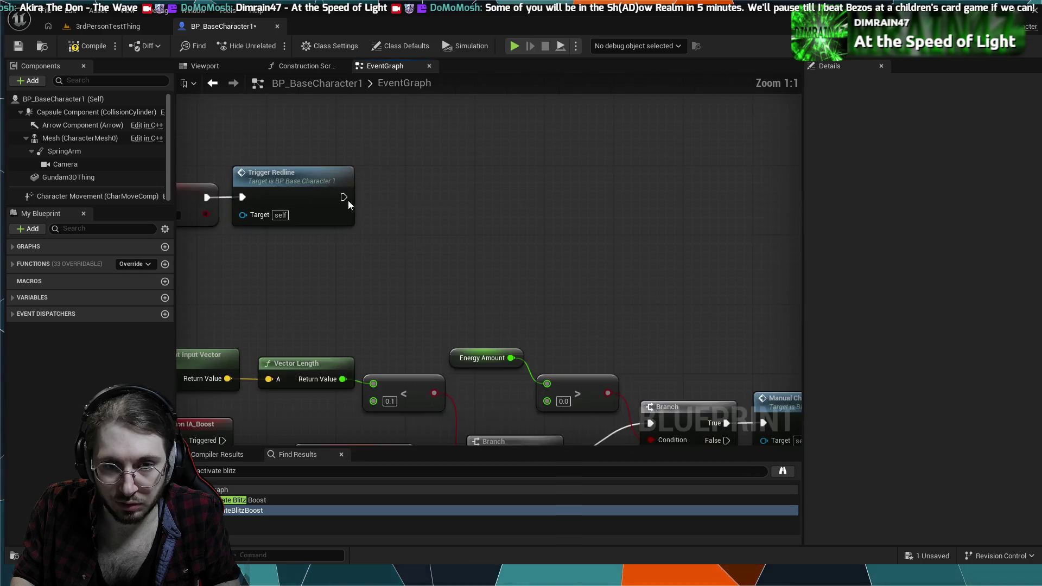
scroll(359, 202, "down", 3)
mouse_move(360, 202)
left_mouse_down()
mouse_move(535, 321)
mouse_move(348, 253)
mouse_move(387, 258)
left_mouse_up()
scroll(348, 253, "up", 4)
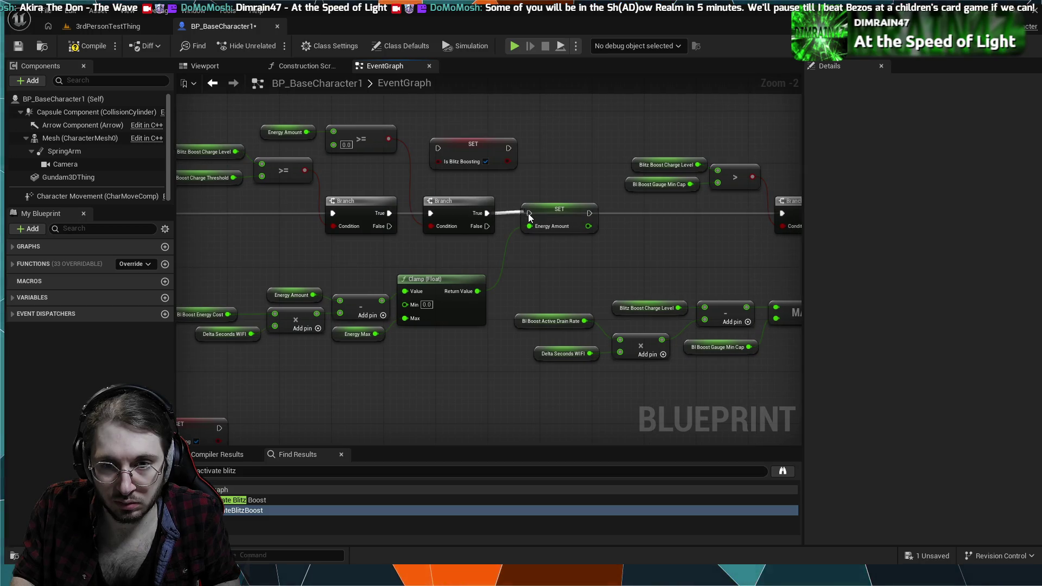
Insert a checked SET Is Blitz Boosting between SET Energy Amount and the charge-level Branch.
mouse_move(607, 243)
left_mouse_down()
mouse_move(574, 256)
mouse_move(510, 255)
left_mouse_up()
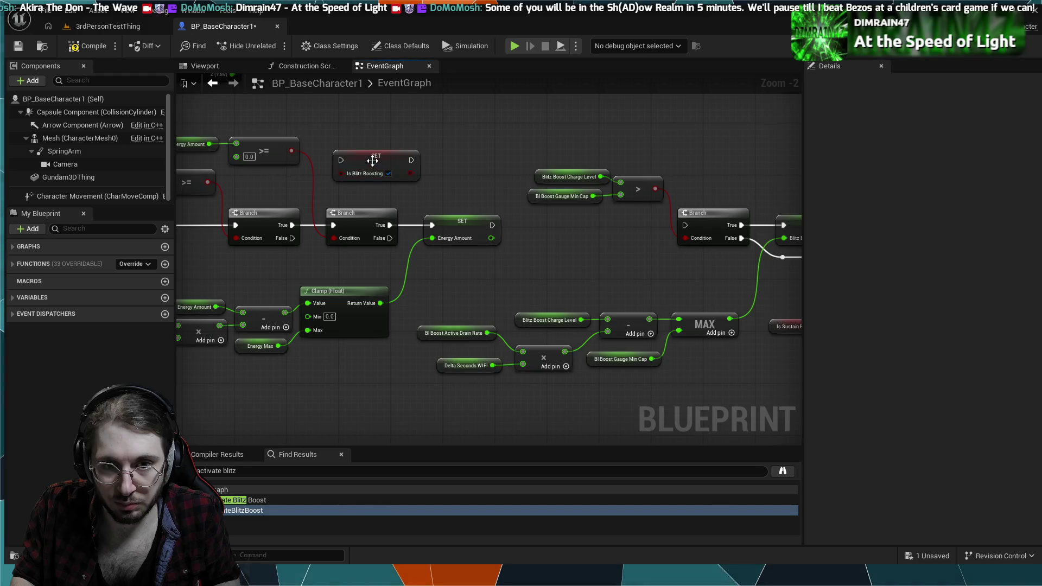
left_click_drag(374, 164, 569, 228)
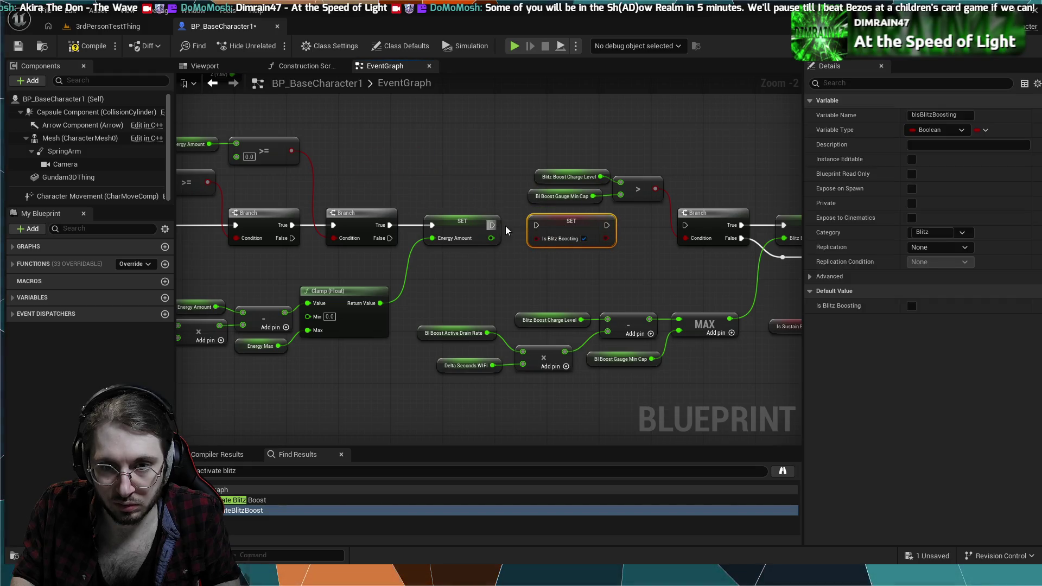
mouse_move(492, 225)
left_mouse_down()
mouse_move(546, 225)
mouse_move(575, 263)
mouse_move(504, 281)
left_mouse_up()
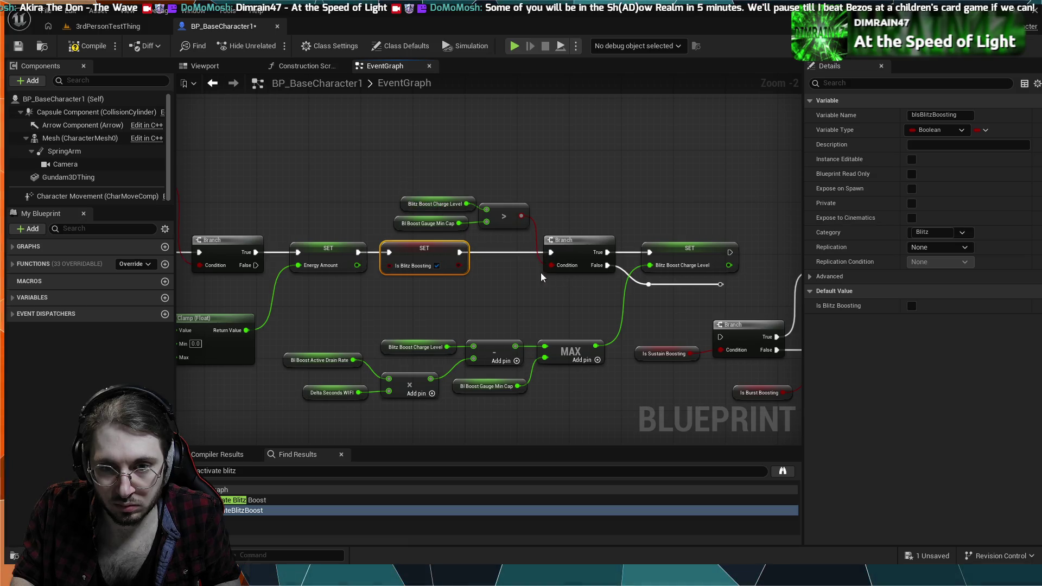
left_click_drag(443, 249, 471, 253)
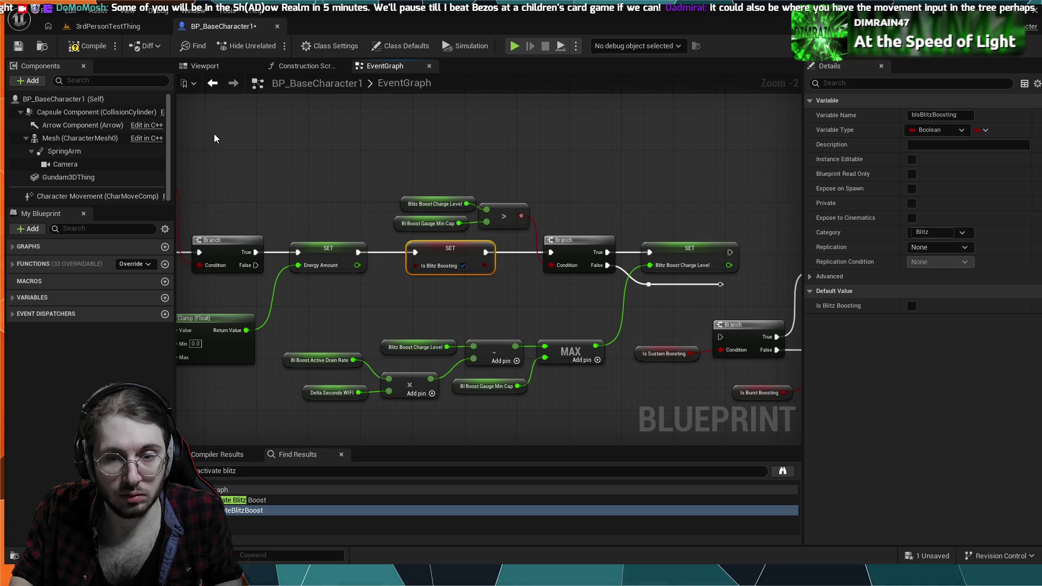
scroll(295, 167, "down", 2)
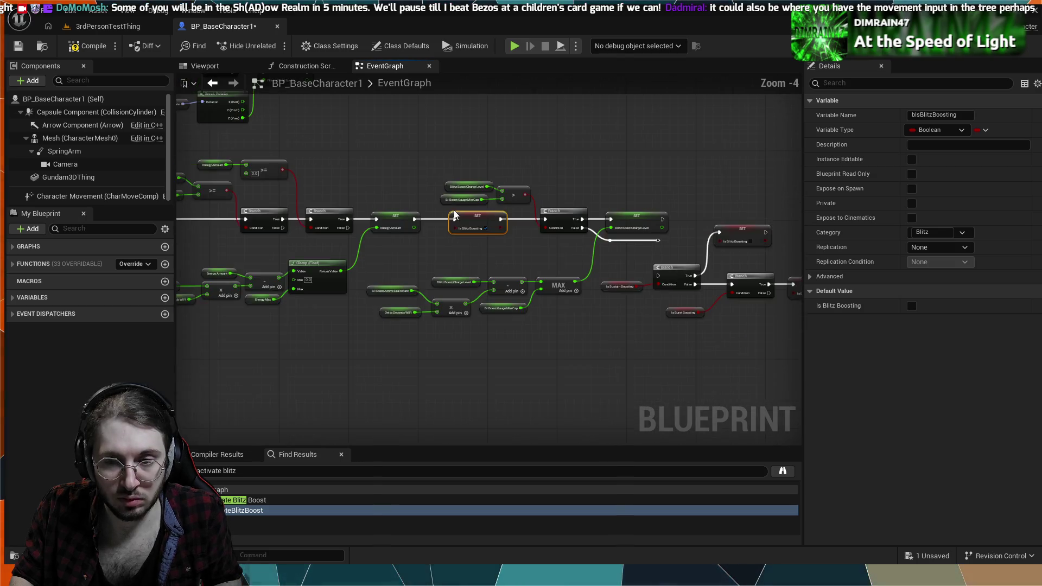
Look over the reordered chain, from the Clamp and Energy Amount nodes to the second Is Blitz Boosting setter.
left_click_drag(298, 277, 391, 330)
scroll(484, 312, "up", 4)
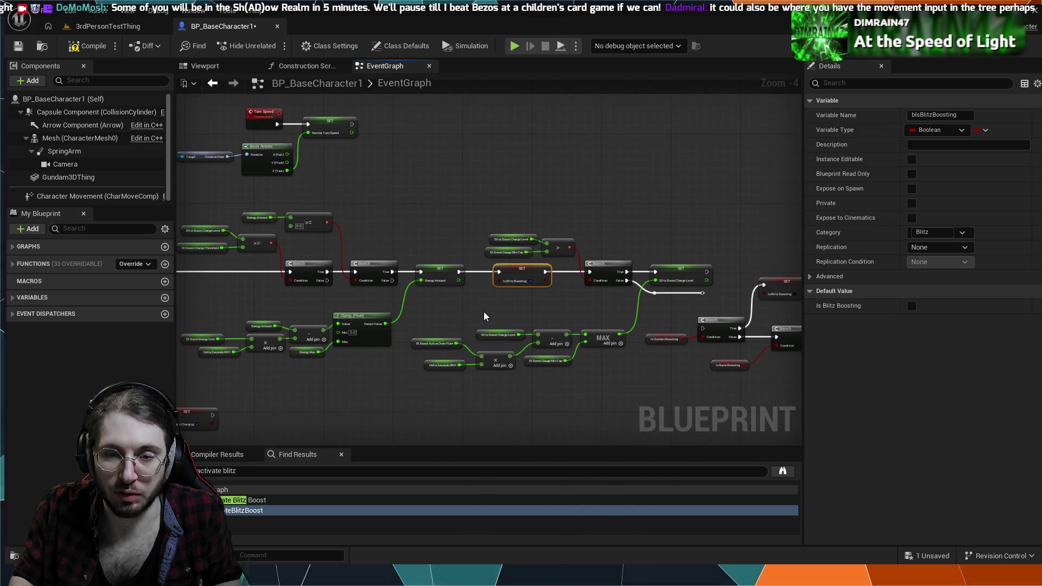
left_click(484, 311)
mouse_move(452, 314)
left_mouse_down()
mouse_move(471, 309)
mouse_move(334, 323)
left_mouse_up()
mouse_move(457, 356)
left_mouse_down()
mouse_move(402, 353)
mouse_move(514, 340)
left_mouse_up()
scroll(578, 295, "down", 2)
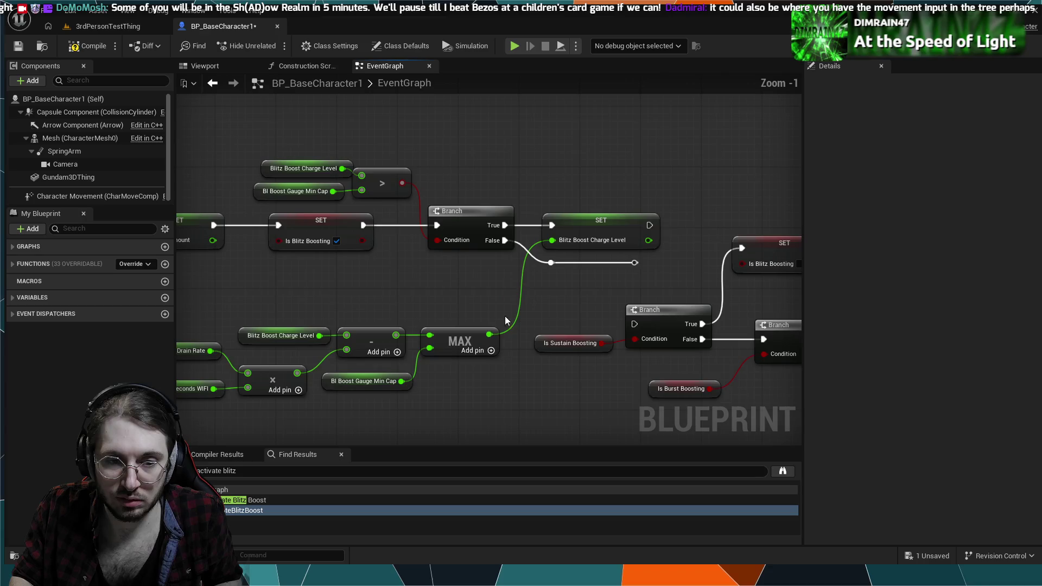
mouse_move(407, 305)
left_mouse_down()
mouse_move(610, 281)
mouse_move(448, 263)
left_mouse_up()
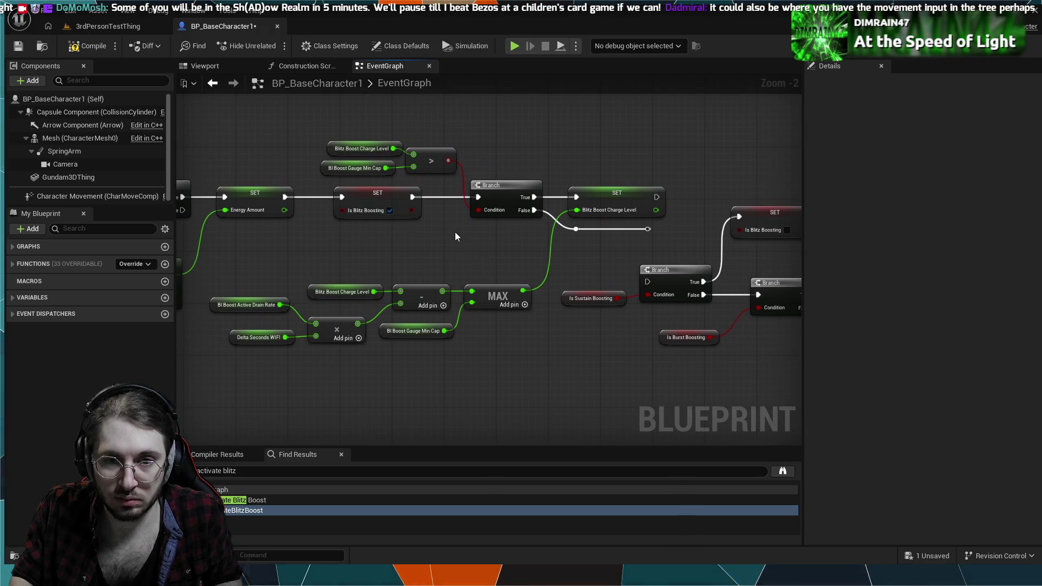
left_click_drag(712, 243, 448, 260)
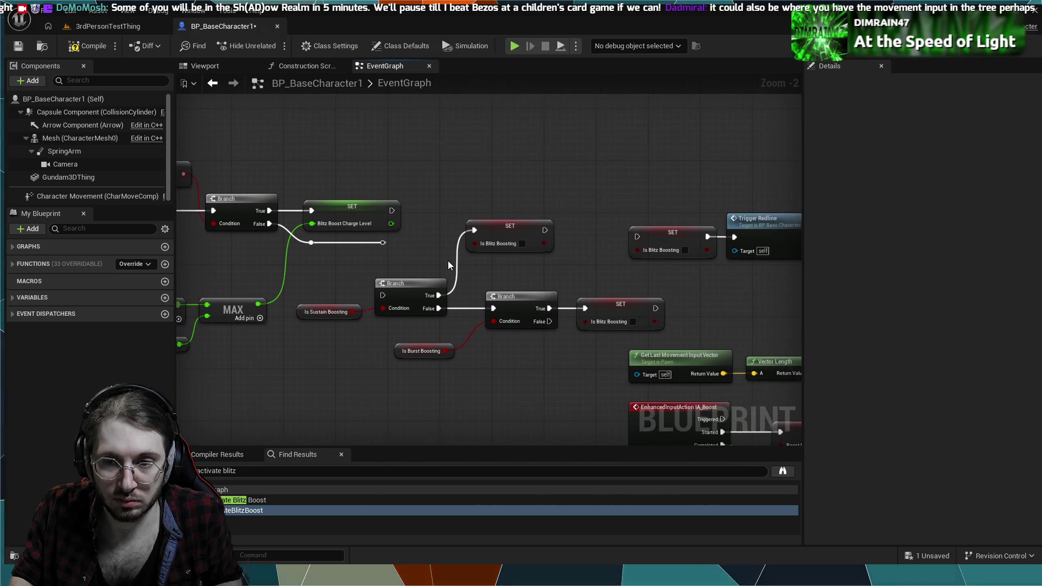
scroll(448, 260, "down", 3)
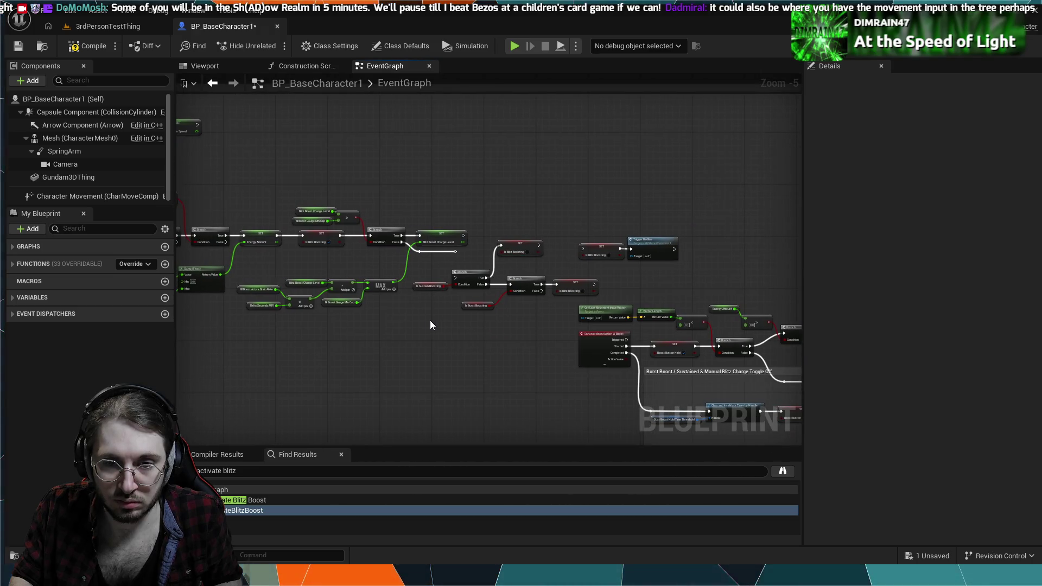
scroll(425, 319, "up", 1)
scroll(440, 298, "up", 3)
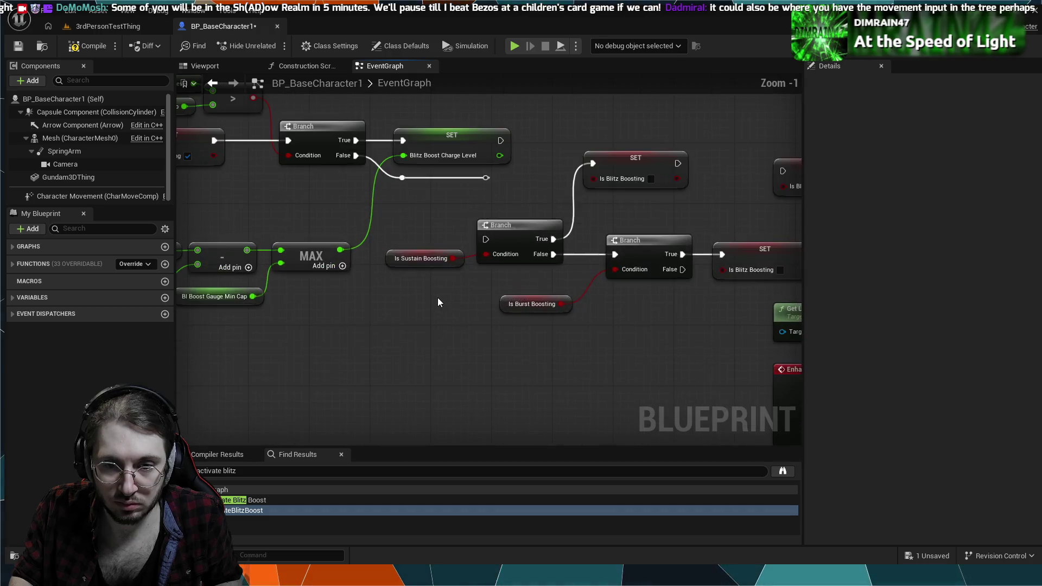
mouse_move(438, 297)
left_mouse_down()
mouse_move(699, 330)
mouse_move(845, 366)
left_mouse_up()
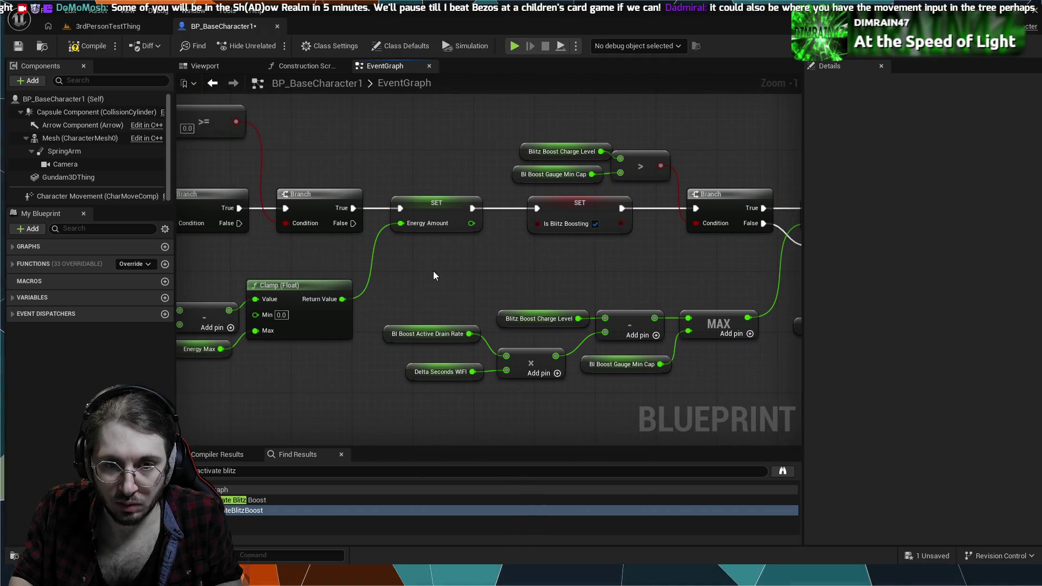
mouse_move(433, 275)
left_mouse_down()
mouse_move(469, 278)
mouse_move(304, 251)
left_mouse_up()
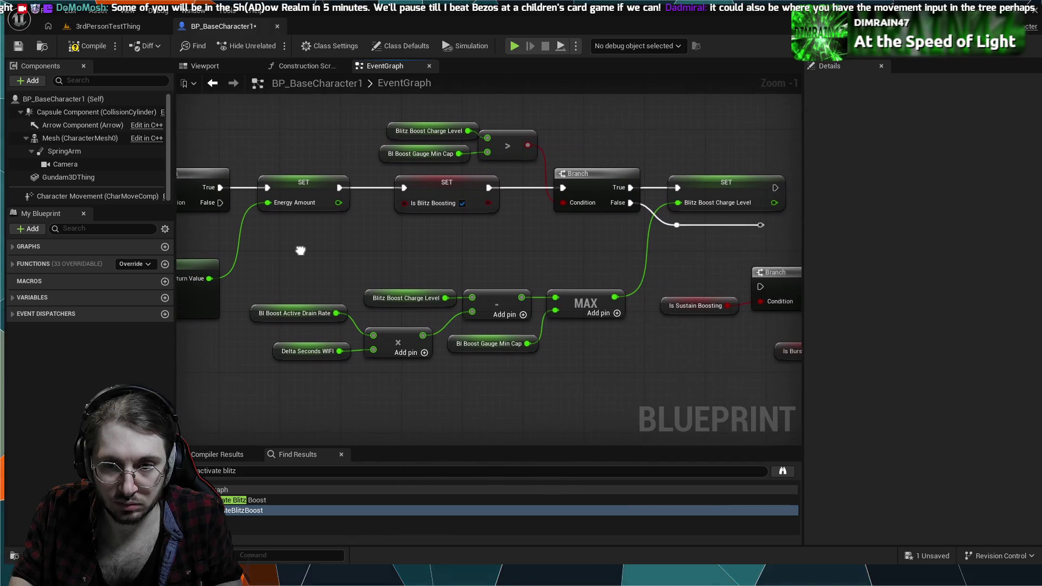
left_click_drag(520, 237, 355, 250)
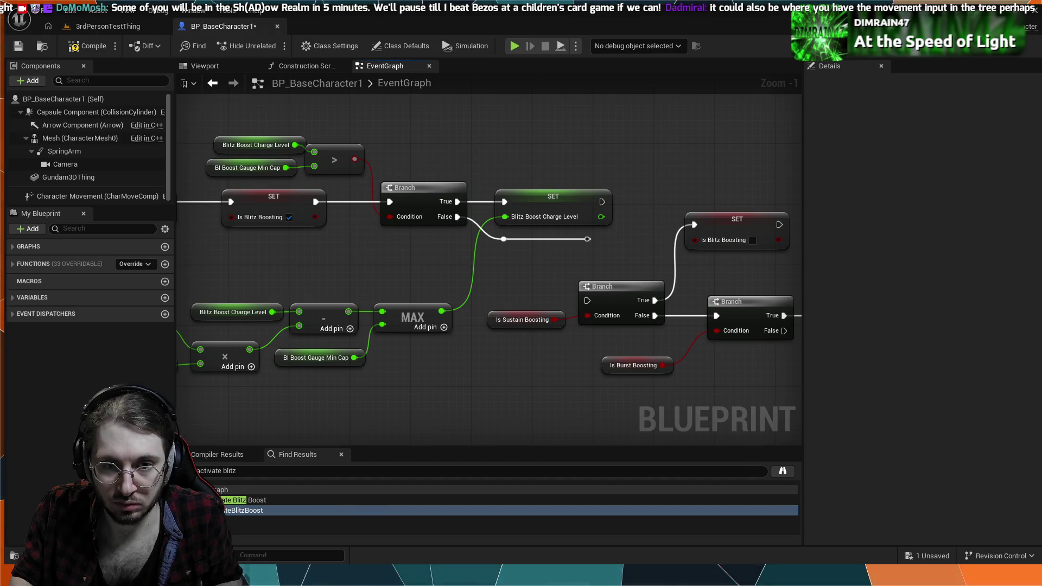
left_click_drag(348, 241, 804, 248)
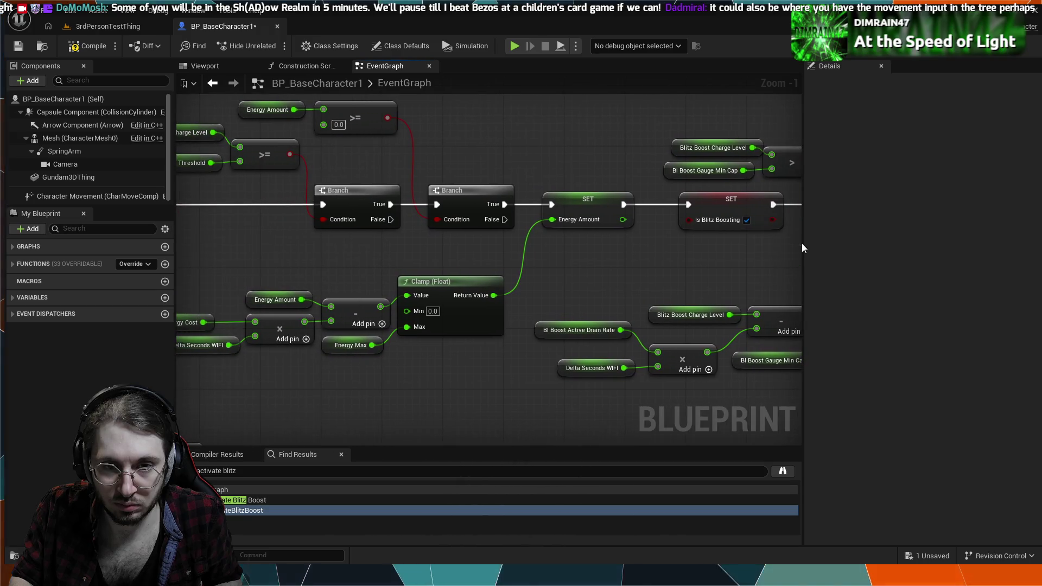
scroll(573, 268, "down", 1)
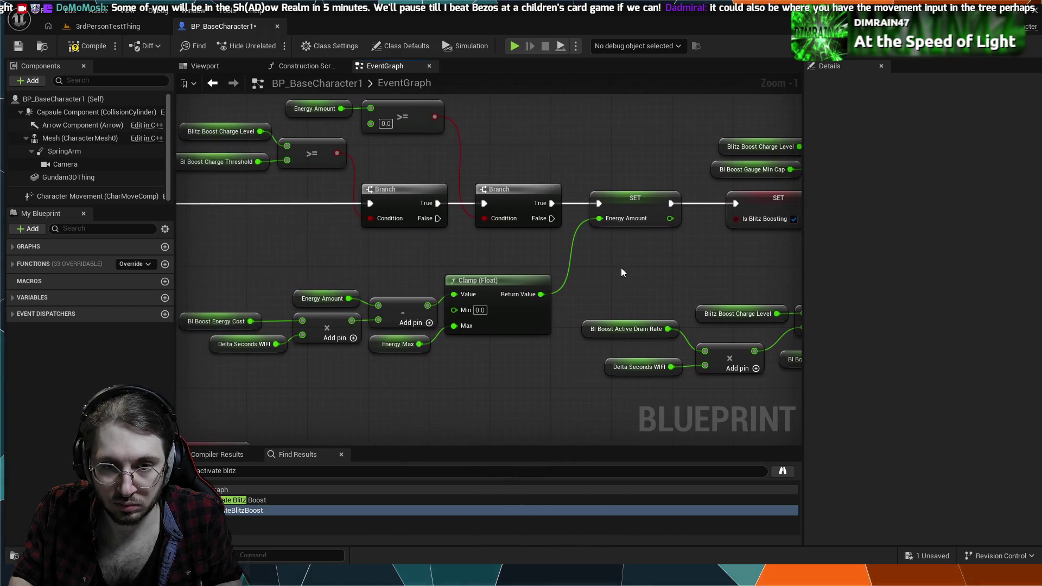
mouse_move(347, 253)
left_mouse_down()
mouse_move(572, 251)
mouse_move(332, 248)
left_mouse_up()
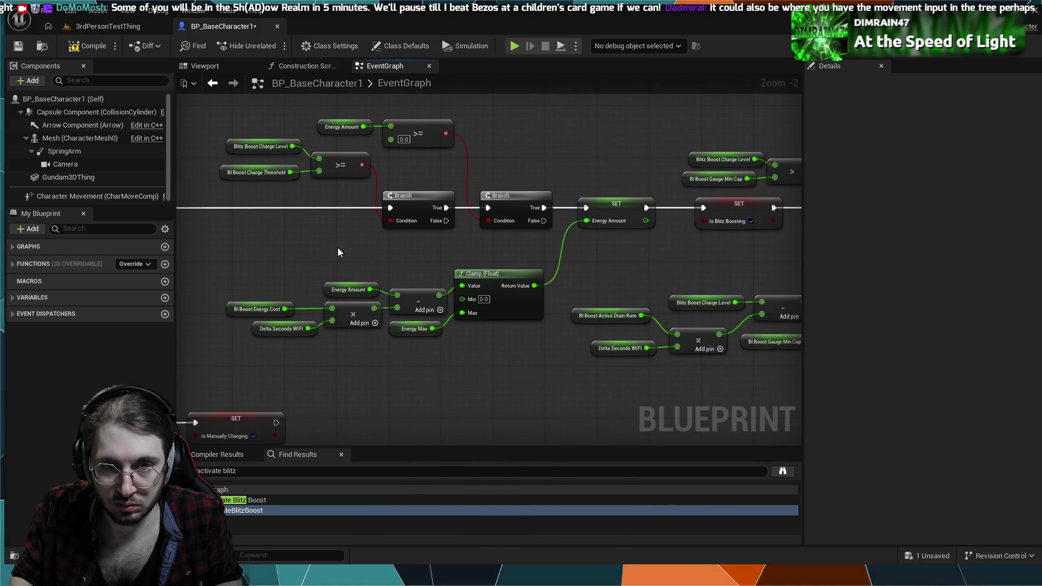
Discard a trial wire from the second Branch's False output and start Simulate to test the boost.
left_click_drag(544, 221, 584, 265)
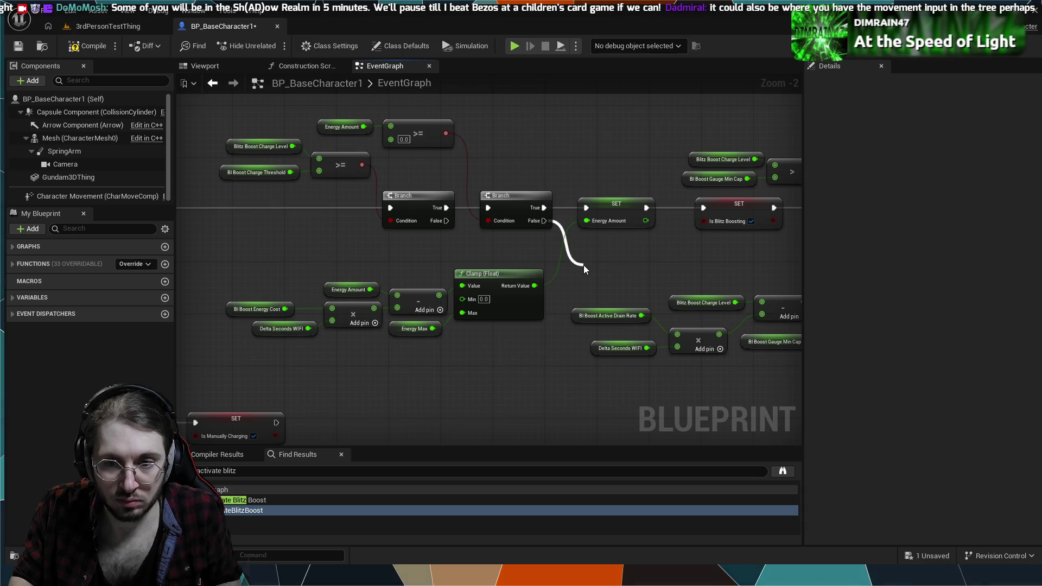
mouse_move(588, 243)
left_mouse_down()
mouse_move(572, 253)
mouse_move(573, 268)
left_mouse_up()
left_click_drag(535, 154, 451, 149)
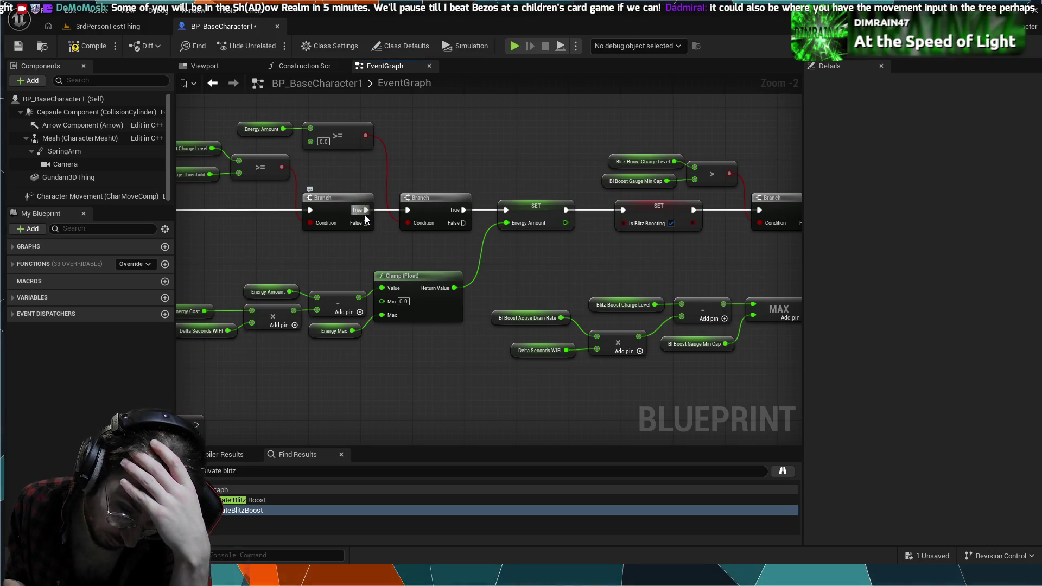
left_click_drag(394, 127, 434, 140)
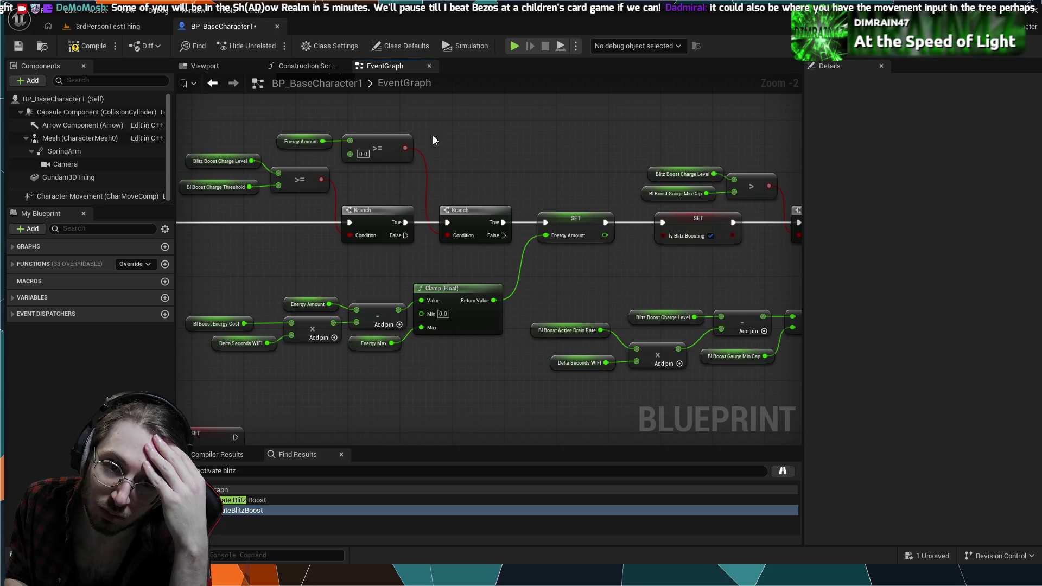
left_click(514, 48)
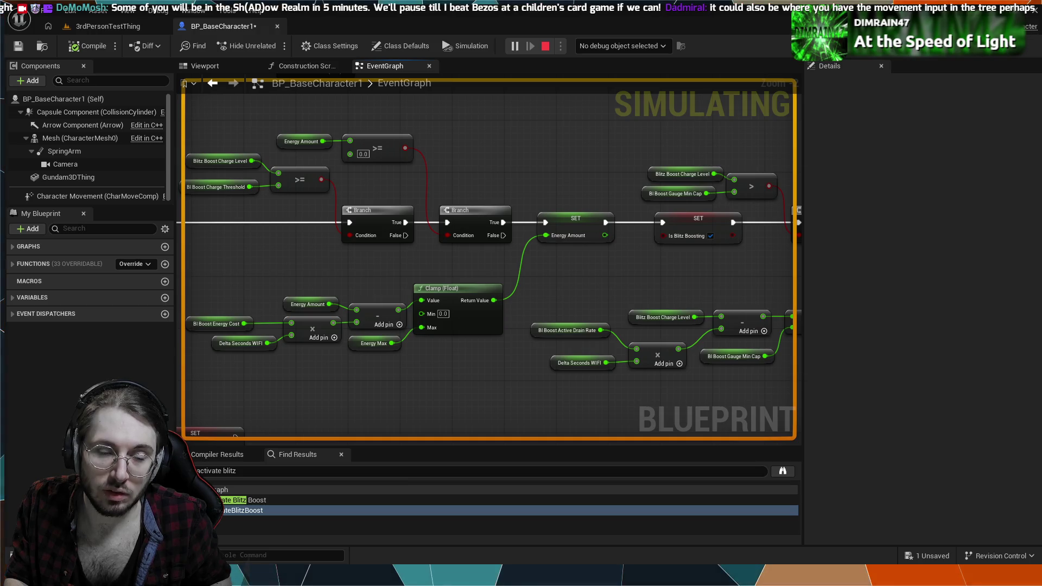
Stop the simulation and zoom out to see more of the event graph.
key("Escape")
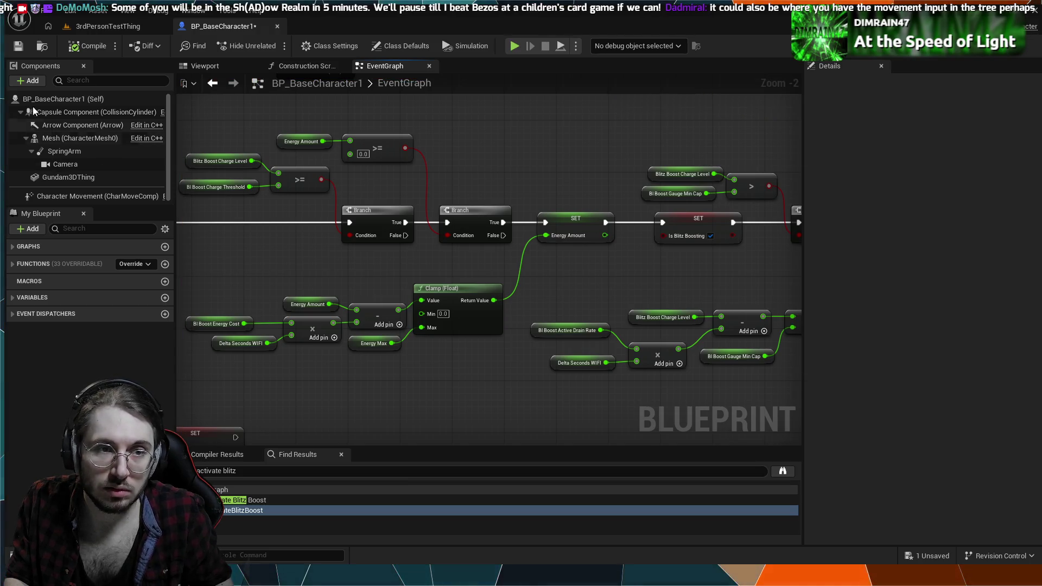
scroll(296, 165, "down", 1)
left_click_drag(295, 165, 401, 234)
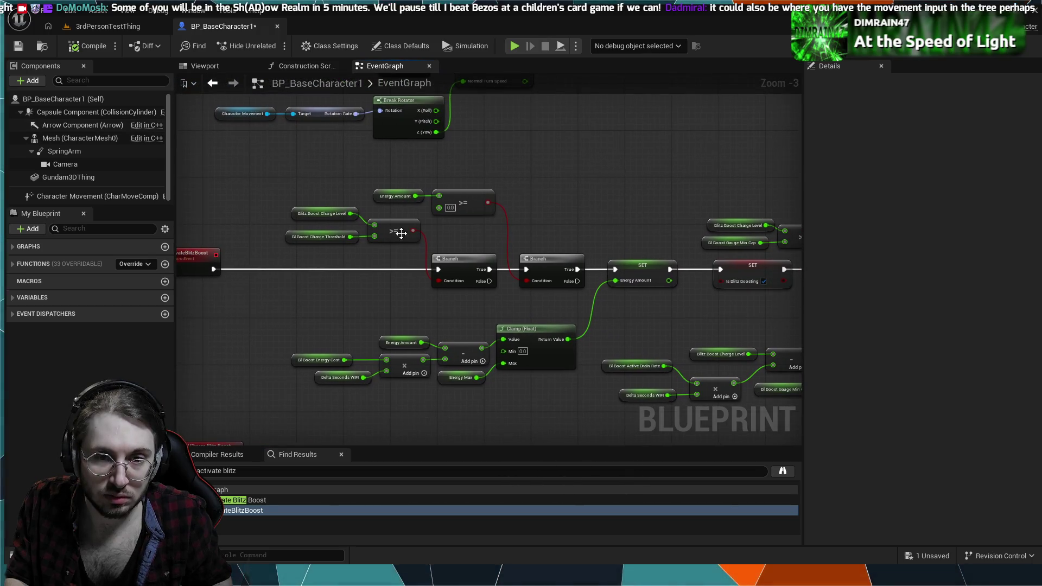
Play-test the mech in the 3rdPersonTestThing level, then return to BP_BaseCharacter1's event graph.
left_click(108, 26)
key("alt+p")
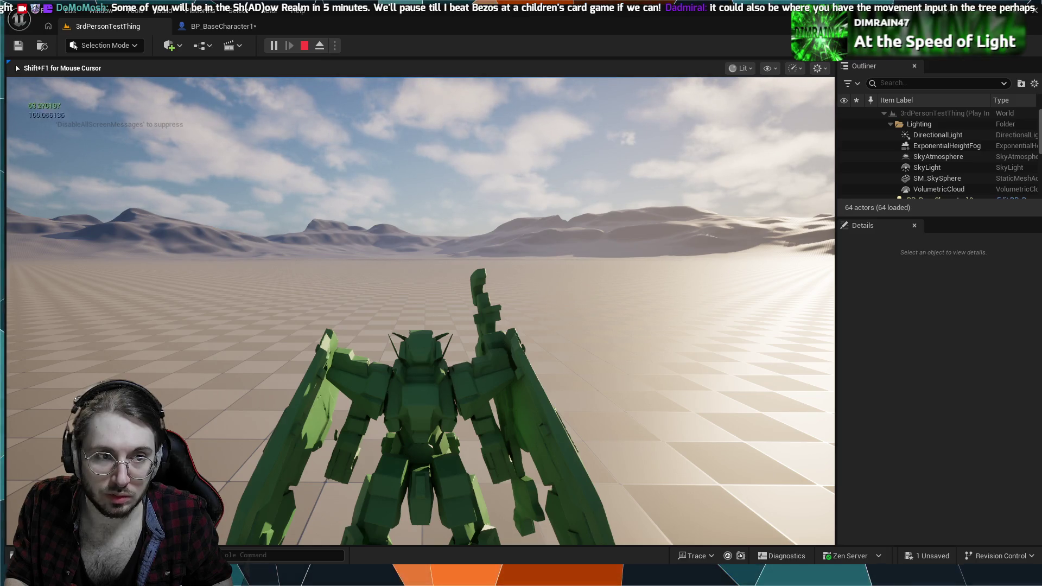
key("Escape")
left_click(306, 156)
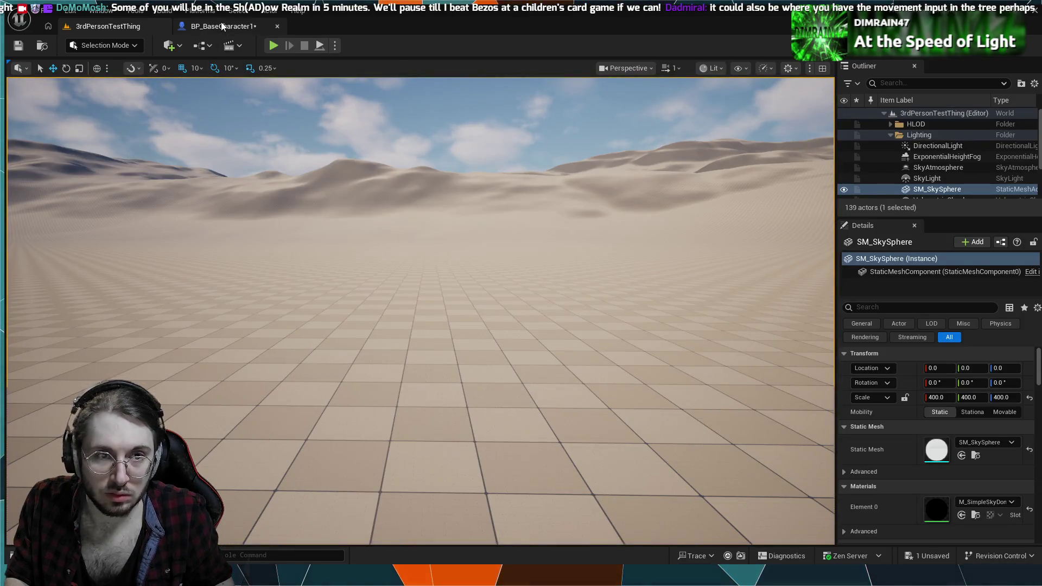
left_click(222, 26)
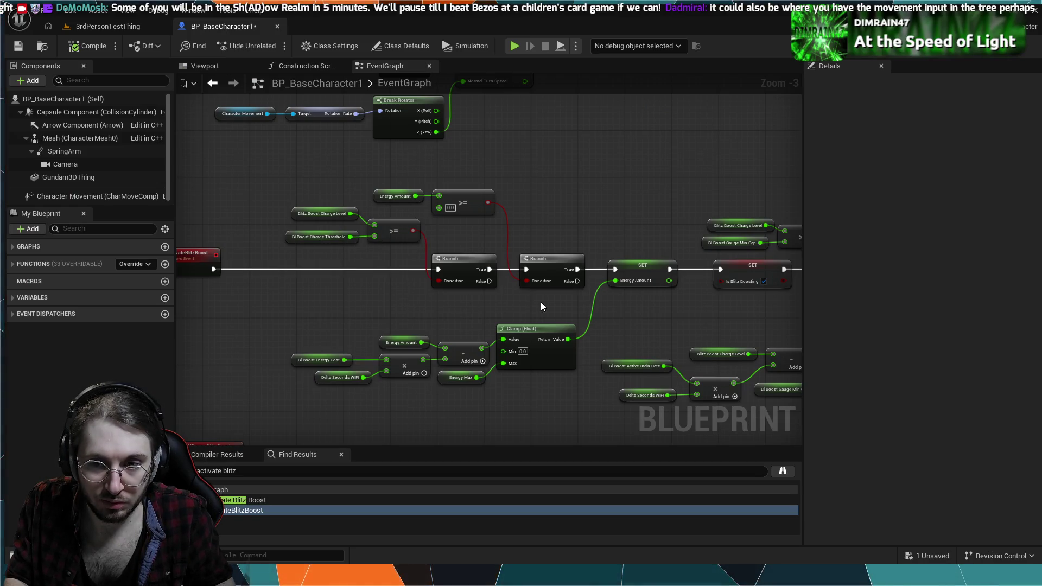
mouse_move(611, 317)
left_mouse_down()
mouse_move(507, 300)
mouse_move(387, 300)
left_mouse_up()
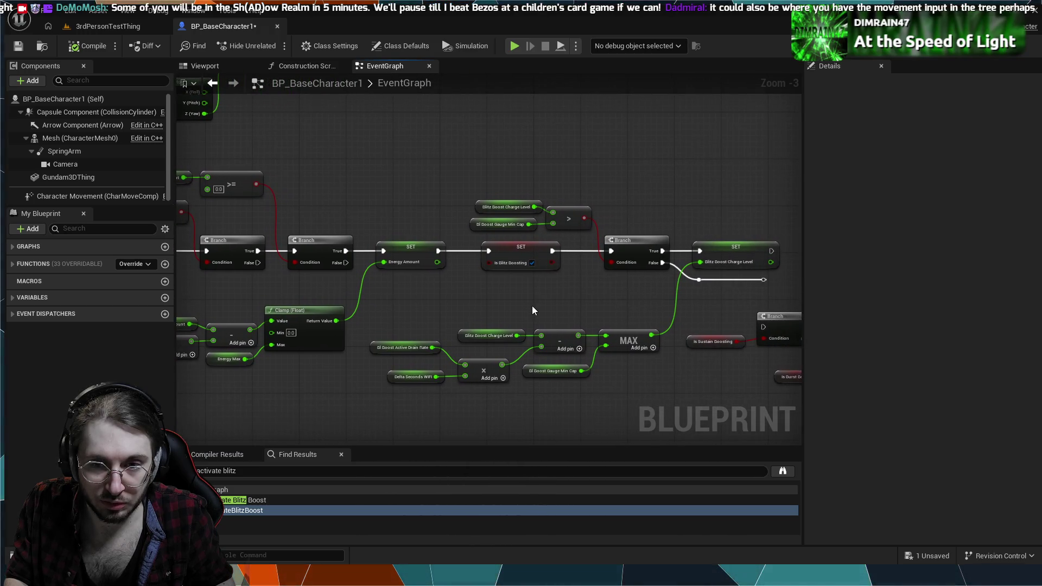
Tick Is Blitz Boosting on the SET node so it stores true.
left_click_drag(549, 310, 423, 329)
left_click(407, 283)
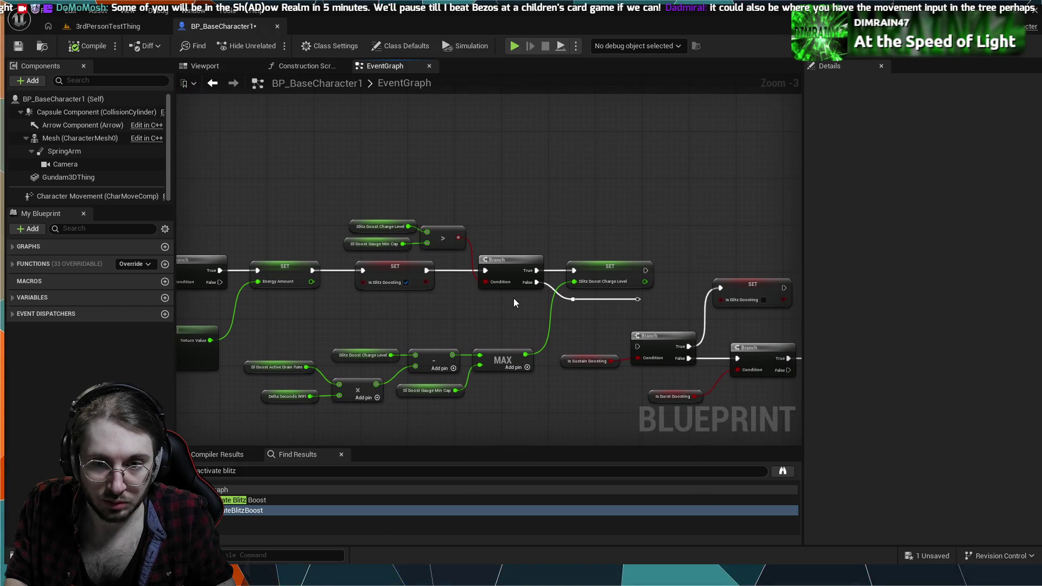
scroll(513, 303, "down", 3)
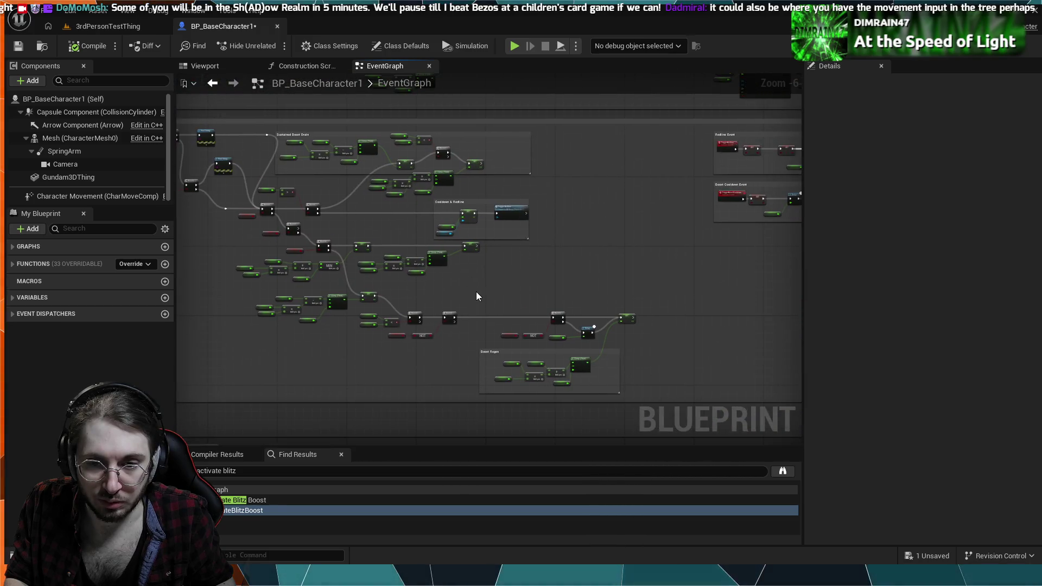
scroll(478, 298, "up", 3)
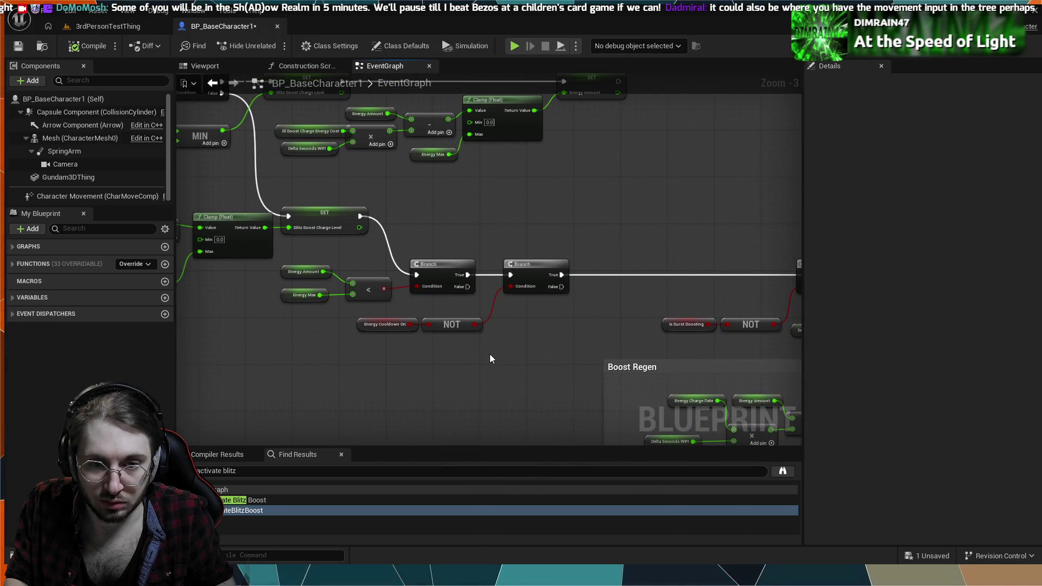
scroll(488, 353, "down", 2)
mouse_move(489, 349)
left_mouse_down()
mouse_move(312, 222)
mouse_move(384, 356)
mouse_move(536, 310)
mouse_move(477, 321)
left_mouse_up()
Break the middle-to-right Branch link and attach a new Branch to the middle Branch's True output.
left_click(550, 274, "alt")
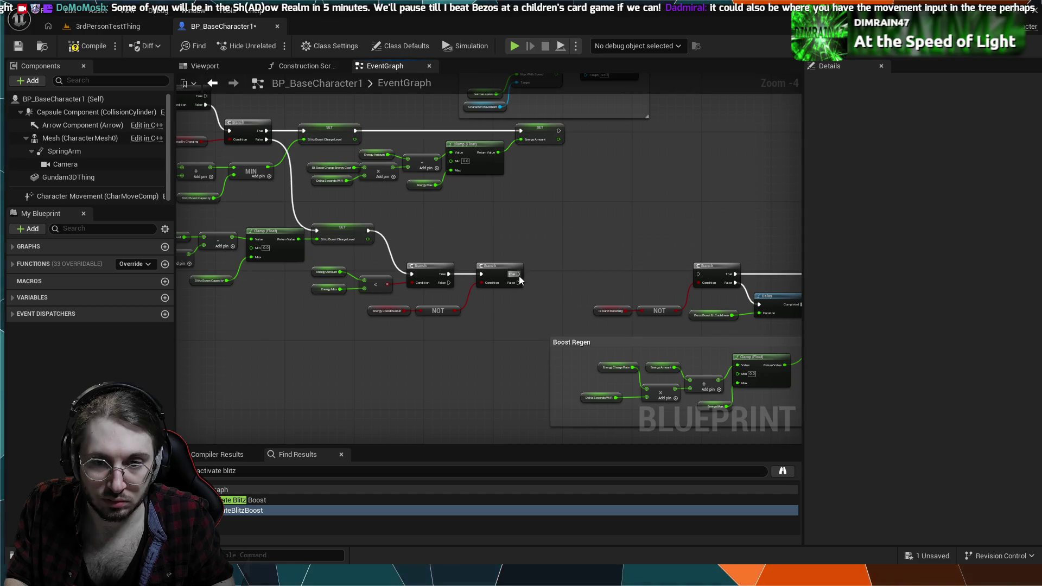
mouse_move(519, 277)
left_mouse_down()
mouse_move(550, 275)
mouse_move(450, 291)
left_mouse_up()
key("b")
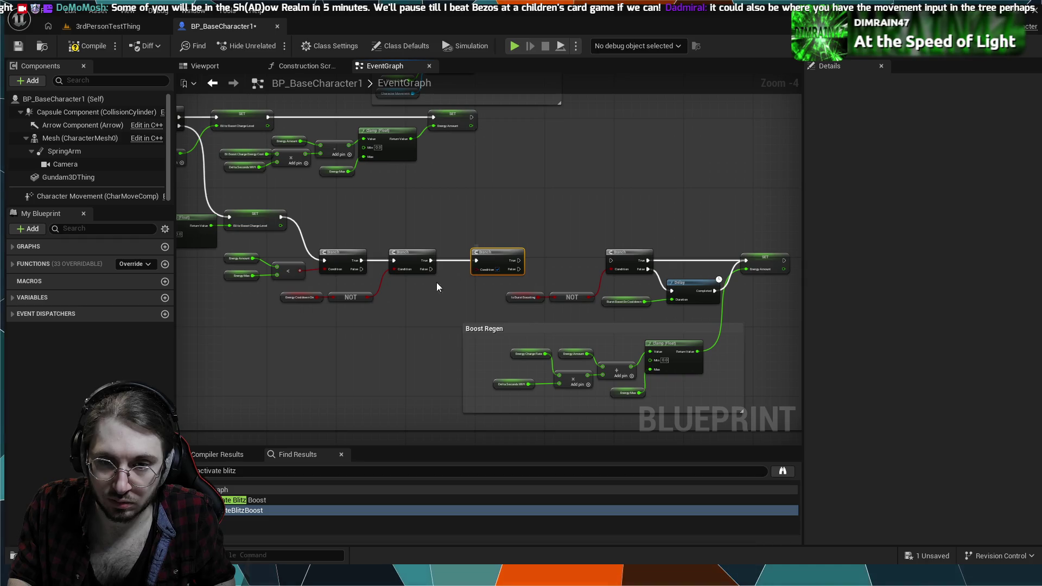